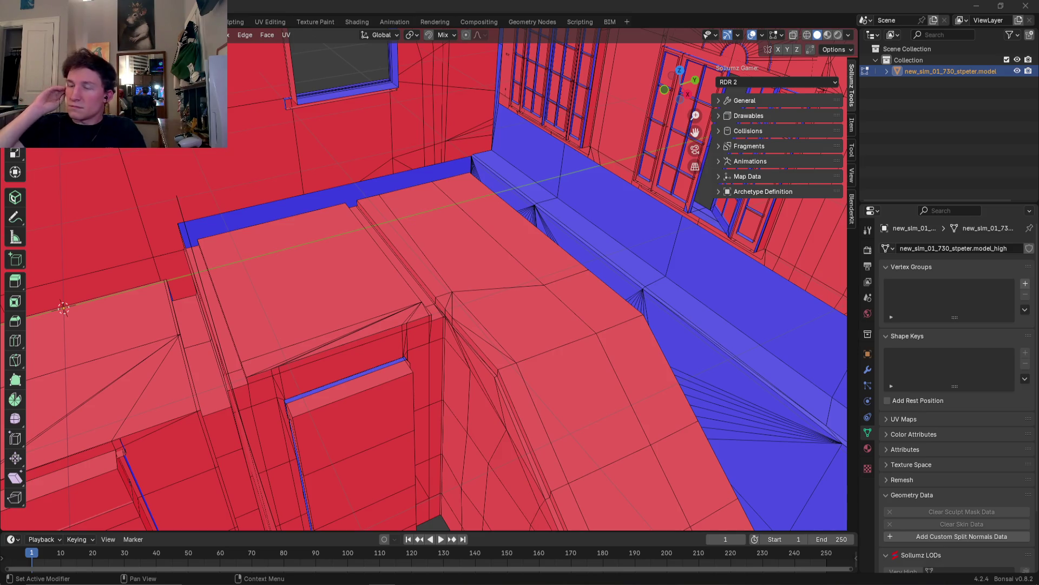
# Step: Select the connected piece and the four door-frame faces, then delete those faces
pyautogui.moveTo(317, 394)
pyautogui.mouseDown(button='middle')
pyautogui.moveTo(365, 340)
pyautogui.moveTo(290, 337)
pyautogui.moveTo(555, 288)
pyautogui.mouseUp(button='middle')
pyautogui.click(387, 309)
pyautogui.press('l')
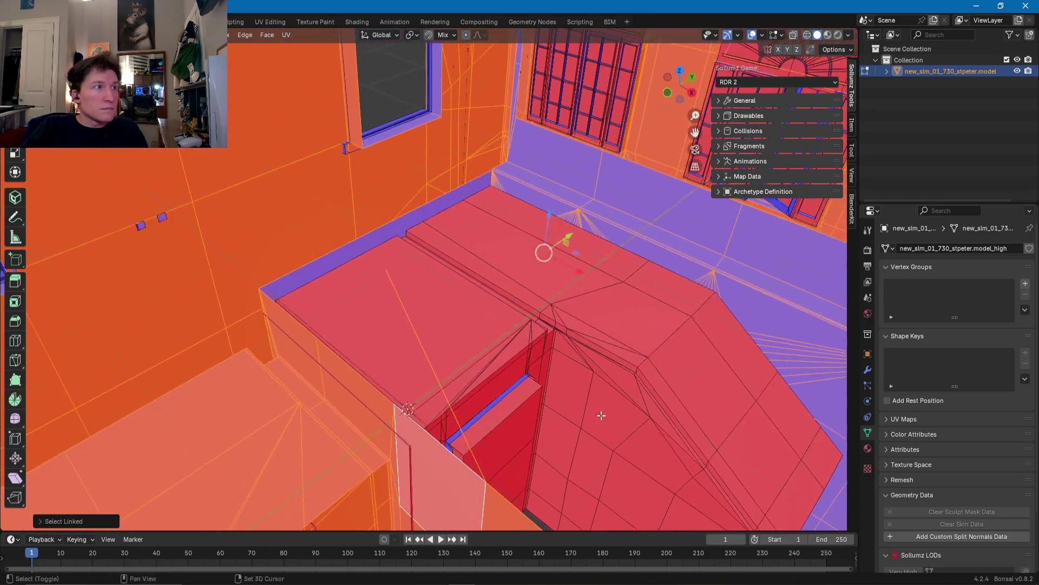
pyautogui.moveTo(556, 288); pyautogui.dragTo(401, 259, button='middle')
pyautogui.moveTo(311, 389)
pyautogui.mouseDown(button='middle')
pyautogui.moveTo(374, 299)
pyautogui.moveTo(494, 320)
pyautogui.mouseUp(button='middle')
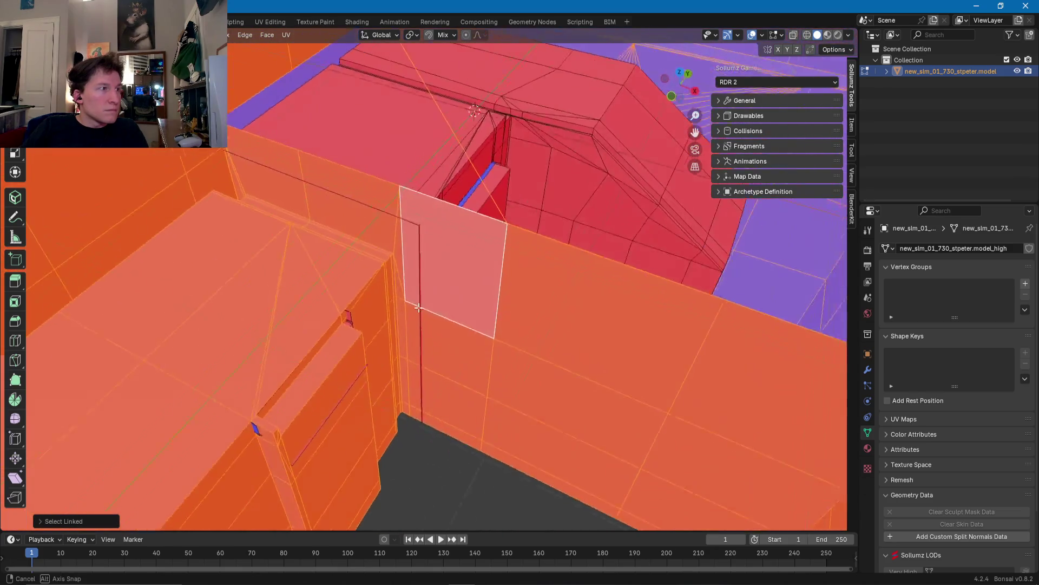
pyautogui.click(494, 321)
pyautogui.keyDown('shift'); pyautogui.click(477, 406); pyautogui.keyUp('shift')
pyautogui.keyDown('shift'); pyautogui.click(477, 452); pyautogui.keyUp('shift')
pyautogui.keyDown('shift'); pyautogui.click(485, 475); pyautogui.keyUp('shift')
pyautogui.press('x')
pyautogui.click(485, 475)
# Step: Delete the three stacked wall faces (bottom, middle, top) beside the door frame
pyautogui.moveTo(463, 368)
pyautogui.mouseDown(button='middle')
pyautogui.moveTo(455, 327)
pyautogui.moveTo(443, 364)
pyautogui.moveTo(619, 355)
pyautogui.mouseUp(button='middle')
pyautogui.click(395, 362)
pyautogui.moveTo(395, 362)
pyautogui.mouseDown(button='middle')
pyautogui.moveTo(580, 374)
pyautogui.moveTo(452, 376)
pyautogui.mouseUp(button='middle')
pyautogui.click(441, 404)
pyautogui.keyDown('shift'); pyautogui.click(444, 354); pyautogui.keyUp('shift')
pyautogui.keyDown('shift'); pyautogui.click(443, 311); pyautogui.keyUp('shift')
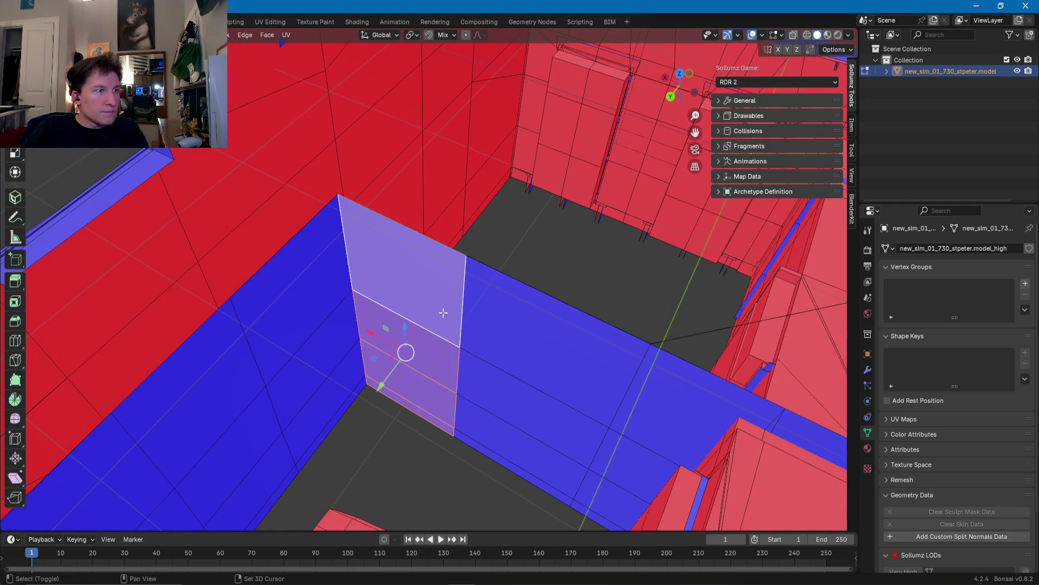
pyautogui.press('x')
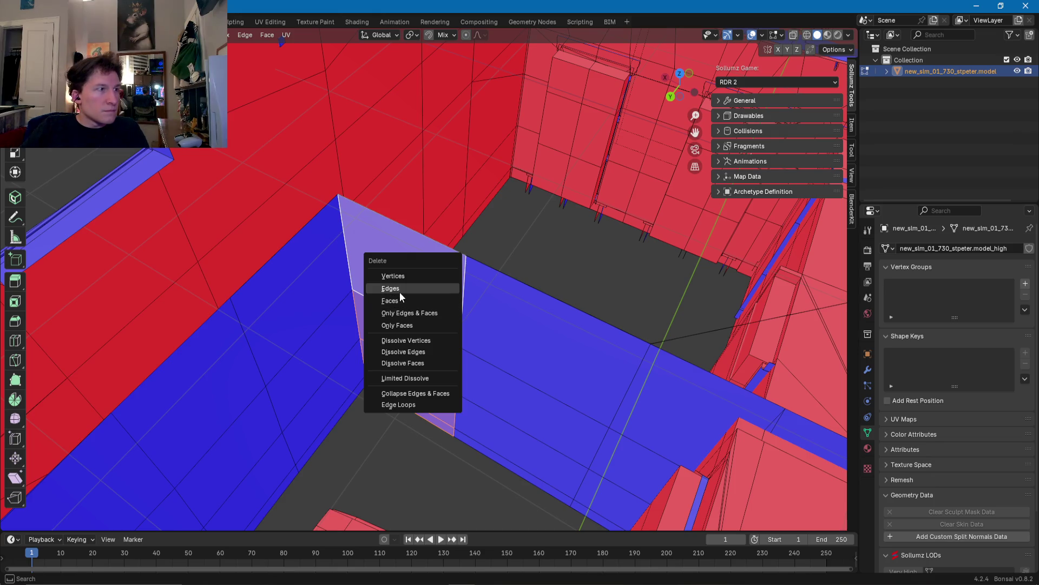
pyautogui.click(399, 299)
# Step: Delete the leftover stray edge in the new gap
pyautogui.moveTo(411, 310); pyautogui.dragTo(440, 317, button='middle')
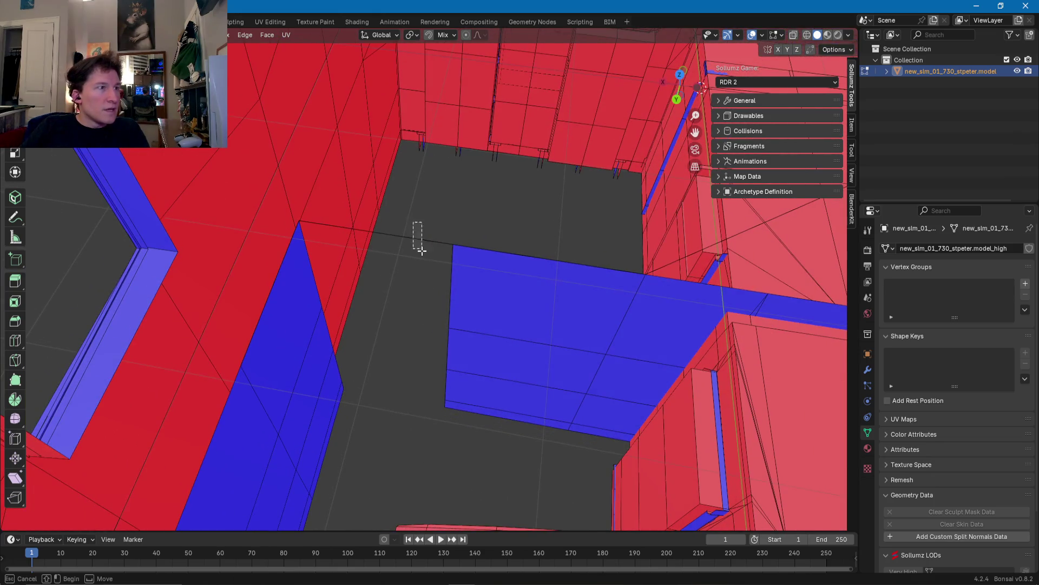
pyautogui.press('x')
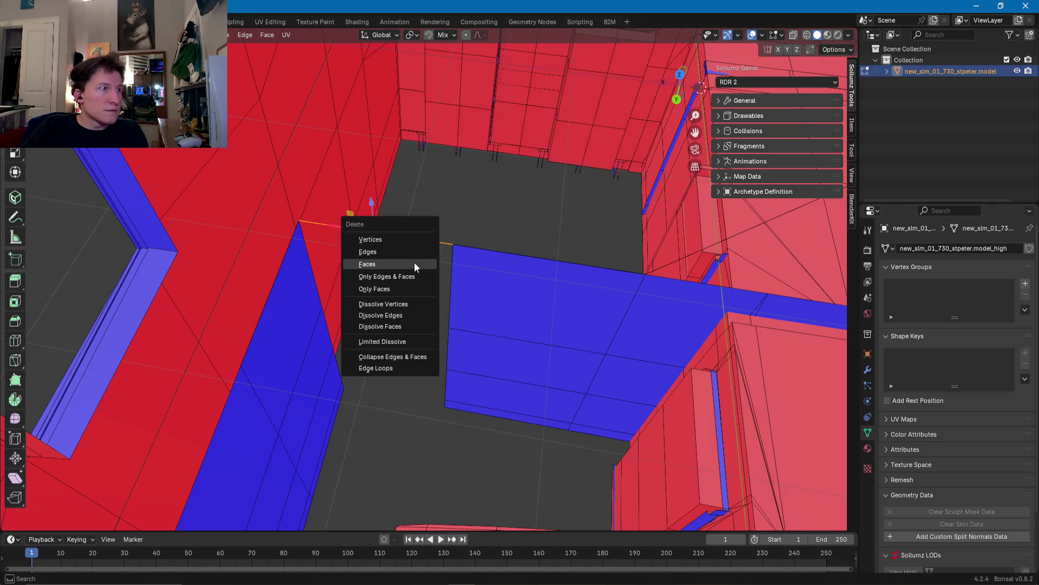
pyautogui.click(414, 262)
pyautogui.moveTo(415, 262)
pyautogui.mouseDown(button='middle')
pyautogui.moveTo(436, 263)
pyautogui.moveTo(353, 327)
pyautogui.moveTo(283, 323)
pyautogui.moveTo(473, 404)
pyautogui.moveTo(513, 275)
pyautogui.mouseUp(button='middle')
# Step: Delete the wall face, the ledge, its lower strip and the faces below the ledge
pyautogui.click(513, 275)
pyautogui.keyDown('shift'); pyautogui.click(482, 342); pyautogui.keyUp('shift')
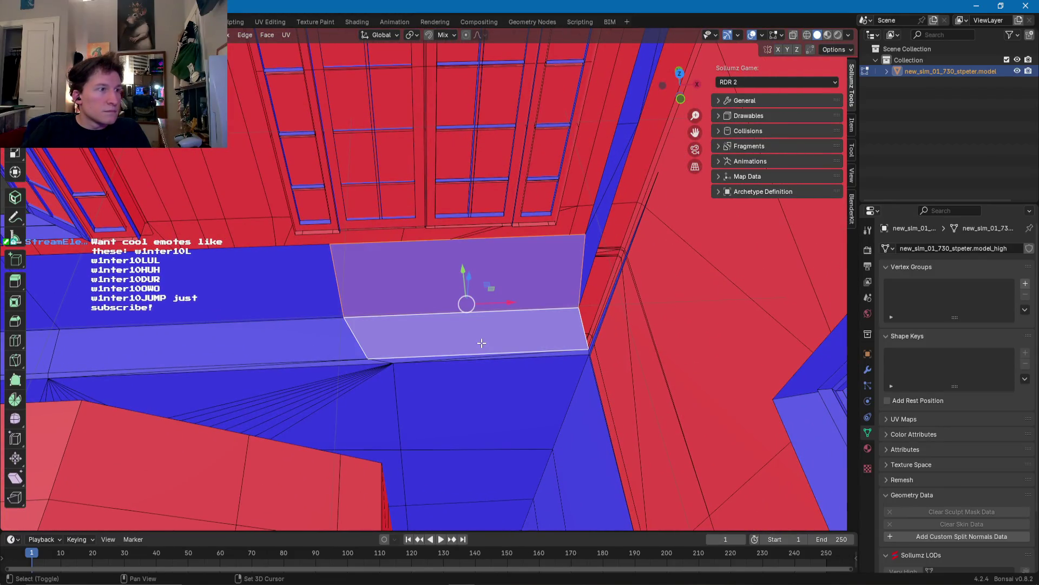
pyautogui.keyDown('shift'); pyautogui.click(465, 357); pyautogui.keyUp('shift')
pyautogui.keyDown('shift'); pyautogui.click(473, 362); pyautogui.keyUp('shift')
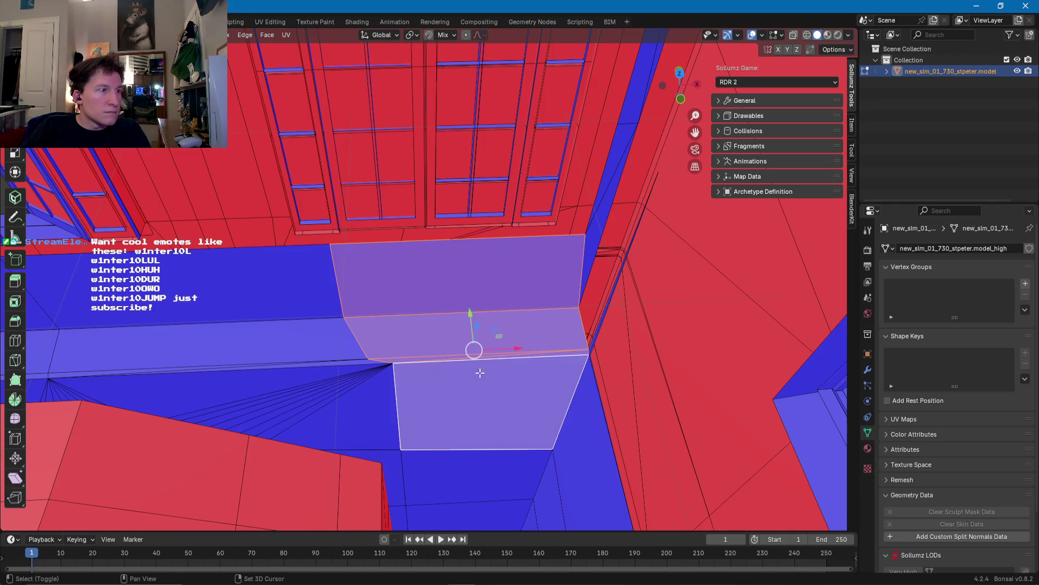
pyautogui.moveTo(472, 362); pyautogui.dragTo(481, 308, button='middle')
pyautogui.keyDown('shift'); pyautogui.click(488, 383); pyautogui.keyUp('shift')
pyautogui.keyDown('shift'); pyautogui.click(488, 384); pyautogui.keyUp('shift')
pyautogui.keyDown('shift'); pyautogui.click(490, 424); pyautogui.keyUp('shift')
pyautogui.moveTo(490, 425)
pyautogui.mouseDown(button='middle')
pyautogui.moveTo(454, 345)
pyautogui.moveTo(432, 345)
pyautogui.mouseUp(button='middle')
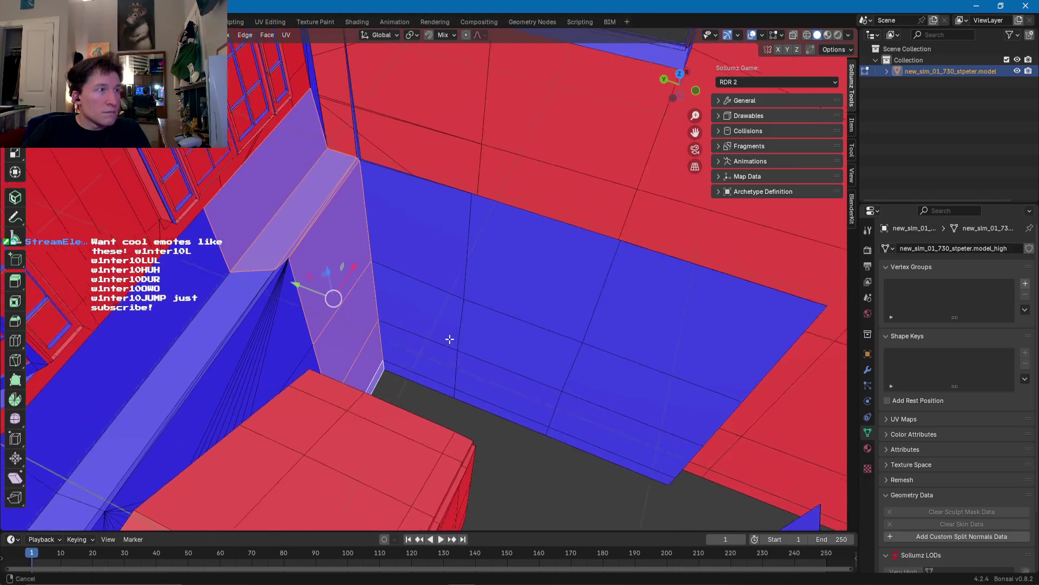
pyautogui.press('x')
pyautogui.click(431, 344)
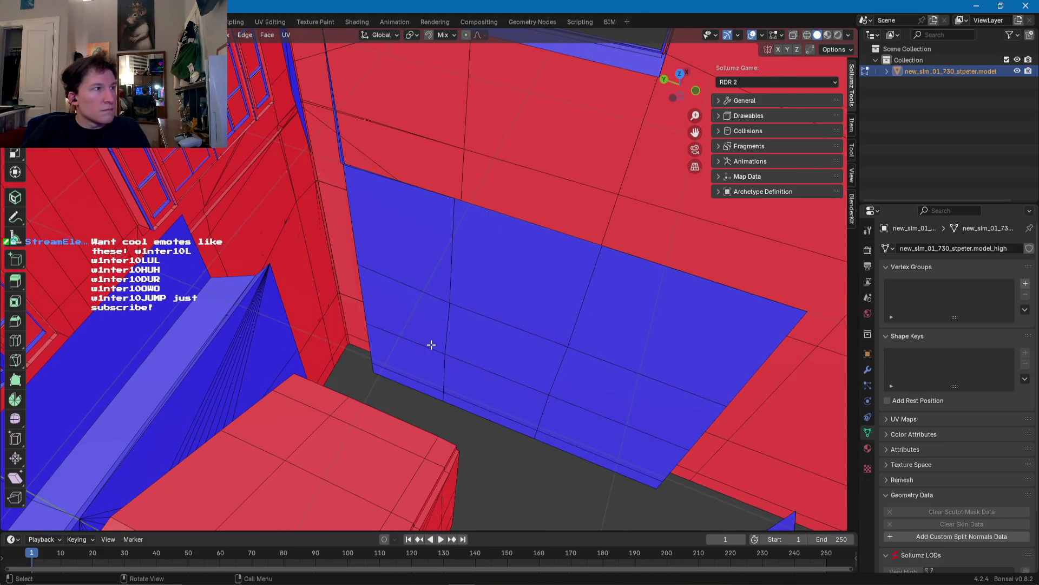
# Step: Select the connected blue wall piece, inspect the window wall, then clear the selection
pyautogui.click(450, 285)
pyautogui.hotkey('ctrl', 'l')
pyautogui.moveTo(450, 285); pyautogui.dragTo(459, 374, button='middle')
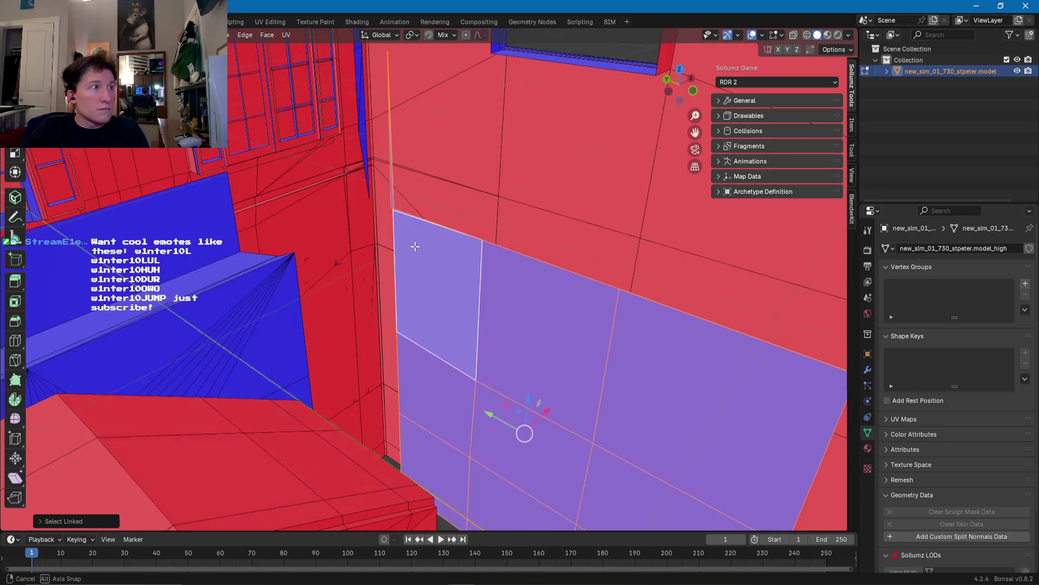
pyautogui.scroll(2, 504, 445)
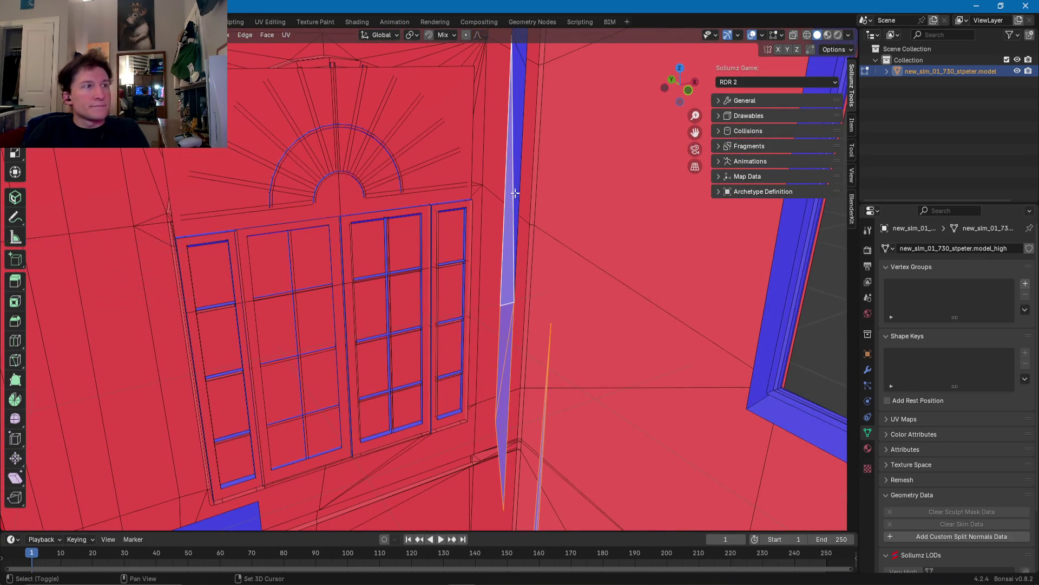
pyautogui.moveTo(513, 280)
pyautogui.mouseDown(button='middle')
pyautogui.moveTo(480, 179)
pyautogui.moveTo(483, 275)
pyautogui.mouseUp(button='middle')
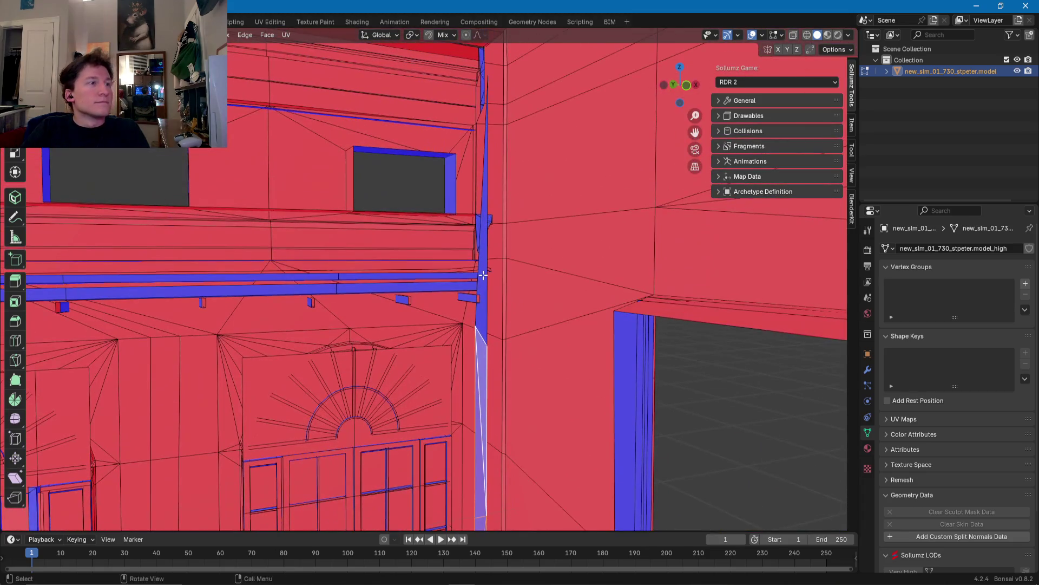
pyautogui.moveTo(488, 198); pyautogui.dragTo(549, 360, button='middle')
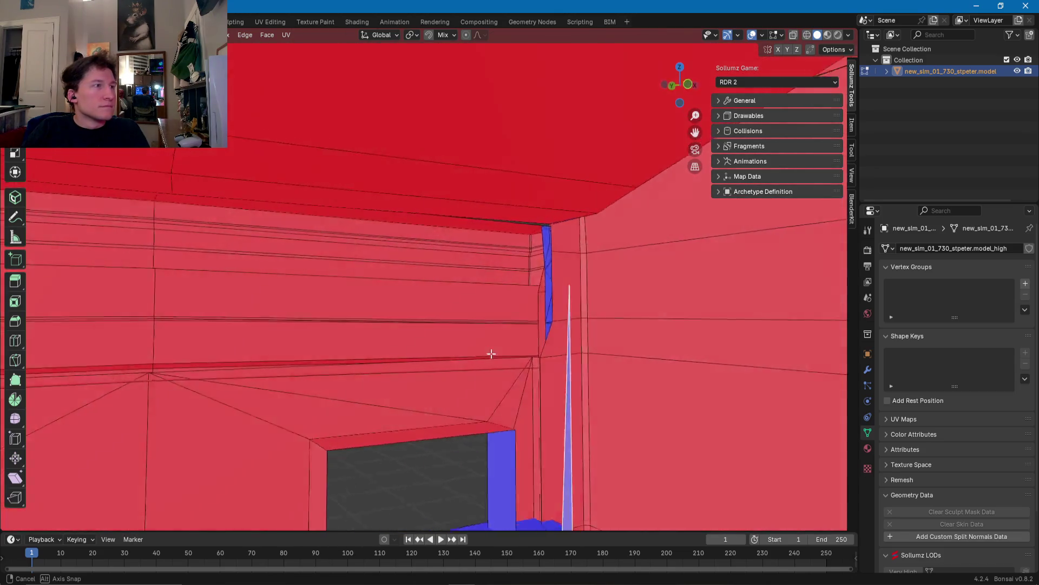
pyautogui.moveTo(549, 360)
pyautogui.mouseDown(button='middle')
pyautogui.moveTo(460, 347)
pyautogui.moveTo(508, 323)
pyautogui.moveTo(489, 254)
pyautogui.mouseUp(button='middle')
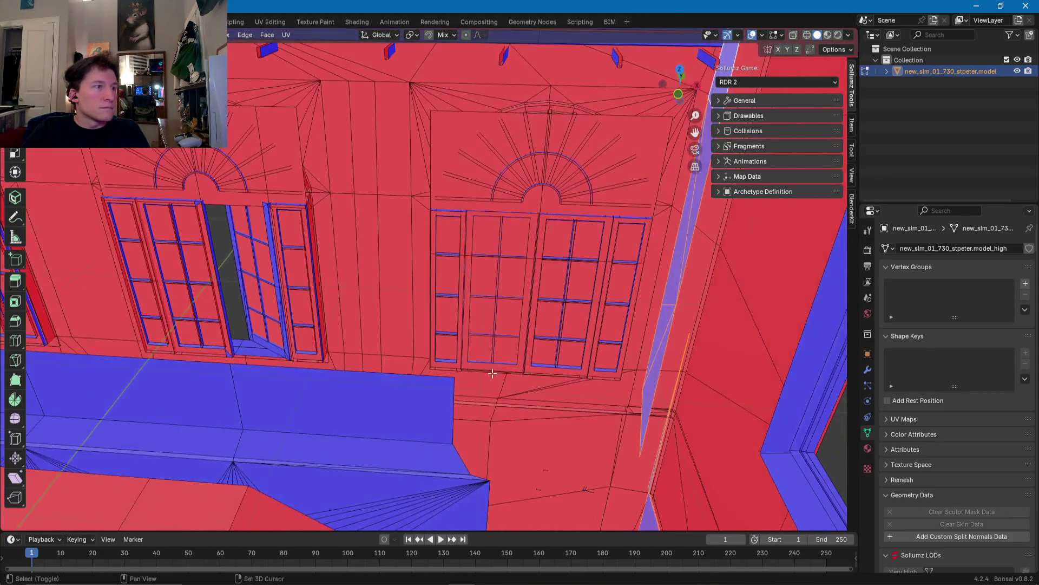
pyautogui.moveTo(489, 254)
pyautogui.mouseDown(button='middle')
pyautogui.moveTo(608, 288)
pyautogui.moveTo(610, 307)
pyautogui.moveTo(449, 297)
pyautogui.moveTo(481, 349)
pyautogui.mouseUp(button='middle')
pyautogui.rightClick(610, 307)
pyautogui.click(610, 307)
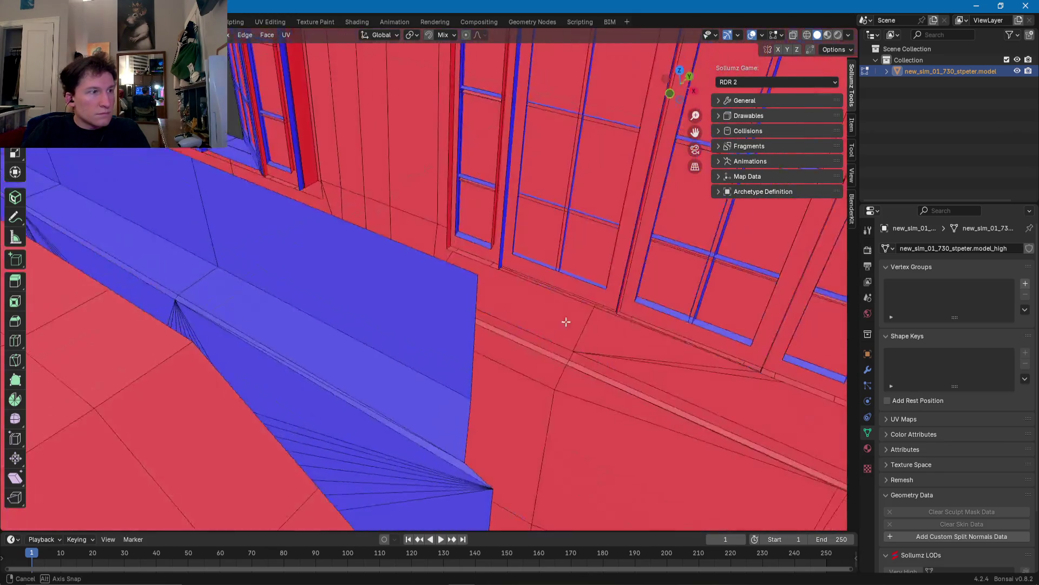
# Step: Select the blue ledge fan faces, the thin sliver, the lower strip and the large wall faces
pyautogui.click(479, 324)
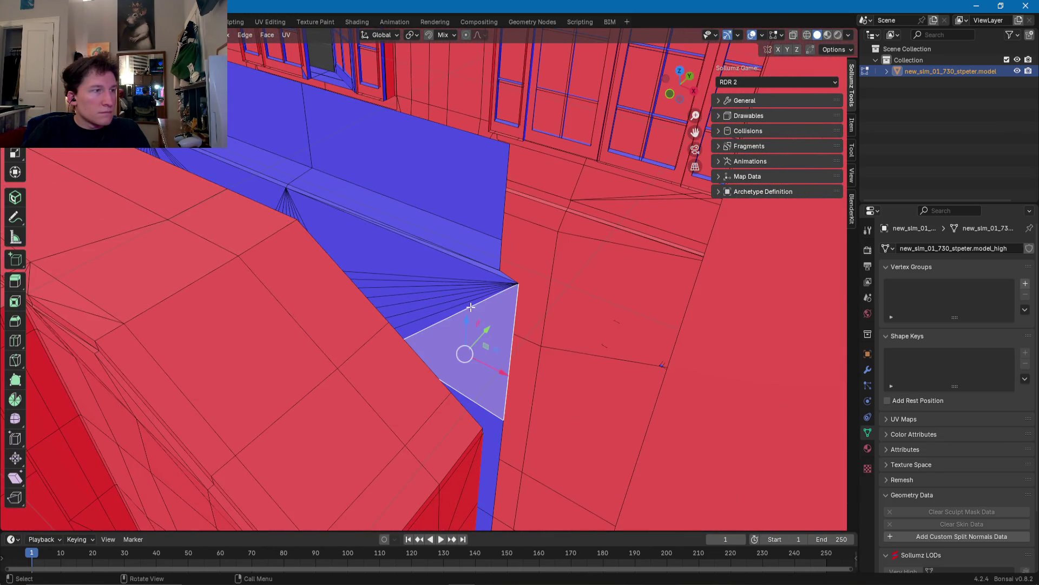
pyautogui.keyDown('shift'); pyautogui.click(452, 305); pyautogui.keyUp('shift')
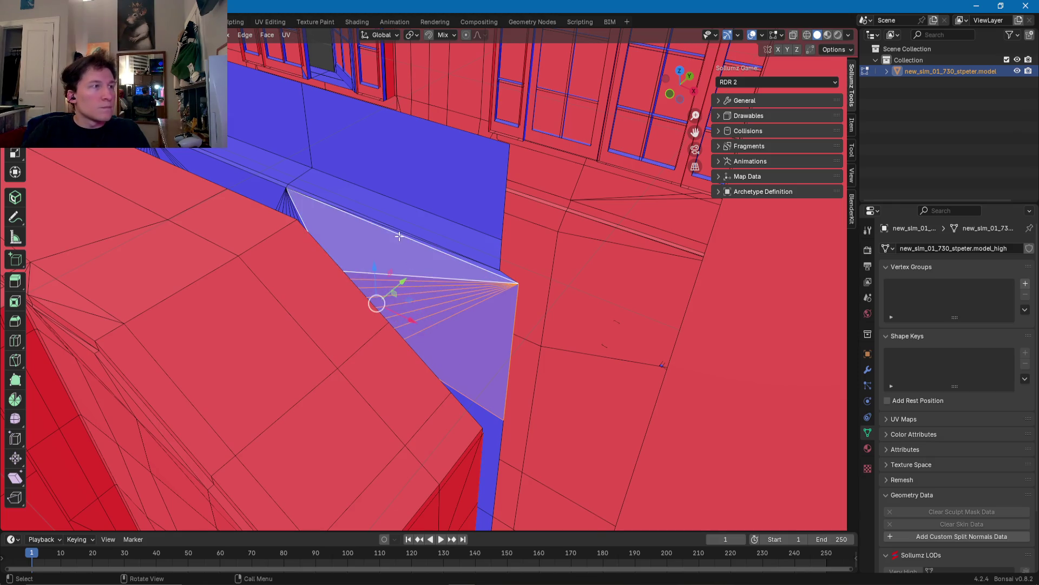
pyautogui.moveTo(403, 277); pyautogui.dragTo(537, 371, button='middle')
pyautogui.scroll(3, 536, 372)
pyautogui.keyDown('shift'); pyautogui.click(521, 374); pyautogui.keyUp('shift')
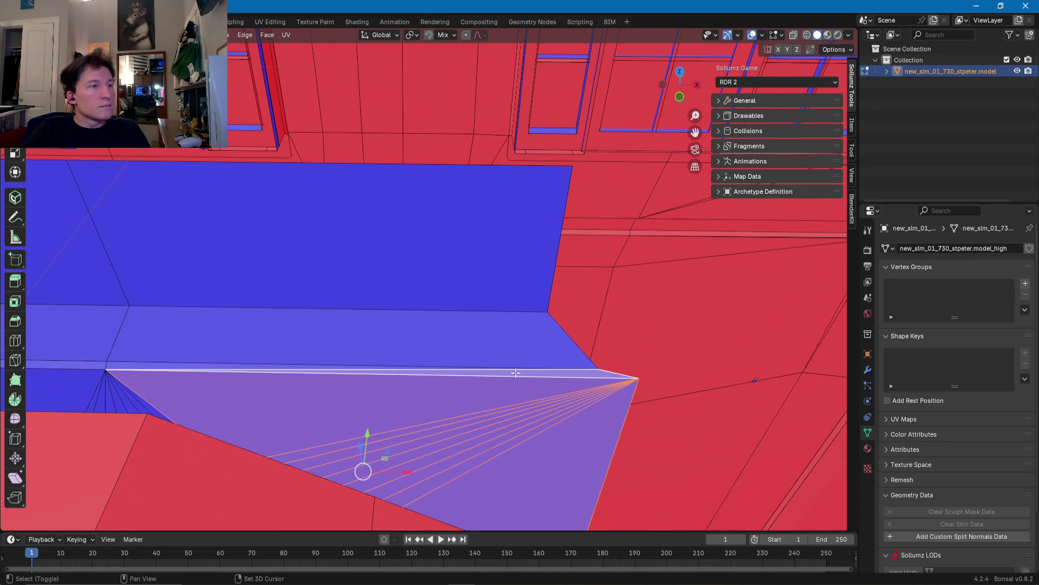
pyautogui.keyDown('shift'); pyautogui.click(381, 304); pyautogui.keyUp('shift')
pyautogui.keyDown('shift'); pyautogui.click(341, 295); pyautogui.keyUp('shift')
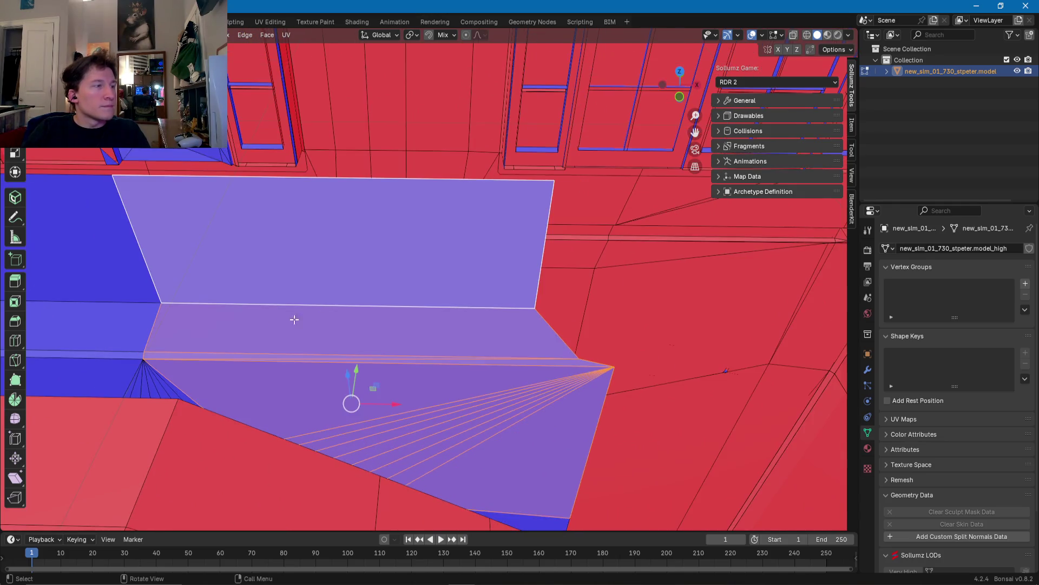
pyautogui.moveTo(303, 315); pyautogui.dragTo(449, 389, button='middle')
pyautogui.keyDown('shift'); pyautogui.click(453, 383); pyautogui.keyUp('shift')
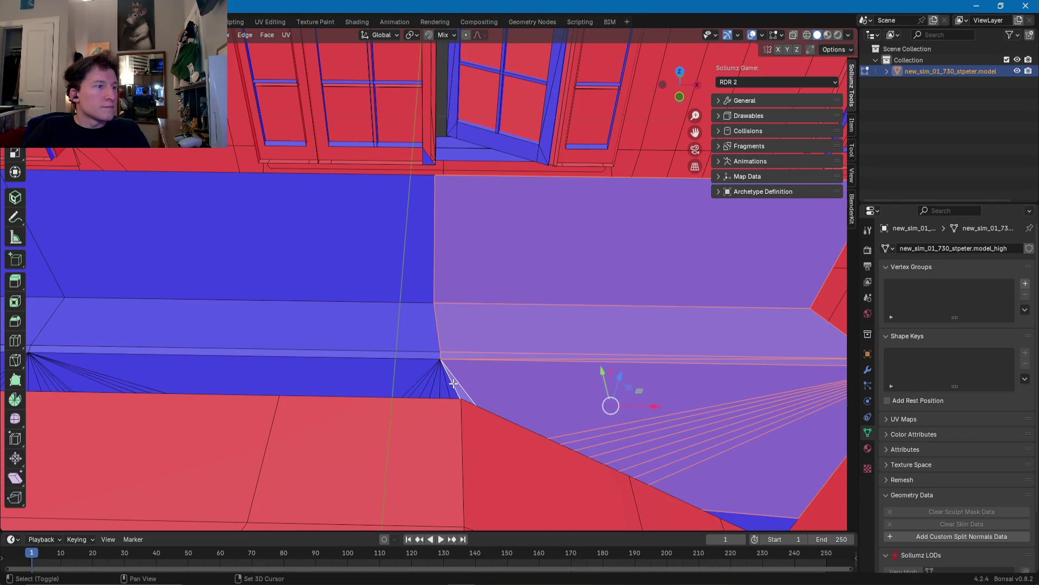
pyautogui.keyDown('shift'); pyautogui.click(421, 385); pyautogui.keyUp('shift')
pyautogui.keyDown('shift'); pyautogui.click(414, 352); pyautogui.keyUp('shift')
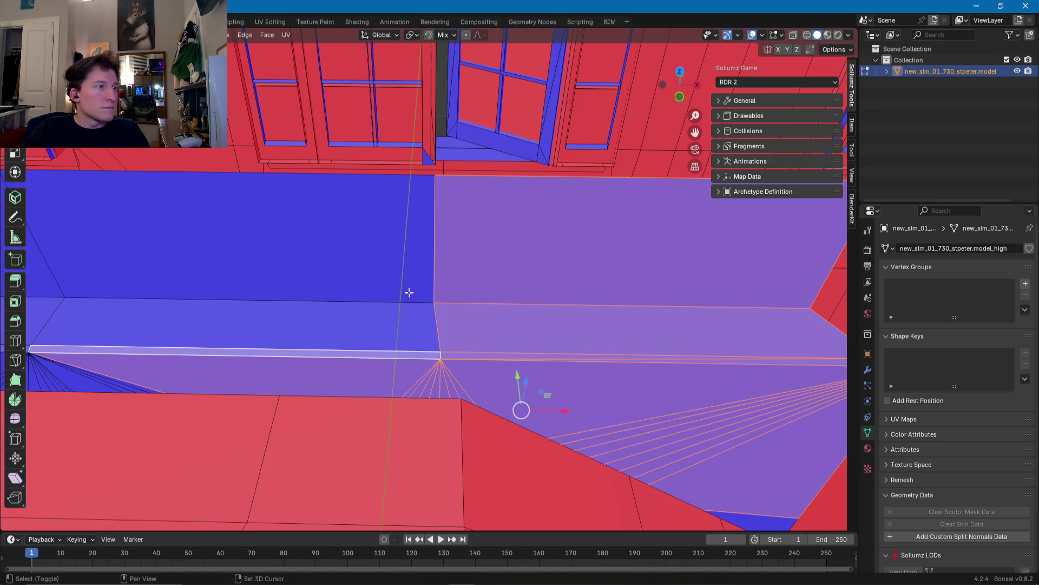
pyautogui.keyDown('shift'); pyautogui.click(408, 293); pyautogui.keyUp('shift')
# Step: Pick the sill faces, then select the thin blue strip face at the wall corner
pyautogui.moveTo(408, 293); pyautogui.dragTo(577, 382, button='middle')
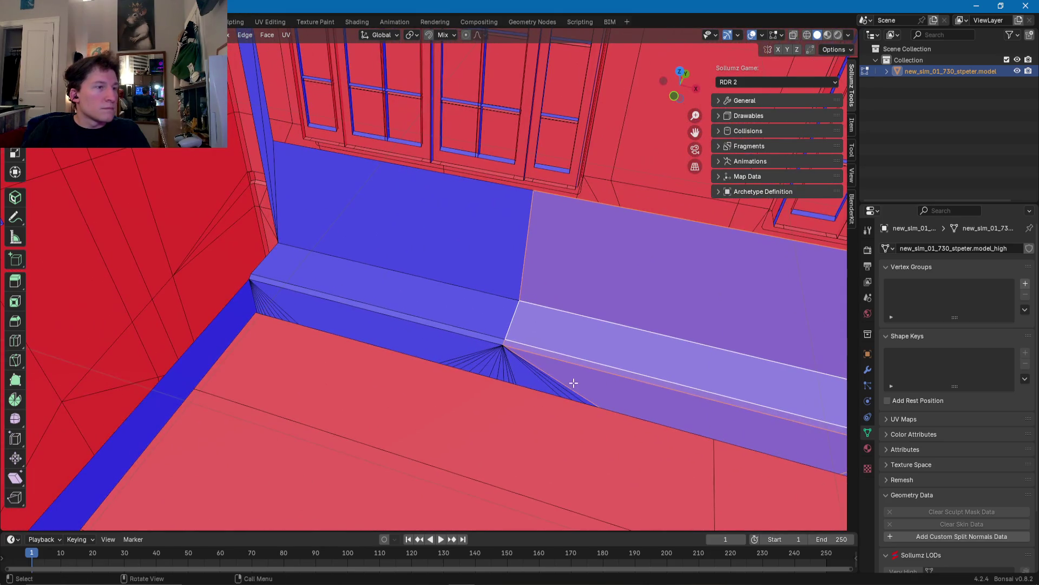
pyautogui.keyDown('shift'); pyautogui.click(561, 389); pyautogui.keyUp('shift')
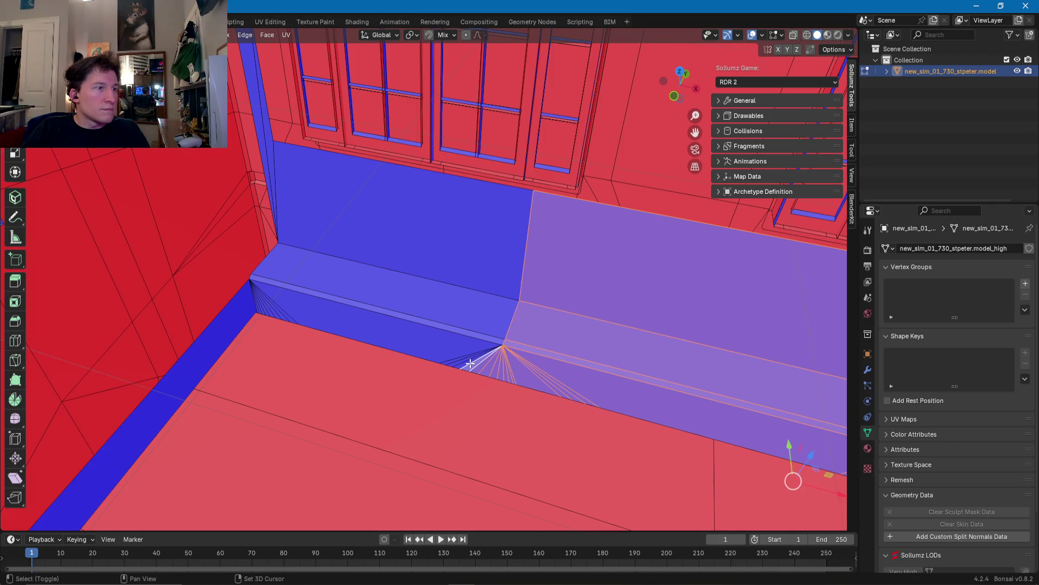
pyautogui.keyDown('shift'); pyautogui.click(454, 350); pyautogui.keyUp('shift')
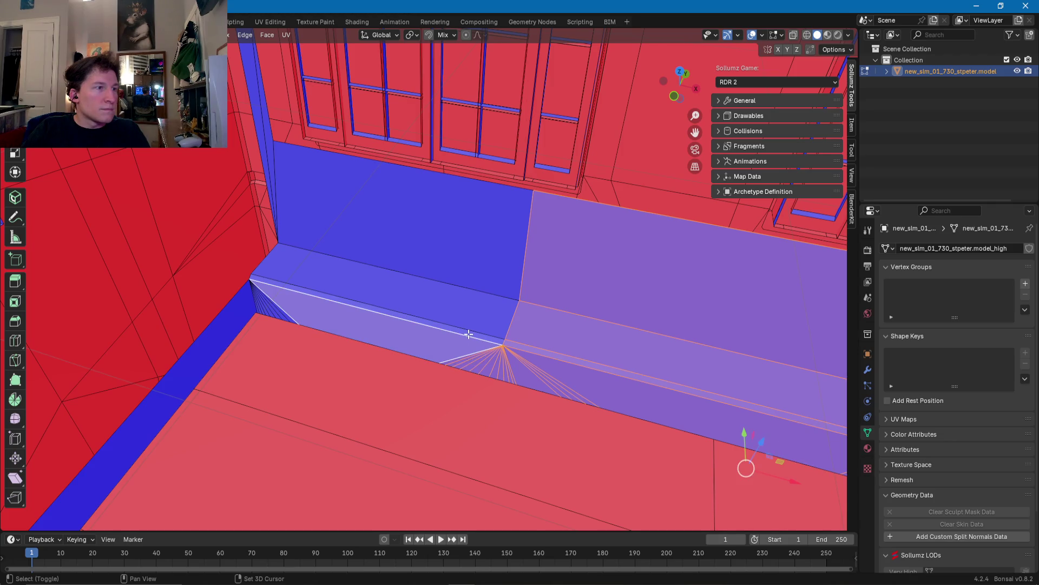
pyautogui.keyDown('shift'); pyautogui.click(466, 310); pyautogui.keyUp('shift')
pyautogui.keyDown('shift'); pyautogui.click(466, 275); pyautogui.keyUp('shift')
pyautogui.moveTo(466, 274)
pyautogui.mouseDown(button='middle')
pyautogui.moveTo(675, 422)
pyautogui.moveTo(520, 468)
pyautogui.mouseUp(button='middle')
pyautogui.keyDown('shift'); pyautogui.click(520, 468); pyautogui.keyUp('shift')
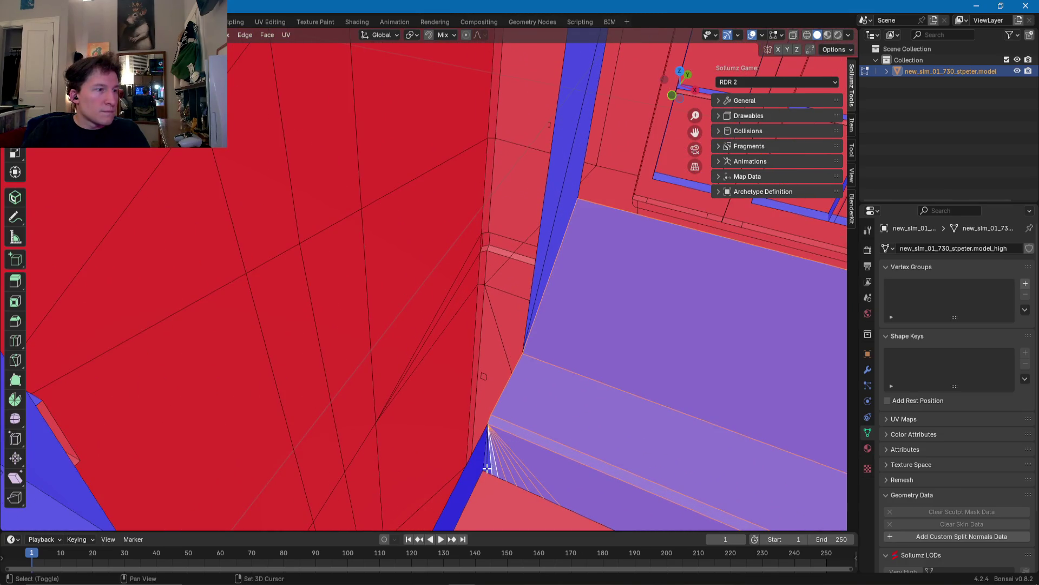
pyautogui.moveTo(483, 466); pyautogui.dragTo(549, 274, button='middle')
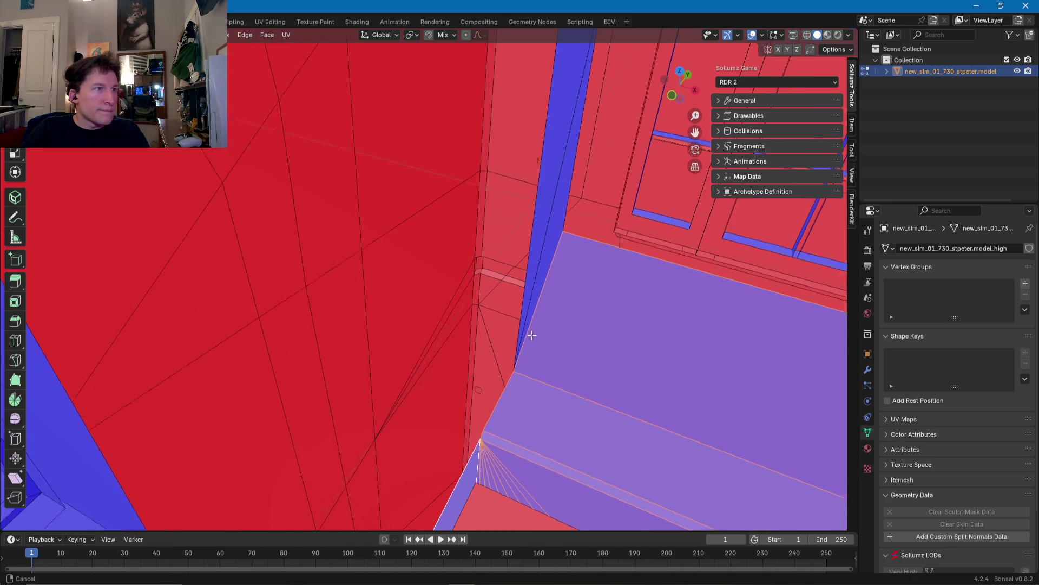
pyautogui.keyDown('shift'); pyautogui.click(538, 232); pyautogui.keyUp('shift')
pyautogui.moveTo(538, 232)
pyautogui.mouseDown(button='middle')
pyautogui.moveTo(708, 498)
pyautogui.moveTo(494, 359)
pyautogui.mouseUp(button='middle')
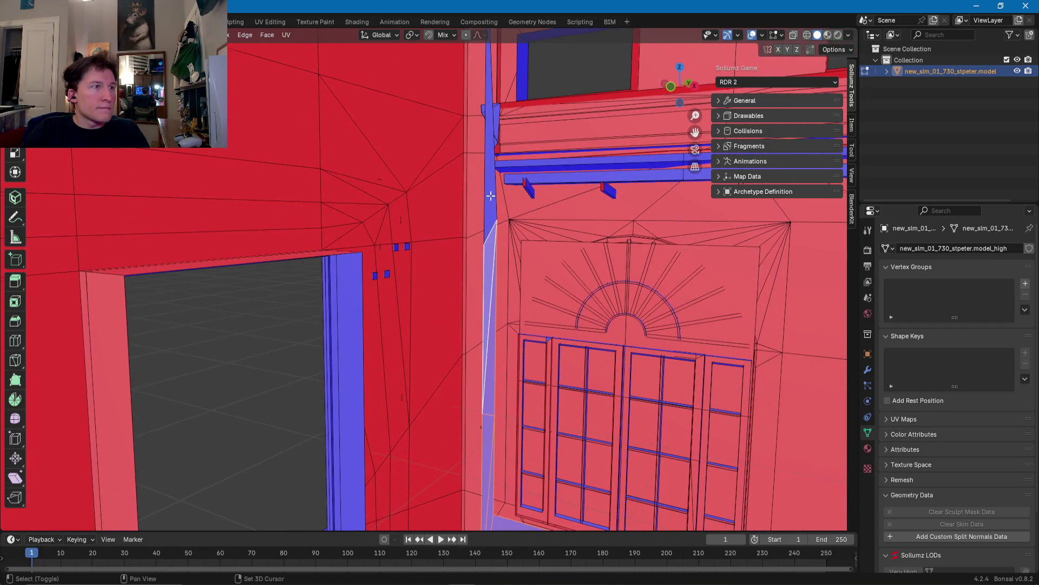
pyautogui.moveTo(491, 194)
pyautogui.mouseDown(button='middle')
pyautogui.moveTo(474, 394)
pyautogui.moveTo(485, 423)
pyautogui.moveTo(506, 433)
pyautogui.moveTo(420, 436)
pyautogui.moveTo(459, 437)
pyautogui.moveTo(281, 310)
pyautogui.moveTo(458, 302)
pyautogui.mouseUp(button='middle')
# Step: Select the wall, blue and lower frame faces at the floor corner
pyautogui.scroll(3, 449, 302)
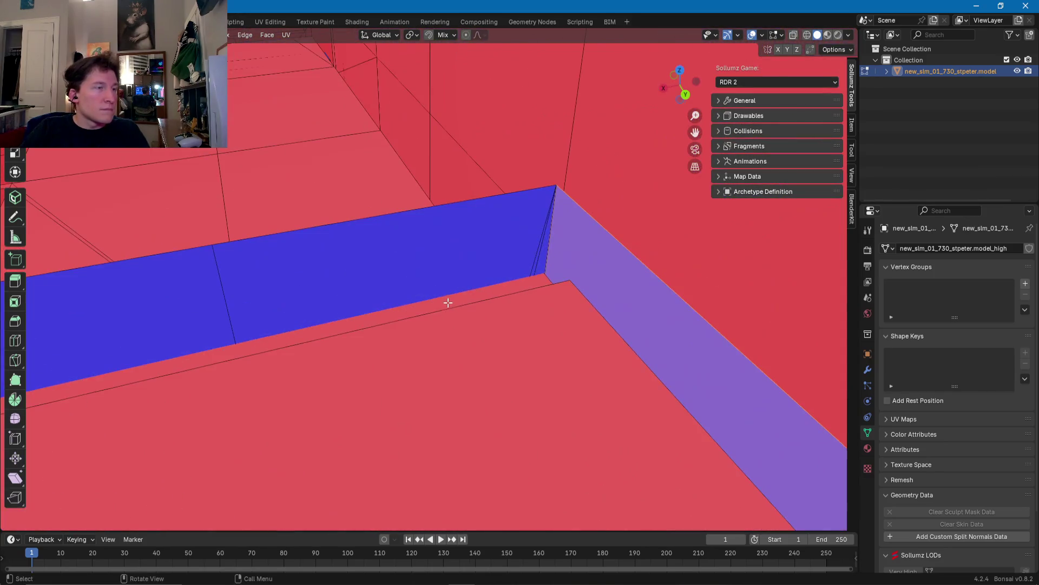
pyautogui.keyDown('shift'); pyautogui.click(526, 259); pyautogui.keyUp('shift')
pyautogui.moveTo(526, 260)
pyautogui.mouseDown(button='middle')
pyautogui.moveTo(406, 279)
pyautogui.moveTo(529, 258)
pyautogui.mouseUp(button='middle')
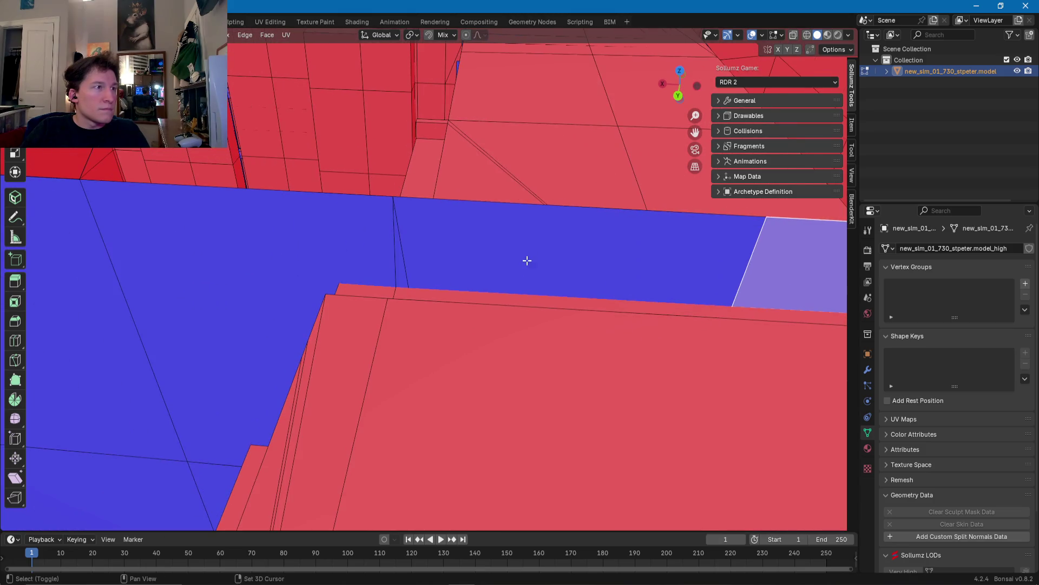
pyautogui.keyDown('shift'); pyautogui.click(528, 260); pyautogui.keyUp('shift')
pyautogui.keyDown('shift'); pyautogui.click(401, 269); pyautogui.keyUp('shift')
pyautogui.moveTo(374, 267)
pyautogui.mouseDown(button='middle')
pyautogui.moveTo(557, 248)
pyautogui.moveTo(464, 325)
pyautogui.moveTo(510, 341)
pyautogui.moveTo(485, 290)
pyautogui.mouseUp(button='middle')
pyautogui.keyDown('shift'); pyautogui.click(486, 309); pyautogui.keyUp('shift')
pyautogui.keyDown('shift'); pyautogui.click(477, 400); pyautogui.keyUp('shift')
pyautogui.keyDown('shift'); pyautogui.click(450, 462); pyautogui.keyUp('shift')
pyautogui.keyDown('shift'); pyautogui.click(420, 442); pyautogui.keyUp('shift')
pyautogui.keyDown('shift'); pyautogui.click(377, 361); pyautogui.keyUp('shift')
pyautogui.keyDown('shift'); pyautogui.click(420, 433); pyautogui.keyUp('shift')
# Step: Add the remaining blue face and delete all the selected faces
pyautogui.moveTo(420, 433)
pyautogui.mouseDown(button='middle')
pyautogui.moveTo(425, 253)
pyautogui.moveTo(467, 207)
pyautogui.moveTo(385, 306)
pyautogui.moveTo(395, 308)
pyautogui.mouseUp(button='middle')
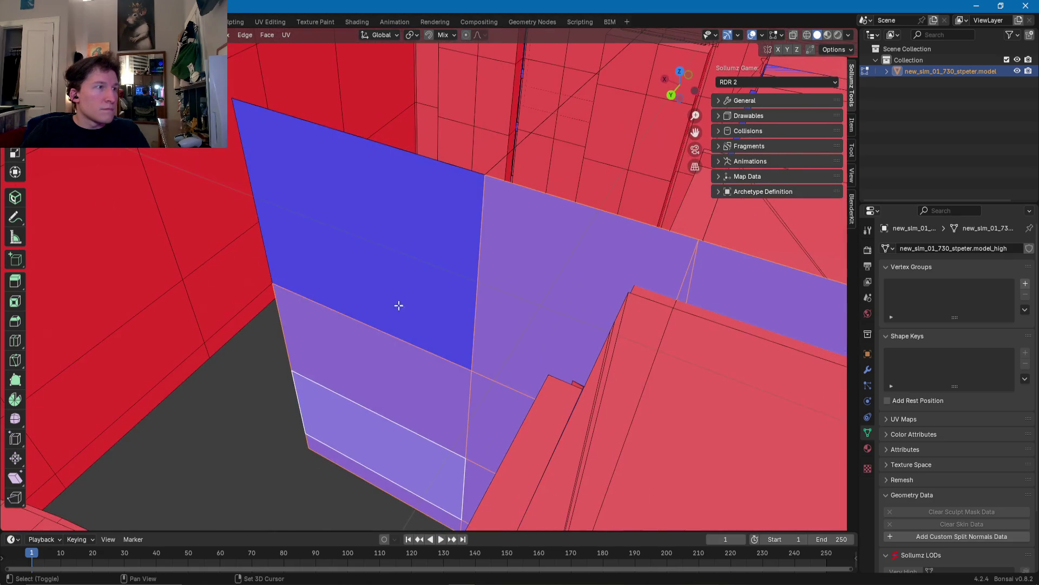
pyautogui.keyDown('shift'); pyautogui.click(406, 292); pyautogui.keyUp('shift')
pyautogui.moveTo(431, 202)
pyautogui.mouseDown(button='middle')
pyautogui.moveTo(420, 262)
pyautogui.moveTo(454, 304)
pyautogui.moveTo(496, 287)
pyautogui.moveTo(500, 240)
pyautogui.mouseUp(button='middle')
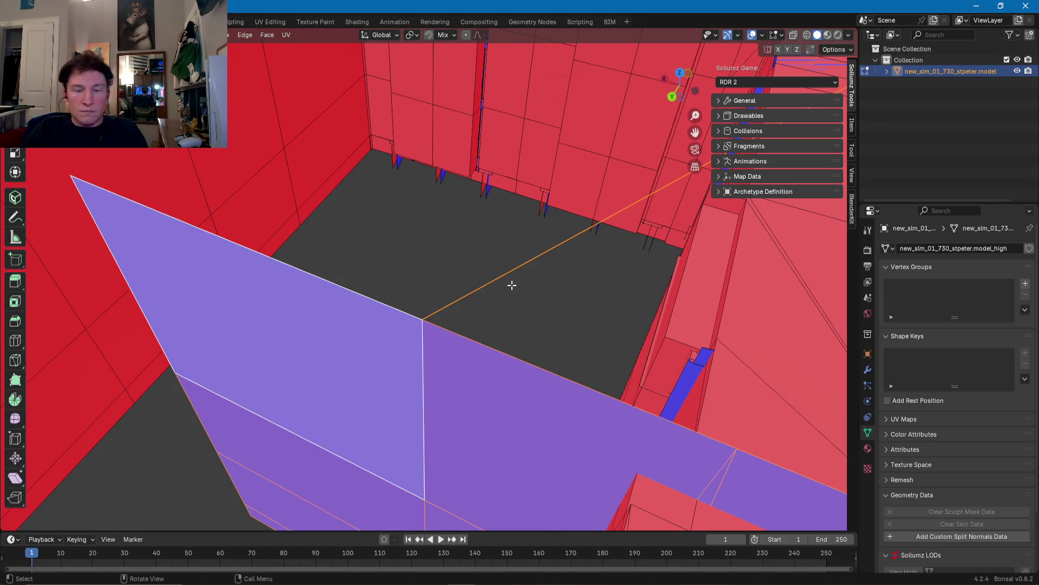
pyautogui.press('x')
pyautogui.click(511, 285)
# Step: Box-select the leftover stray edge and delete it
pyautogui.moveTo(449, 280); pyautogui.dragTo(423, 325)
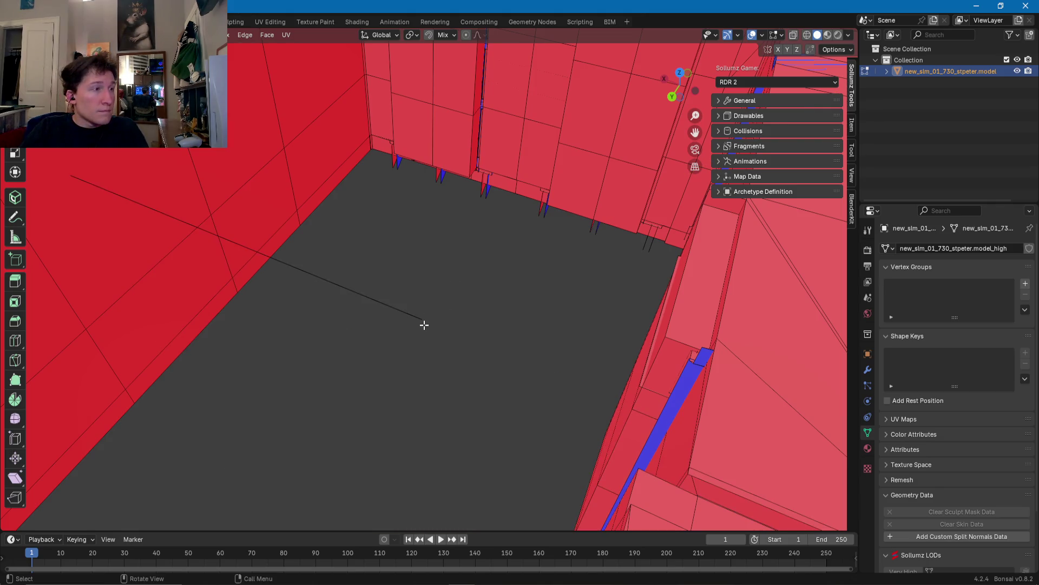
pyautogui.press('x')
pyautogui.click(397, 334)
pyautogui.moveTo(397, 334)
pyautogui.mouseDown(button='middle')
pyautogui.moveTo(532, 288)
pyautogui.moveTo(538, 224)
pyautogui.moveTo(439, 183)
pyautogui.moveTo(325, 294)
pyautogui.moveTo(452, 281)
pyautogui.moveTo(509, 283)
pyautogui.moveTo(518, 298)
pyautogui.moveTo(482, 261)
pyautogui.moveTo(404, 249)
pyautogui.moveTo(411, 254)
pyautogui.mouseUp(button='middle')
# Step: Pick the vertical strip of door-frame faces and check it reaches the doorway ceiling
pyautogui.hotkey('ctrl', 'z')
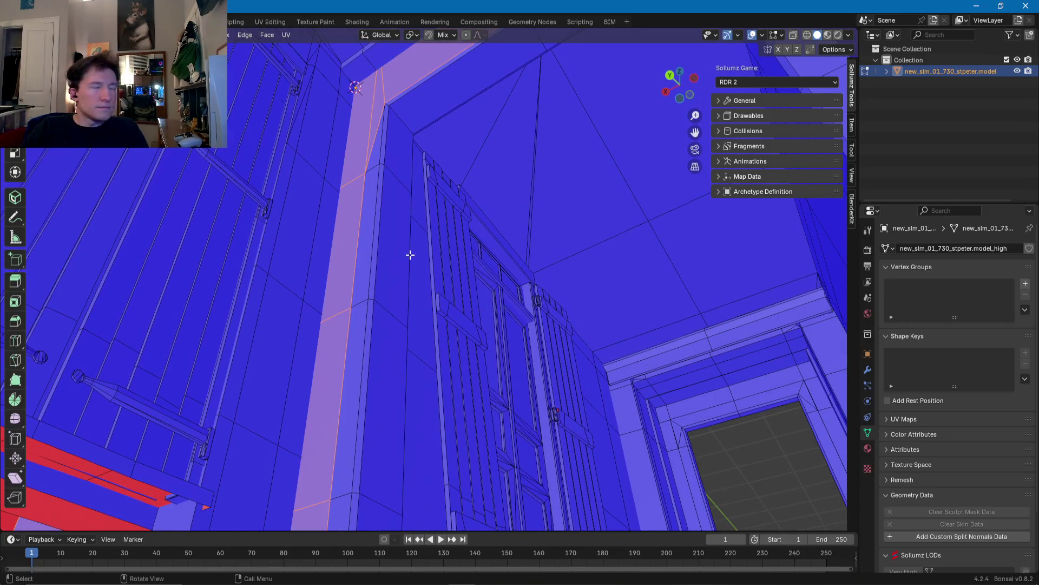
pyautogui.moveTo(375, 220)
pyautogui.mouseDown(button='middle')
pyautogui.moveTo(436, 179)
pyautogui.moveTo(483, 260)
pyautogui.moveTo(439, 158)
pyautogui.moveTo(391, 397)
pyautogui.mouseUp(button='middle')
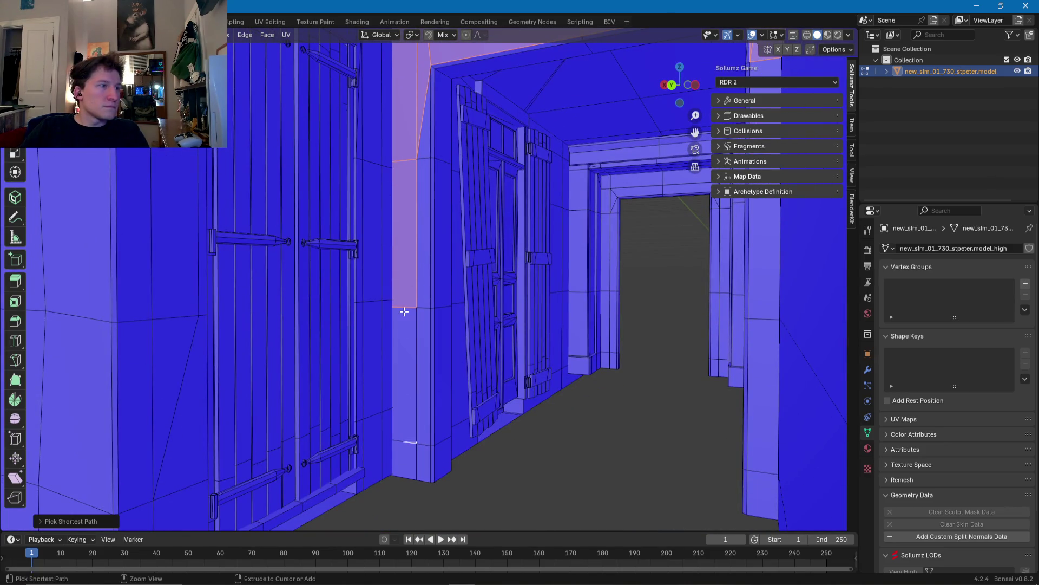
pyautogui.moveTo(403, 296)
pyautogui.mouseDown(button='middle')
pyautogui.moveTo(446, 167)
pyautogui.moveTo(424, 269)
pyautogui.moveTo(444, 243)
pyautogui.mouseUp(button='middle')
pyautogui.moveTo(450, 204)
pyautogui.mouseDown(button='middle')
pyautogui.moveTo(476, 202)
pyautogui.moveTo(495, 251)
pyautogui.moveTo(549, 273)
pyautogui.moveTo(420, 245)
pyautogui.mouseUp(button='middle')
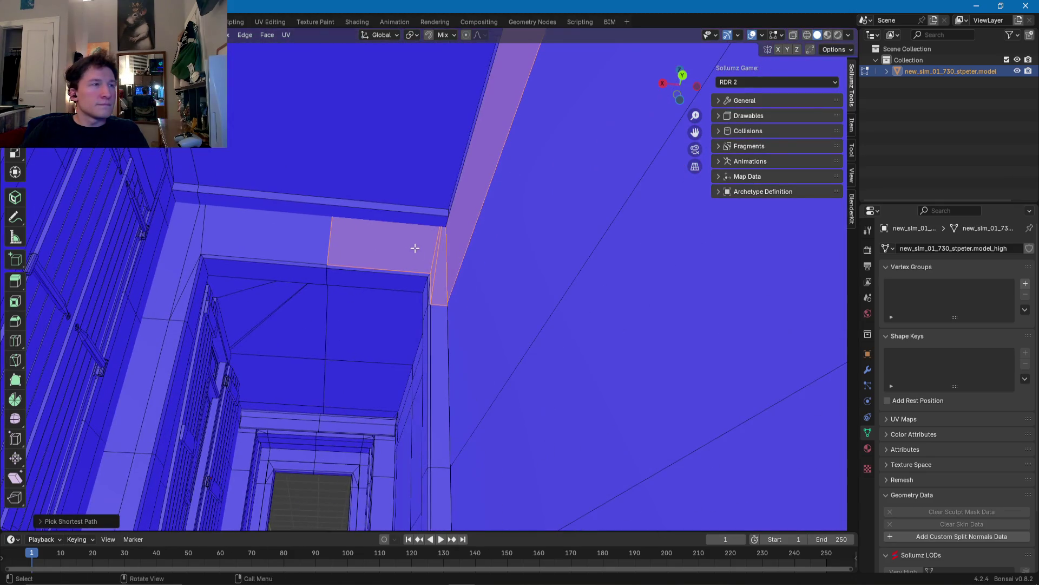
pyautogui.scroll(-6, 444, 256)
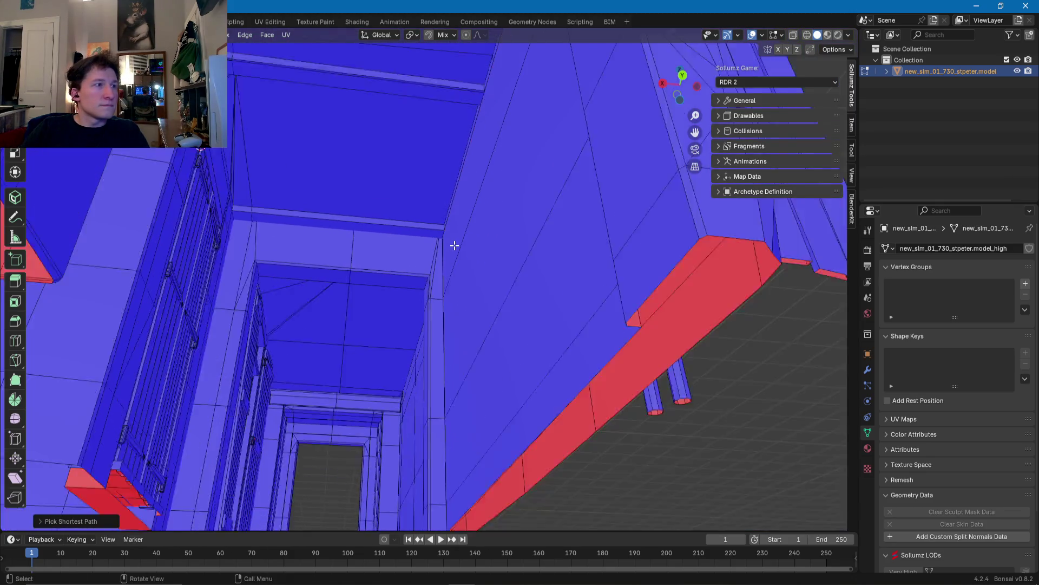
pyautogui.moveTo(441, 252)
pyautogui.mouseDown(button='middle')
pyautogui.moveTo(472, 318)
pyautogui.moveTo(417, 339)
pyautogui.mouseUp(button='middle')
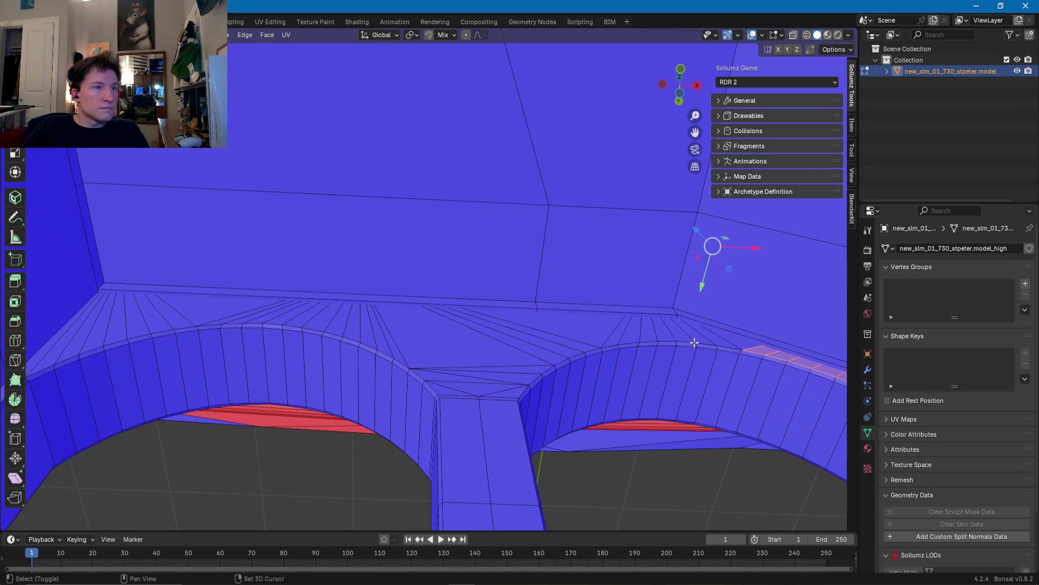
pyautogui.keyDown('shift'); pyautogui.moveTo(705, 347); pyautogui.dragTo(375, 275, button='middle'); pyautogui.keyUp('shift')
pyautogui.moveTo(516, 357)
pyautogui.mouseDown(button='middle')
pyautogui.moveTo(497, 325)
pyautogui.moveTo(450, 304)
pyautogui.mouseUp(button='middle')
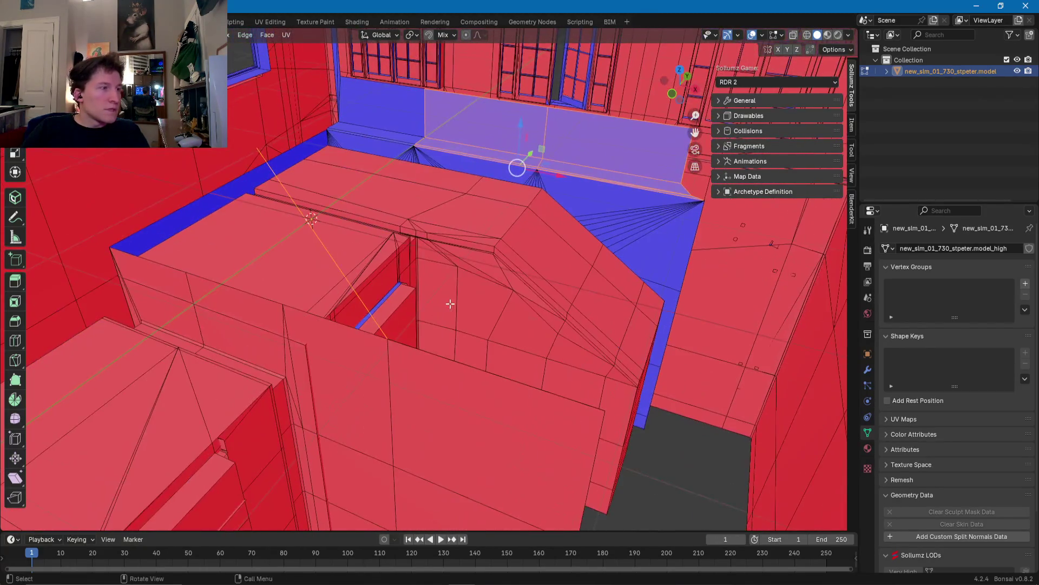
# Step: Box-select the faces on the left of the ledge and delete them
pyautogui.moveTo(424, 306)
pyautogui.mouseDown(button='middle')
pyautogui.moveTo(323, 264)
pyautogui.moveTo(464, 274)
pyautogui.moveTo(595, 363)
pyautogui.mouseUp(button='middle')
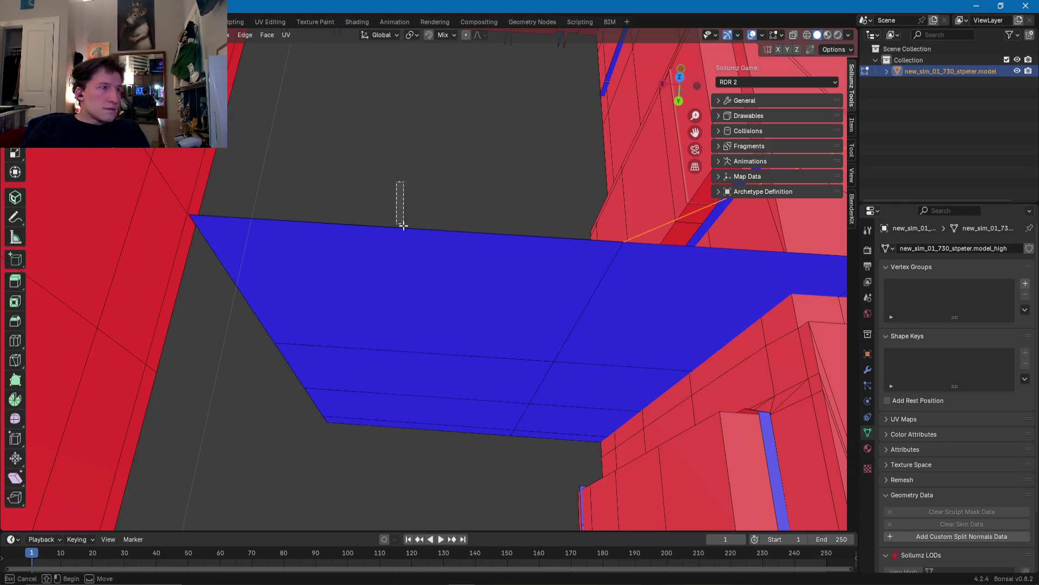
pyautogui.moveTo(397, 182); pyautogui.dragTo(418, 468)
pyautogui.scroll(3, 423, 395)
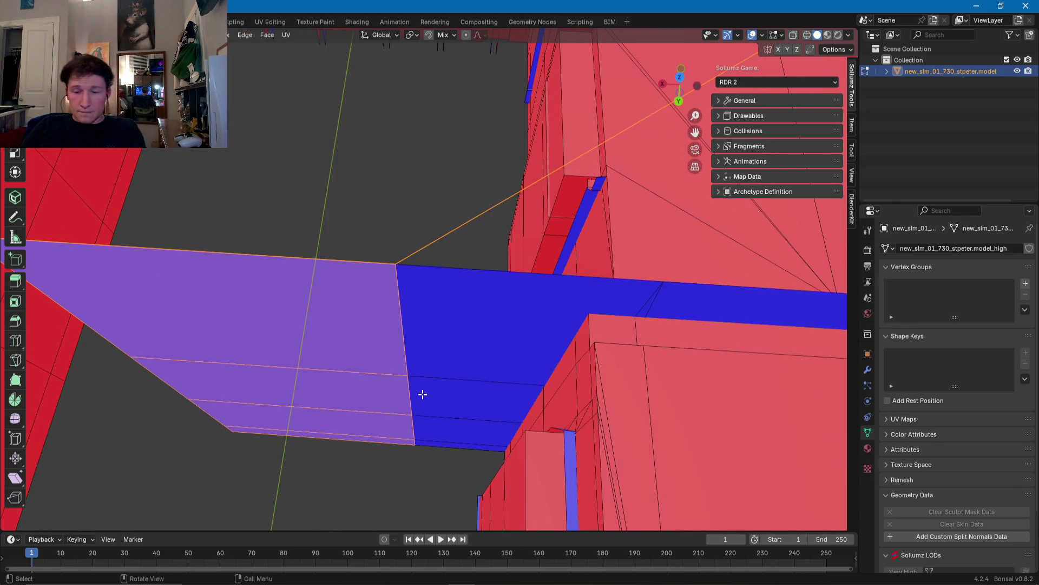
pyautogui.click(422, 397)
# Step: Delete the bench seat and back faces beneath the arched window
pyautogui.moveTo(515, 384)
pyautogui.mouseDown(button='middle')
pyautogui.moveTo(499, 348)
pyautogui.moveTo(510, 332)
pyautogui.moveTo(460, 332)
pyautogui.moveTo(572, 269)
pyautogui.moveTo(489, 304)
pyautogui.moveTo(601, 298)
pyautogui.moveTo(483, 314)
pyautogui.moveTo(472, 334)
pyautogui.moveTo(413, 344)
pyautogui.moveTo(531, 311)
pyautogui.moveTo(478, 345)
pyautogui.moveTo(476, 365)
pyautogui.moveTo(464, 350)
pyautogui.moveTo(538, 323)
pyautogui.moveTo(536, 306)
pyautogui.moveTo(499, 315)
pyautogui.moveTo(489, 346)
pyautogui.moveTo(503, 295)
pyautogui.moveTo(426, 284)
pyautogui.moveTo(434, 385)
pyautogui.mouseUp(button='middle')
pyautogui.keyDown('shift'); pyautogui.click(425, 421); pyautogui.keyUp('shift')
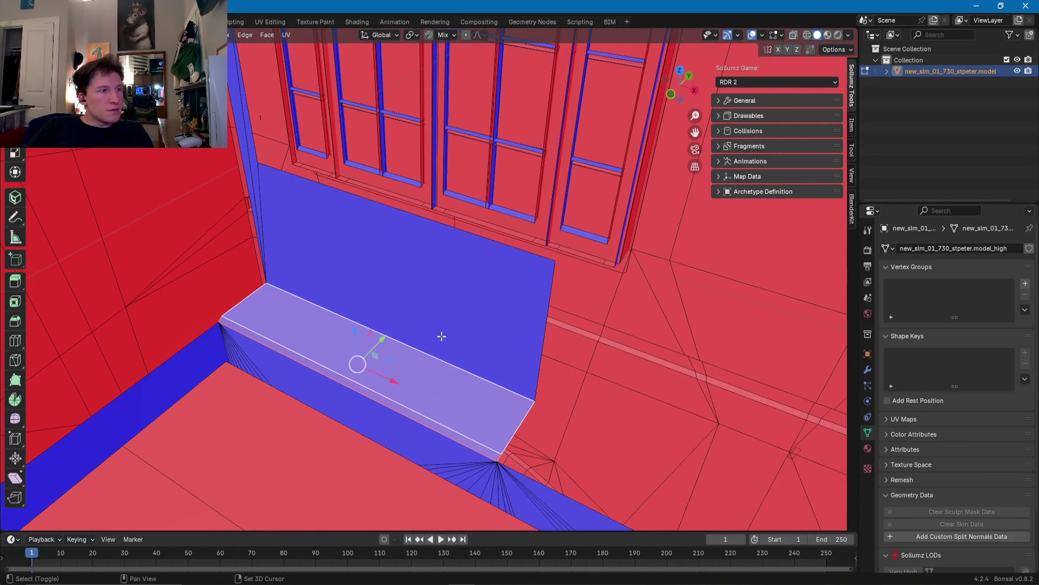
pyautogui.keyDown('shift'); pyautogui.click(415, 322); pyautogui.keyUp('shift')
pyautogui.scroll(3, 305, 258)
pyautogui.scroll(2, 305, 259)
pyautogui.moveTo(340, 258)
pyautogui.mouseDown(button='middle')
pyautogui.moveTo(320, 227)
pyautogui.moveTo(313, 181)
pyautogui.moveTo(352, 220)
pyautogui.moveTo(386, 405)
pyautogui.moveTo(410, 336)
pyautogui.mouseUp(button='middle')
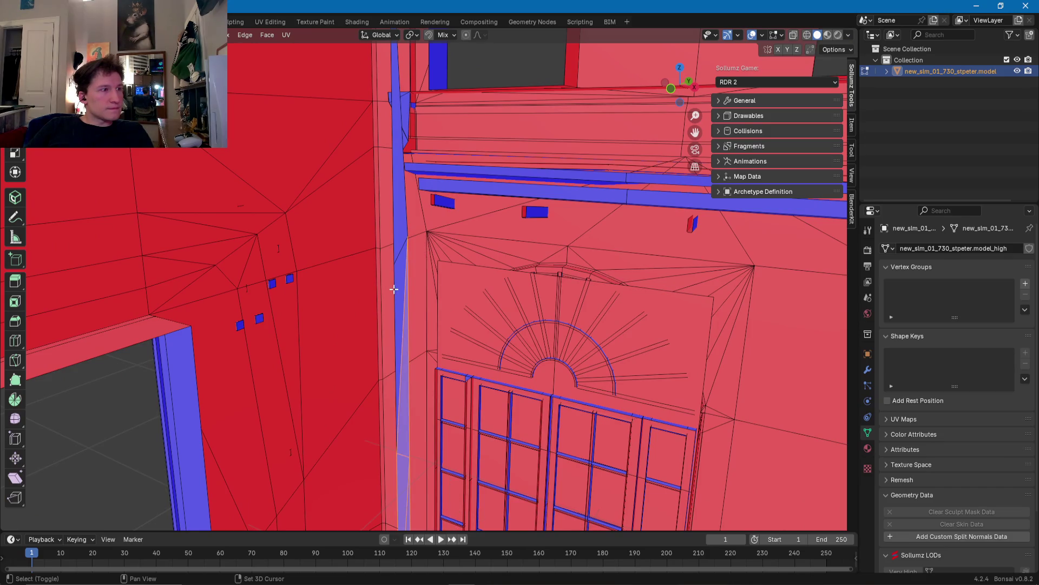
pyautogui.scroll(-3, 397, 141)
pyautogui.moveTo(397, 141); pyautogui.dragTo(390, 216, button='middle')
pyautogui.press('x')
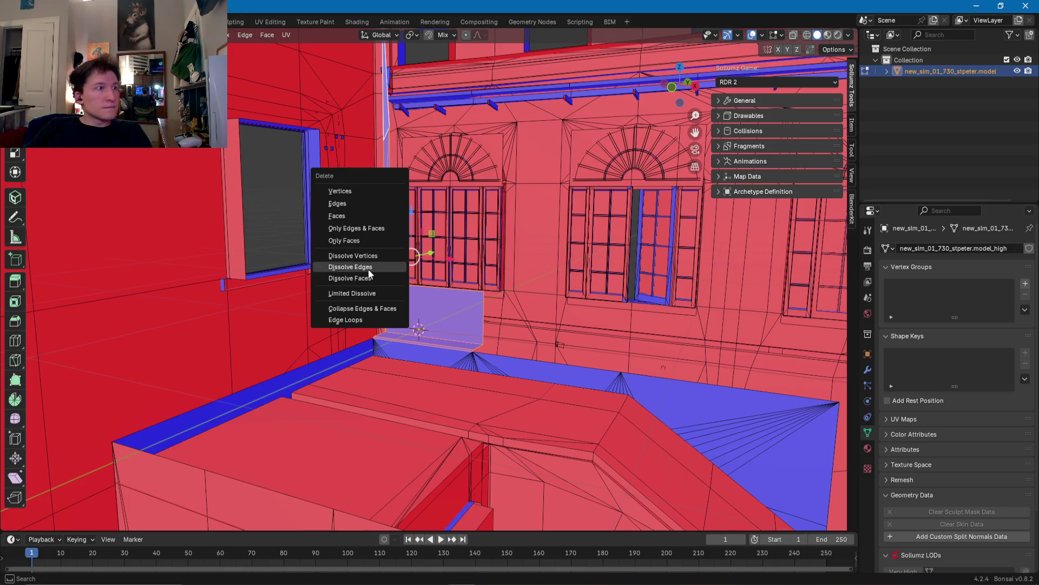
pyautogui.click(335, 216)
pyautogui.moveTo(339, 266); pyautogui.dragTo(503, 399, button='middle')
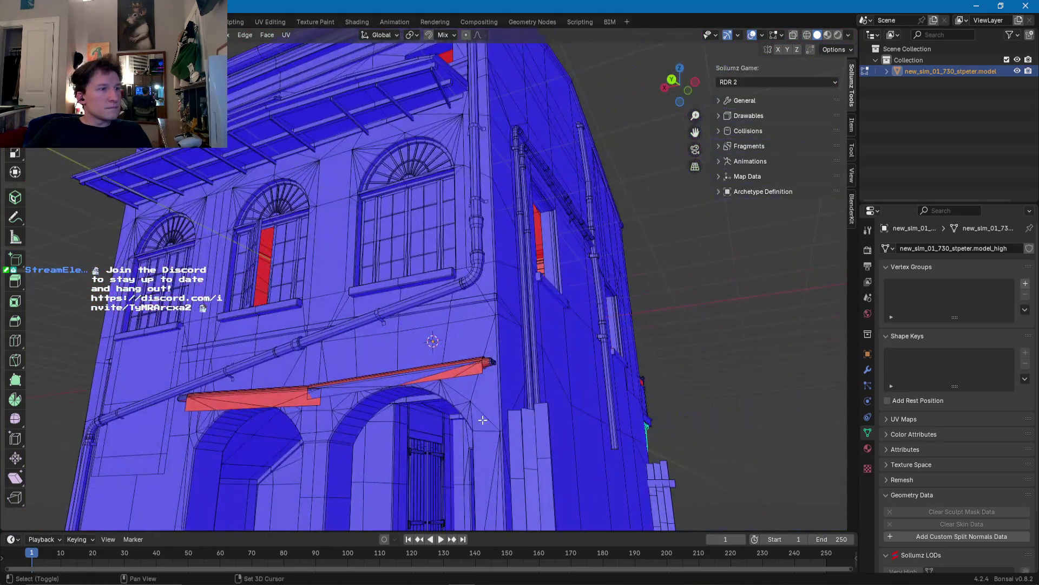
# Step: Orbit past the red awning through the building to the next gap's corner edge
pyautogui.scroll(5, 503, 399)
pyautogui.moveTo(471, 260)
pyautogui.mouseDown(button='middle')
pyautogui.moveTo(490, 297)
pyautogui.moveTo(421, 280)
pyautogui.mouseUp(button='middle')
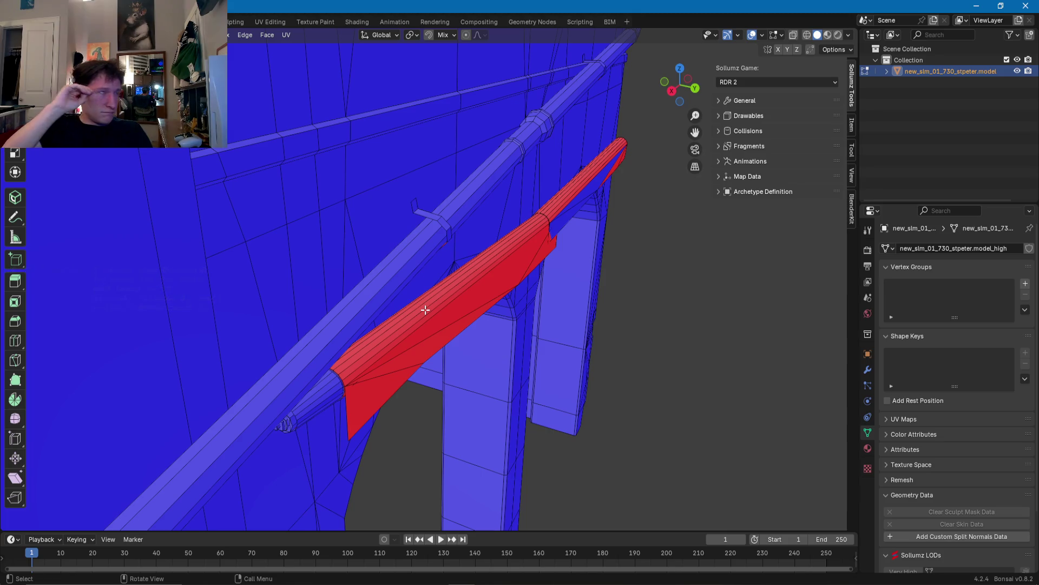
pyautogui.moveTo(425, 309)
pyautogui.mouseDown(button='middle')
pyautogui.moveTo(360, 274)
pyautogui.moveTo(286, 269)
pyautogui.moveTo(223, 285)
pyautogui.moveTo(350, 313)
pyautogui.moveTo(399, 294)
pyautogui.moveTo(362, 269)
pyautogui.moveTo(450, 274)
pyautogui.moveTo(422, 255)
pyautogui.moveTo(389, 275)
pyautogui.moveTo(190, 311)
pyautogui.moveTo(292, 287)
pyautogui.moveTo(280, 247)
pyautogui.moveTo(297, 271)
pyautogui.moveTo(288, 301)
pyautogui.moveTo(201, 313)
pyautogui.moveTo(331, 263)
pyautogui.moveTo(445, 320)
pyautogui.moveTo(423, 246)
pyautogui.moveTo(420, 262)
pyautogui.moveTo(447, 291)
pyautogui.moveTo(520, 286)
pyautogui.moveTo(476, 276)
pyautogui.moveTo(485, 286)
pyautogui.mouseUp(button='middle')
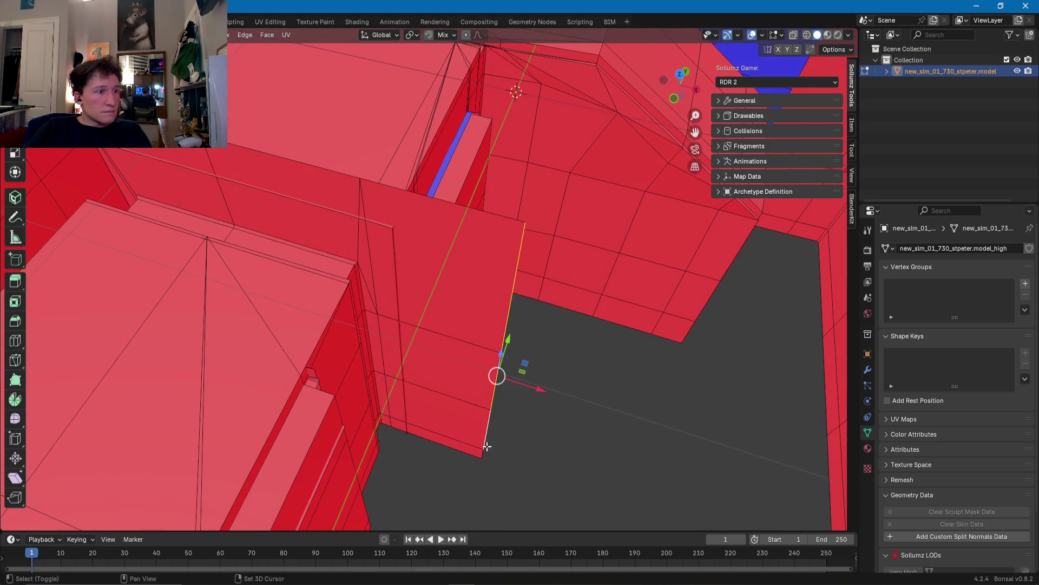
# Step: Slide the selected border edge left along X to close the gap
pyautogui.moveTo(525, 407); pyautogui.dragTo(491, 404)
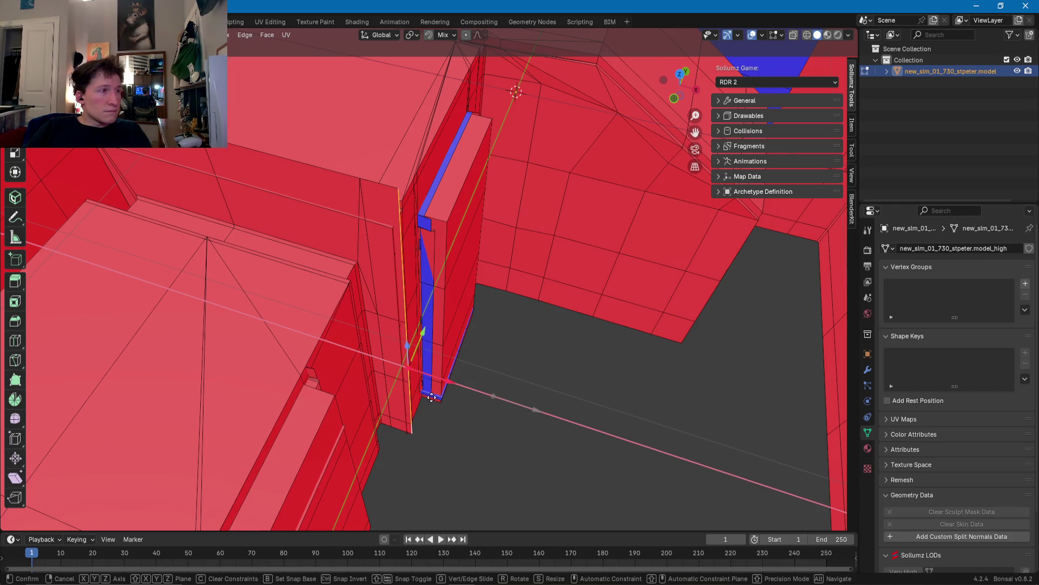
pyautogui.click(431, 399)
pyautogui.moveTo(431, 398)
pyautogui.mouseDown(button='middle')
pyautogui.moveTo(251, 305)
pyautogui.moveTo(326, 337)
pyautogui.mouseUp(button='middle')
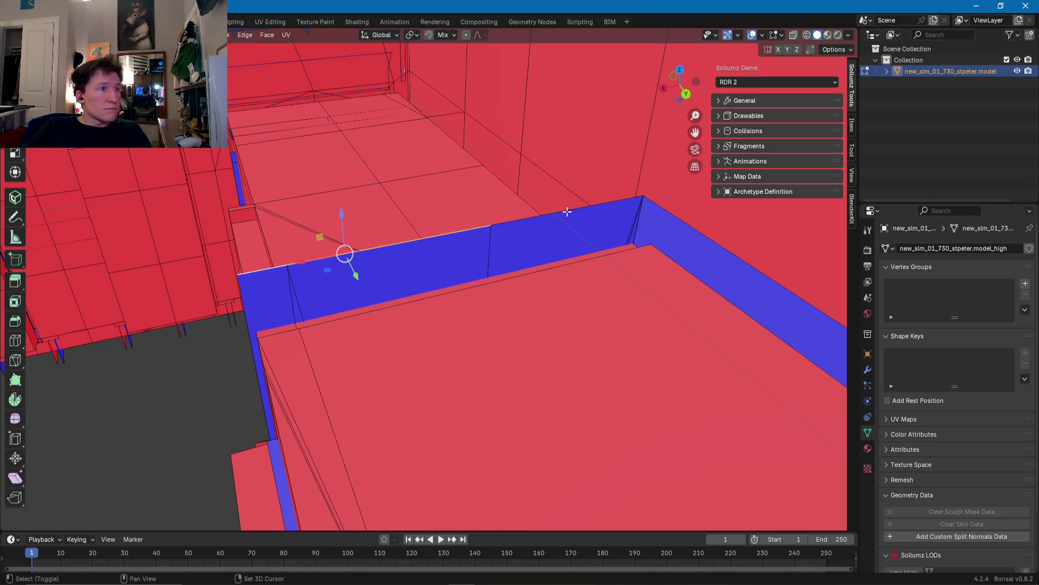
# Step: Move the next border edge along Z at the blue trim to close that hole
pyautogui.moveTo(658, 219)
pyautogui.mouseDown(button='middle')
pyautogui.moveTo(441, 225)
pyautogui.moveTo(499, 219)
pyautogui.mouseUp(button='middle')
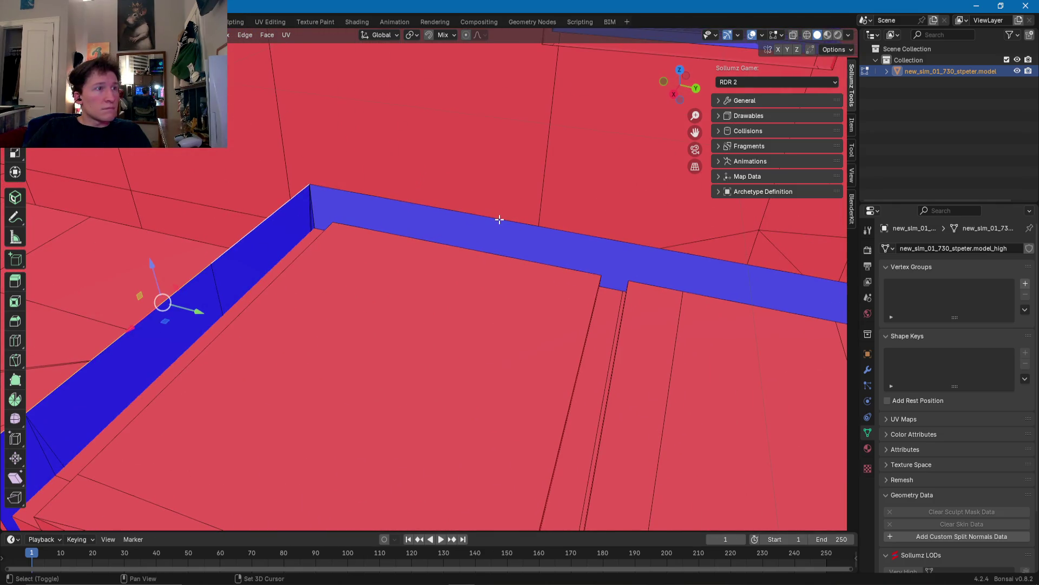
pyautogui.moveTo(665, 254)
pyautogui.mouseDown(button='middle')
pyautogui.moveTo(341, 228)
pyautogui.moveTo(349, 224)
pyautogui.mouseUp(button='middle')
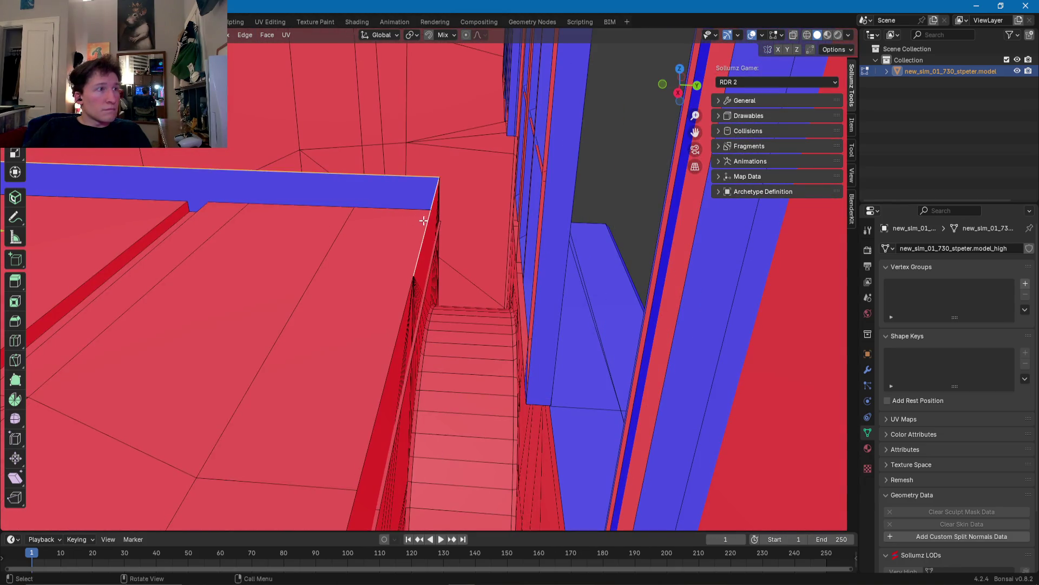
pyautogui.moveTo(425, 221); pyautogui.dragTo(515, 221, button='middle')
pyautogui.moveTo(601, 274)
pyautogui.keyDown('ctrl'); pyautogui.mouseDown(button='middle')
pyautogui.moveTo(244, 371)
pyautogui.moveTo(483, 216)
pyautogui.moveTo(420, 189)
pyautogui.moveTo(436, 221)
pyautogui.moveTo(443, 169)
pyautogui.mouseUp(button='middle'); pyautogui.keyUp('ctrl')
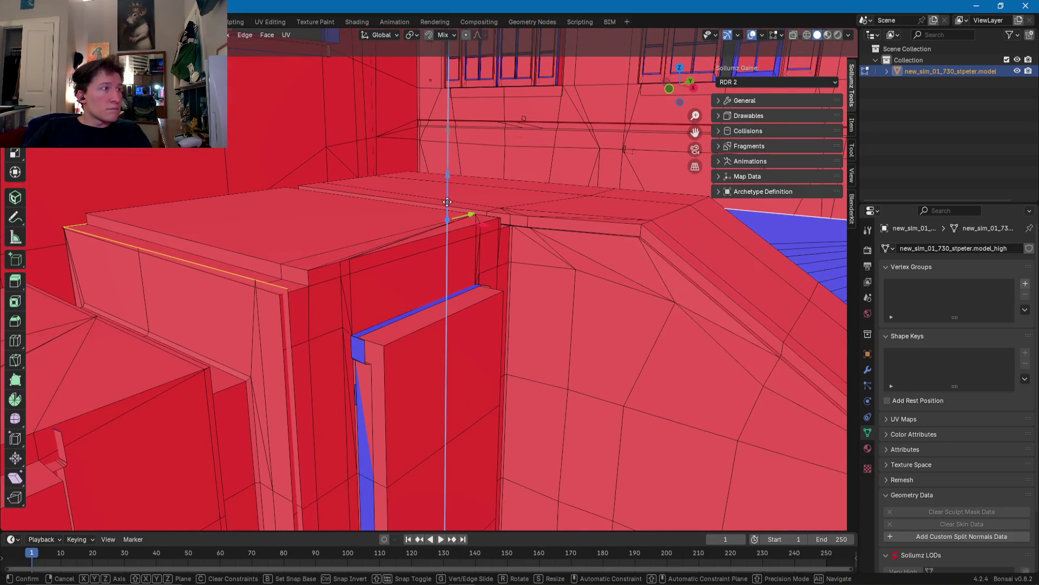
pyautogui.click(447, 199)
pyautogui.moveTo(447, 200)
pyautogui.mouseDown(button='middle')
pyautogui.moveTo(355, 222)
pyautogui.moveTo(386, 275)
pyautogui.moveTo(388, 258)
pyautogui.moveTo(279, 274)
pyautogui.moveTo(239, 267)
pyautogui.moveTo(413, 277)
pyautogui.moveTo(383, 177)
pyautogui.moveTo(429, 102)
pyautogui.moveTo(478, 88)
pyautogui.moveTo(528, 107)
pyautogui.moveTo(582, 107)
pyautogui.moveTo(675, 160)
pyautogui.moveTo(618, 158)
pyautogui.moveTo(584, 204)
pyautogui.moveTo(597, 235)
pyautogui.moveTo(573, 257)
pyautogui.mouseUp(button='middle')
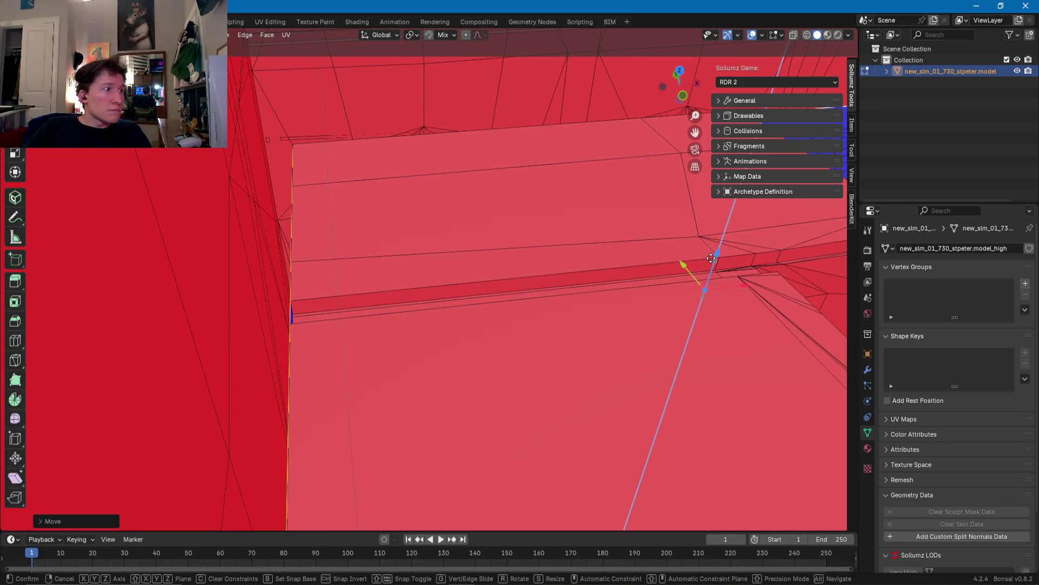
pyautogui.moveTo(711, 258)
pyautogui.mouseDown(button='middle')
pyautogui.moveTo(701, 290)
pyautogui.moveTo(571, 204)
pyautogui.moveTo(394, 232)
pyautogui.moveTo(496, 277)
pyautogui.moveTo(496, 335)
pyautogui.moveTo(460, 298)
pyautogui.moveTo(448, 316)
pyautogui.moveTo(394, 317)
pyautogui.moveTo(373, 216)
pyautogui.moveTo(314, 200)
pyautogui.moveTo(298, 173)
pyautogui.moveTo(294, 122)
pyautogui.moveTo(302, 144)
pyautogui.moveTo(397, 214)
pyautogui.moveTo(265, 240)
pyautogui.mouseUp(button='middle')
# Step: Reselect the upper strip face and slide its corner vertex along X to meet the adjoining wall
pyautogui.click(259, 227)
pyautogui.moveTo(386, 222)
pyautogui.keyDown('shift'); pyautogui.mouseDown(button='middle')
pyautogui.moveTo(643, 234)
pyautogui.moveTo(418, 248)
pyautogui.moveTo(590, 291)
pyautogui.moveTo(517, 230)
pyautogui.mouseUp(button='middle'); pyautogui.keyUp('shift')
pyautogui.keyDown('shift'); pyautogui.click(299, 231); pyautogui.keyUp('shift')
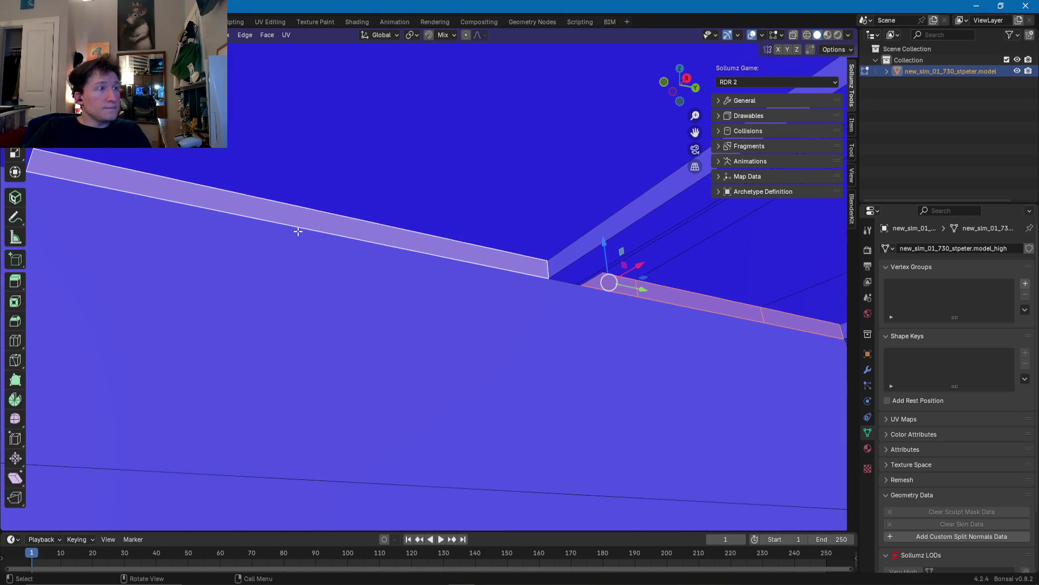
pyautogui.moveTo(247, 233)
pyautogui.mouseDown(button='middle')
pyautogui.moveTo(583, 269)
pyautogui.moveTo(480, 232)
pyautogui.moveTo(590, 222)
pyautogui.moveTo(125, 288)
pyautogui.moveTo(366, 283)
pyautogui.moveTo(249, 290)
pyautogui.moveTo(313, 316)
pyautogui.moveTo(332, 353)
pyautogui.mouseUp(button='middle')
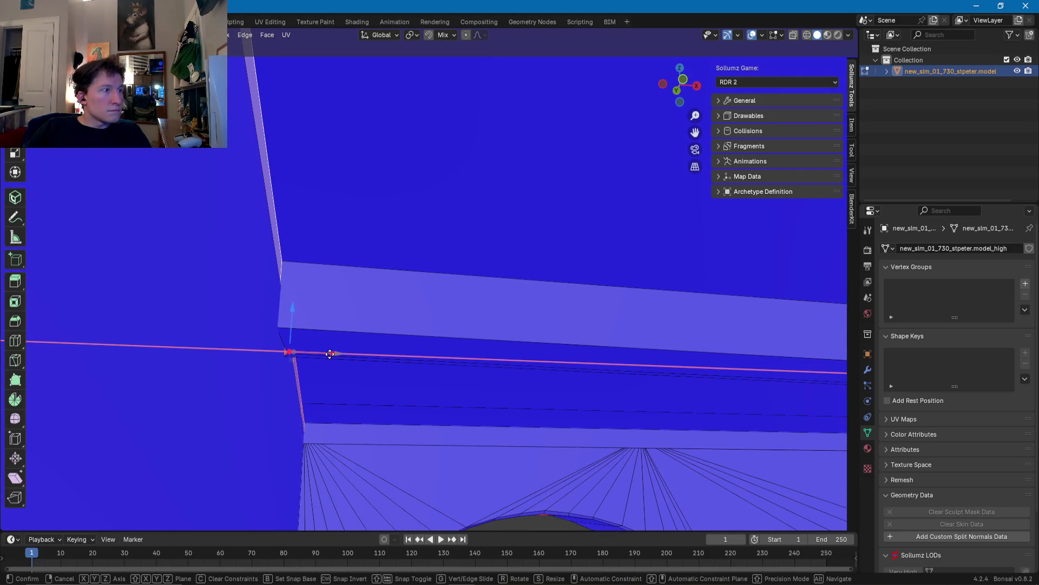
pyautogui.moveTo(331, 355)
pyautogui.mouseDown(button='middle')
pyautogui.moveTo(295, 327)
pyautogui.moveTo(329, 309)
pyautogui.moveTo(262, 371)
pyautogui.moveTo(298, 259)
pyautogui.moveTo(415, 281)
pyautogui.mouseUp(button='middle')
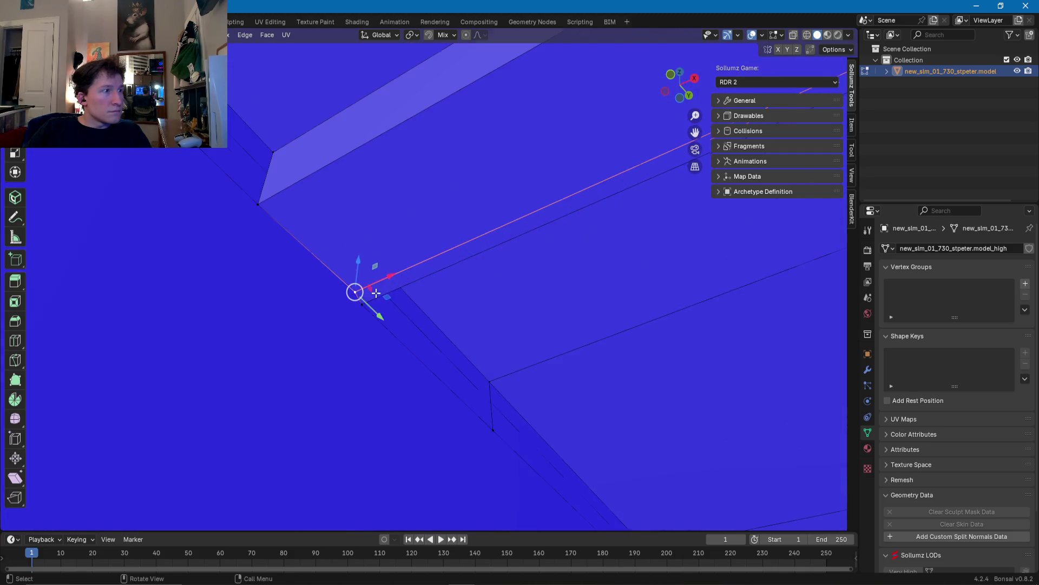
pyautogui.moveTo(497, 288); pyautogui.dragTo(472, 290)
pyautogui.moveTo(436, 290)
pyautogui.mouseDown(button='middle')
pyautogui.moveTo(418, 298)
pyautogui.moveTo(441, 263)
pyautogui.moveTo(399, 251)
pyautogui.moveTo(538, 306)
pyautogui.moveTo(496, 319)
pyautogui.moveTo(409, 188)
pyautogui.moveTo(324, 280)
pyautogui.moveTo(519, 294)
pyautogui.moveTo(362, 234)
pyautogui.moveTo(380, 250)
pyautogui.moveTo(309, 282)
pyautogui.mouseUp(button='middle')
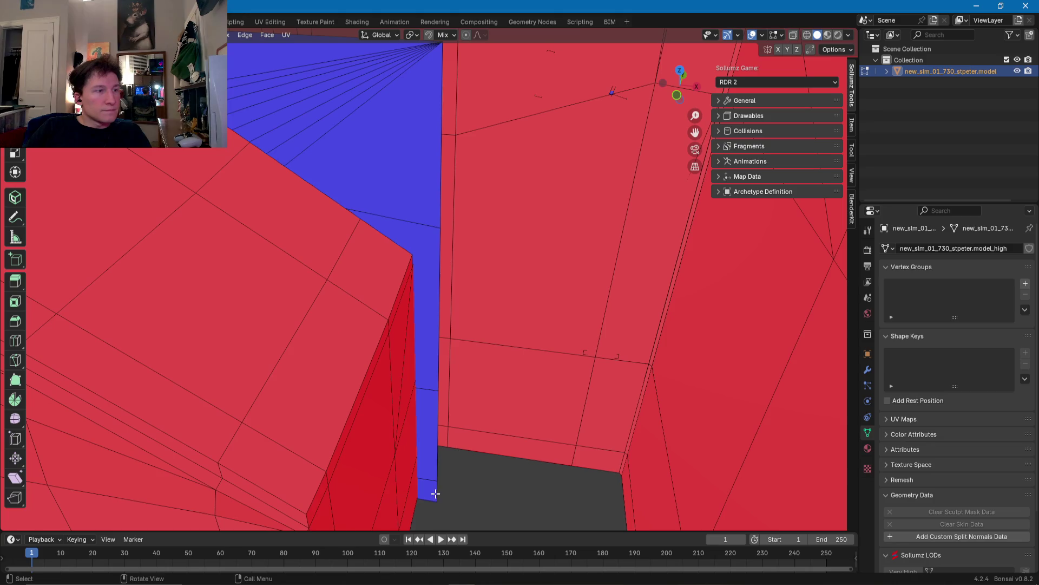
# Step: Slide two stray vertices of the thin blue face along X onto the wall corner
pyautogui.moveTo(437, 378); pyautogui.dragTo(435, 333, button='middle')
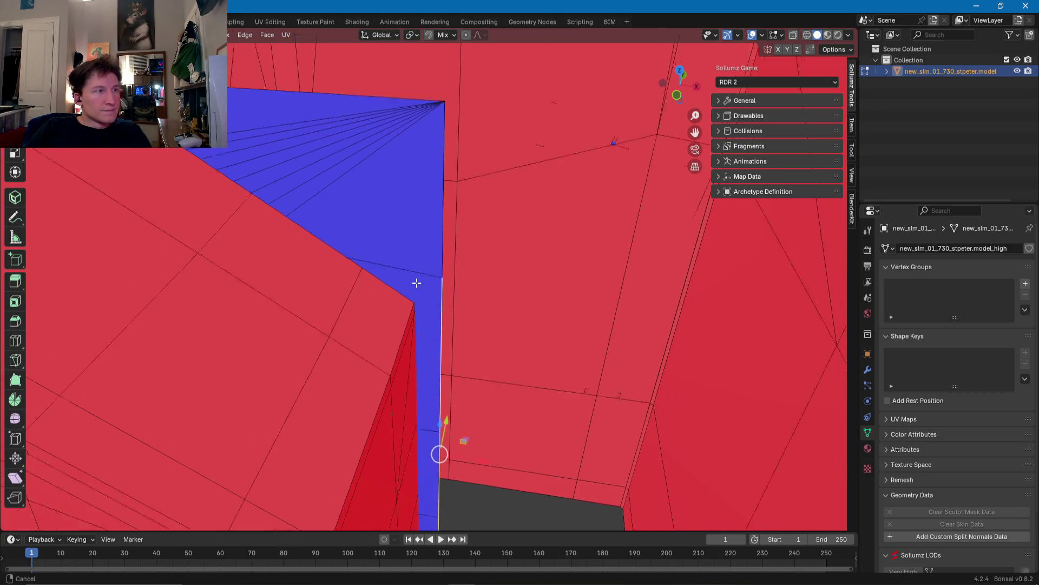
pyautogui.moveTo(433, 399); pyautogui.dragTo(472, 325, button='middle')
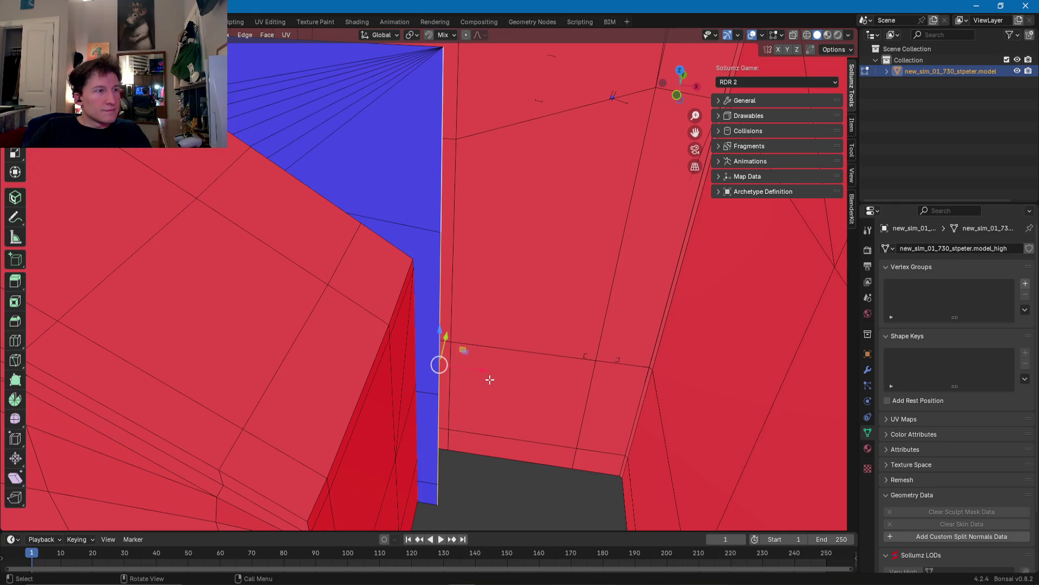
pyautogui.moveTo(480, 370); pyautogui.dragTo(480, 369)
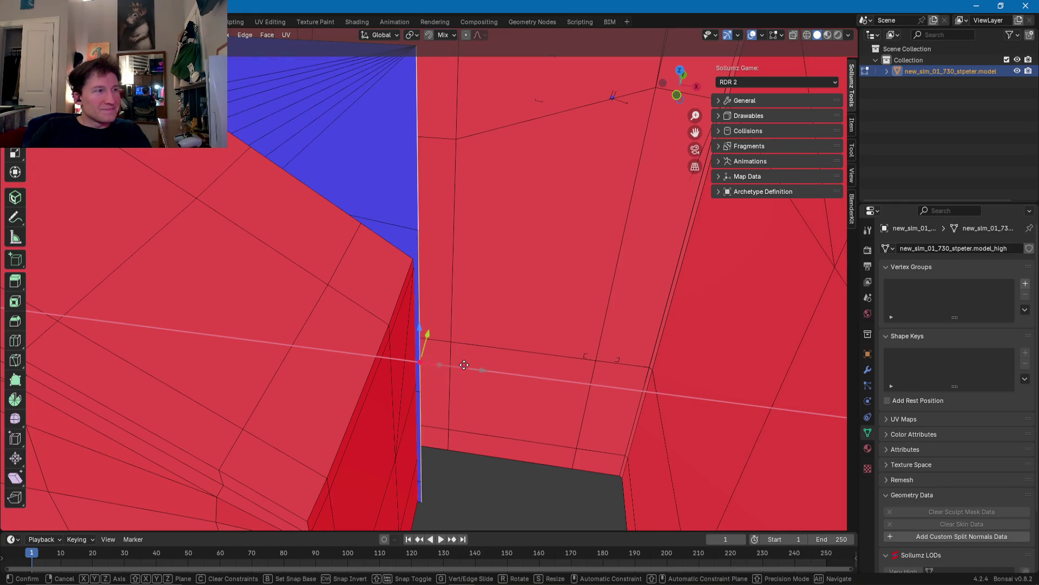
pyautogui.click(463, 364)
pyautogui.moveTo(462, 364)
pyautogui.mouseDown(button='middle')
pyautogui.moveTo(396, 308)
pyautogui.moveTo(390, 364)
pyautogui.mouseUp(button='middle')
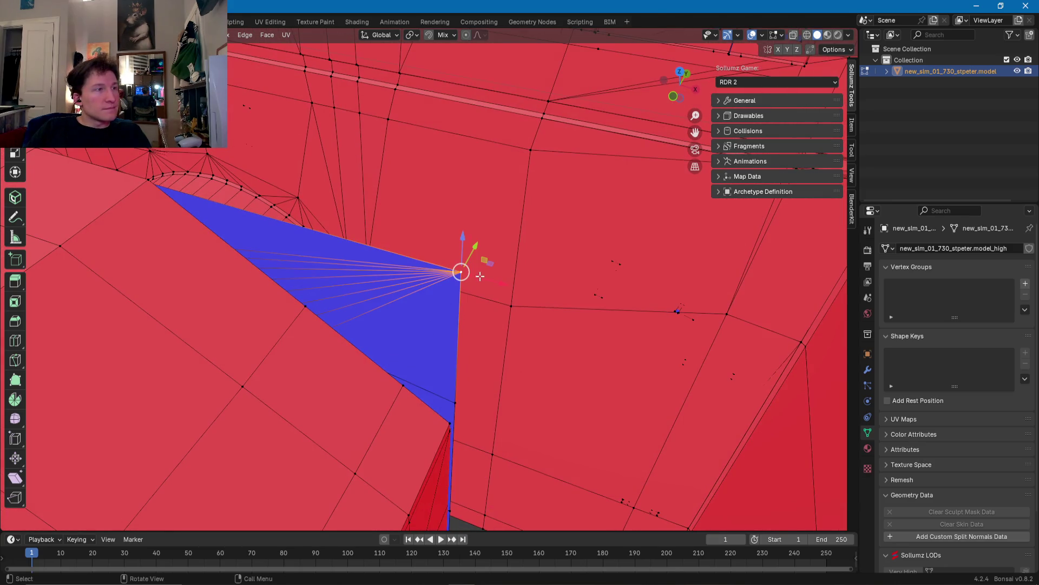
pyautogui.moveTo(507, 292); pyautogui.dragTo(443, 276)
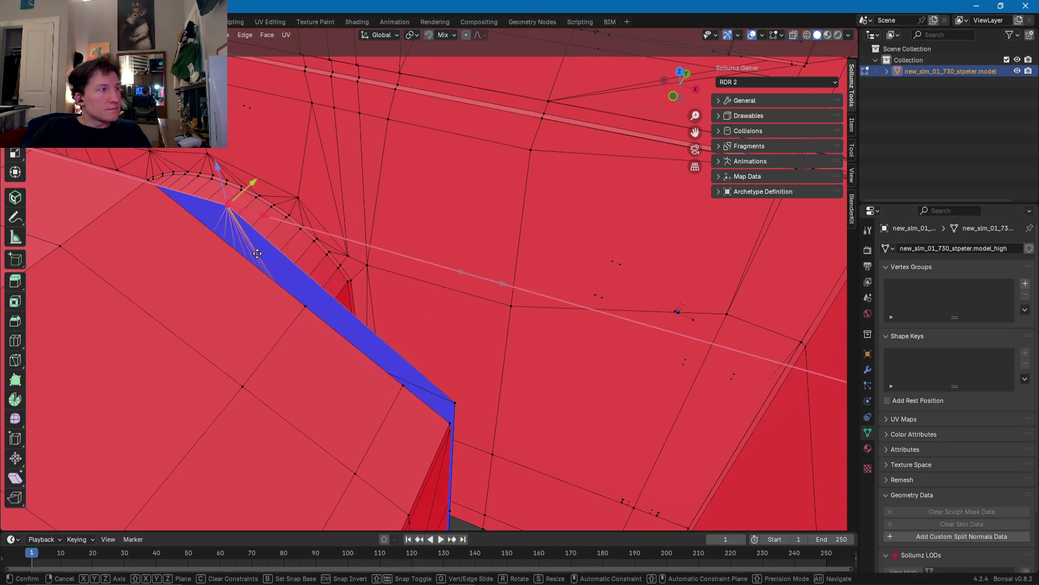
pyautogui.click(212, 253)
# Step: Move the remaining vertices freely and up along Z to close the gap beside the staircase
pyautogui.moveTo(212, 254)
pyautogui.mouseDown(button='middle')
pyautogui.moveTo(315, 176)
pyautogui.moveTo(314, 201)
pyautogui.moveTo(244, 214)
pyautogui.moveTo(242, 225)
pyautogui.mouseUp(button='middle')
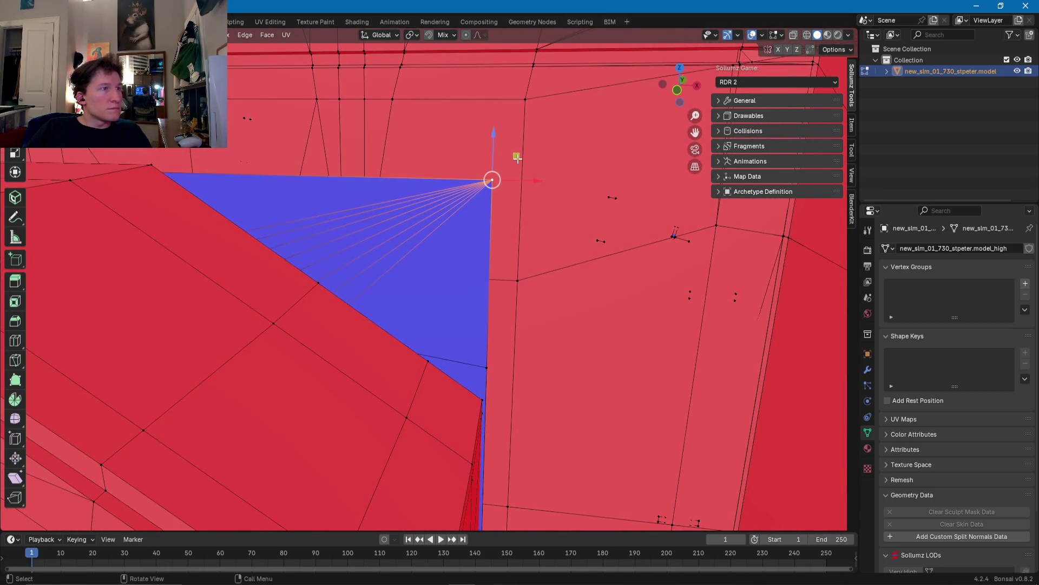
pyautogui.press('g')
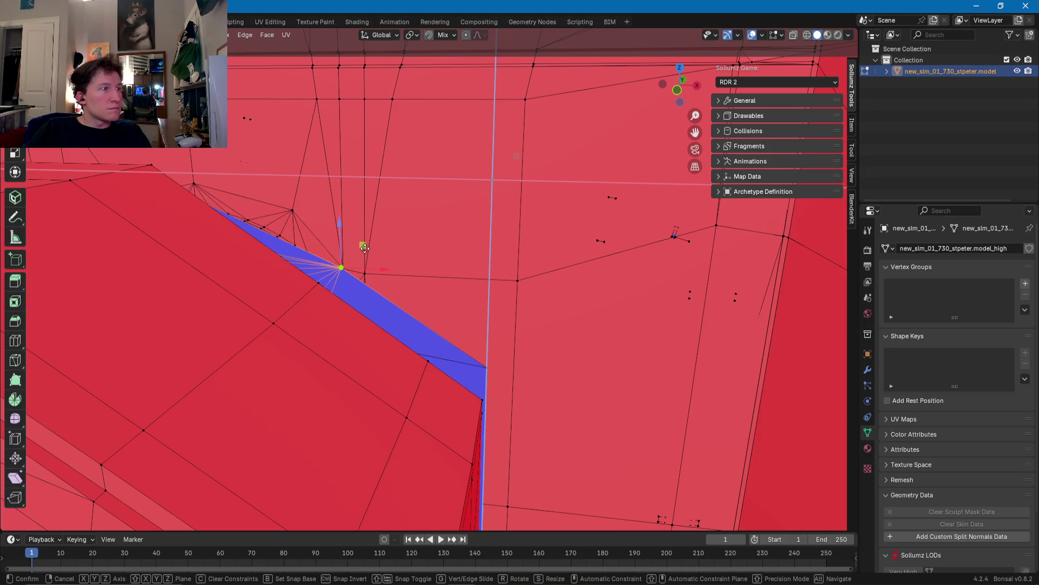
pyautogui.click(365, 248)
pyautogui.moveTo(364, 248)
pyautogui.mouseDown(button='middle')
pyautogui.moveTo(445, 228)
pyautogui.moveTo(378, 242)
pyautogui.moveTo(334, 229)
pyautogui.mouseUp(button='middle')
pyautogui.press('g')
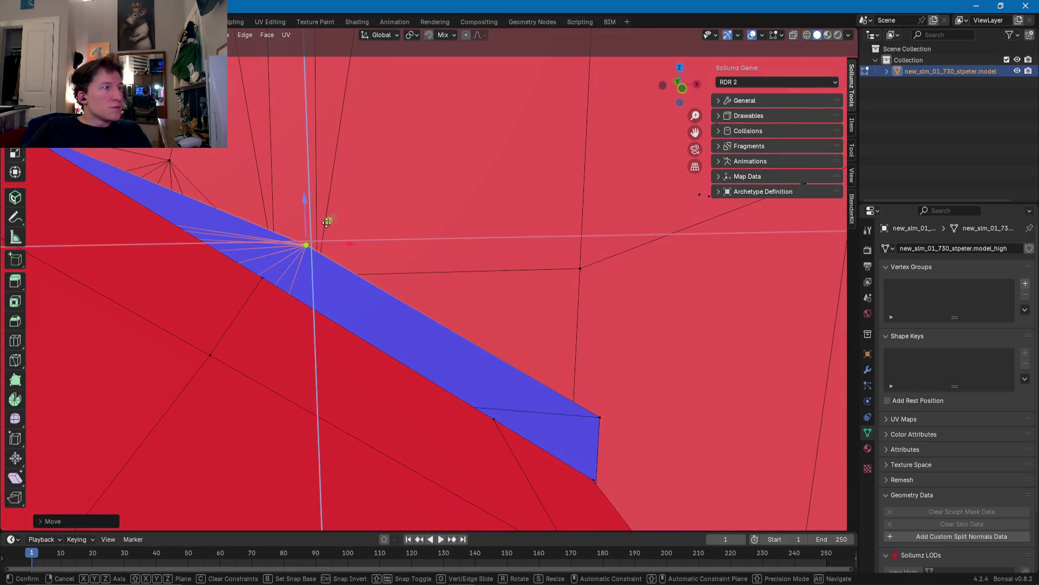
pyautogui.moveTo(307, 232)
pyautogui.mouseDown(button='middle')
pyautogui.moveTo(227, 324)
pyautogui.moveTo(258, 316)
pyautogui.mouseUp(button='middle')
pyautogui.moveTo(240, 358); pyautogui.dragTo(243, 314)
pyautogui.moveTo(244, 314); pyautogui.dragTo(259, 335, button='middle')
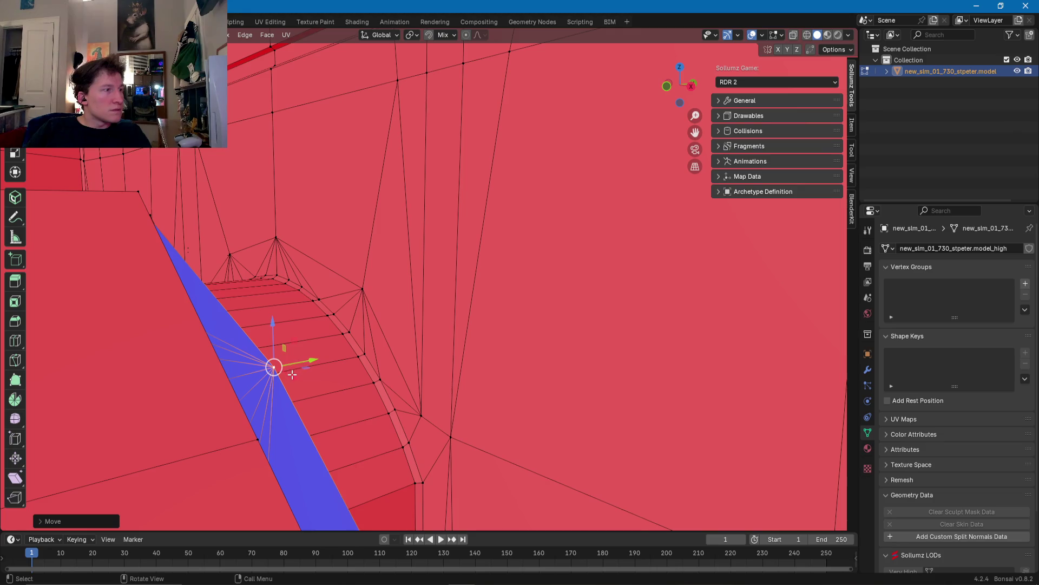
pyautogui.moveTo(296, 387)
pyautogui.mouseDown(button='middle')
pyautogui.moveTo(459, 405)
pyautogui.moveTo(364, 396)
pyautogui.moveTo(325, 281)
pyautogui.moveTo(254, 264)
pyautogui.moveTo(390, 303)
pyautogui.mouseUp(button='middle')
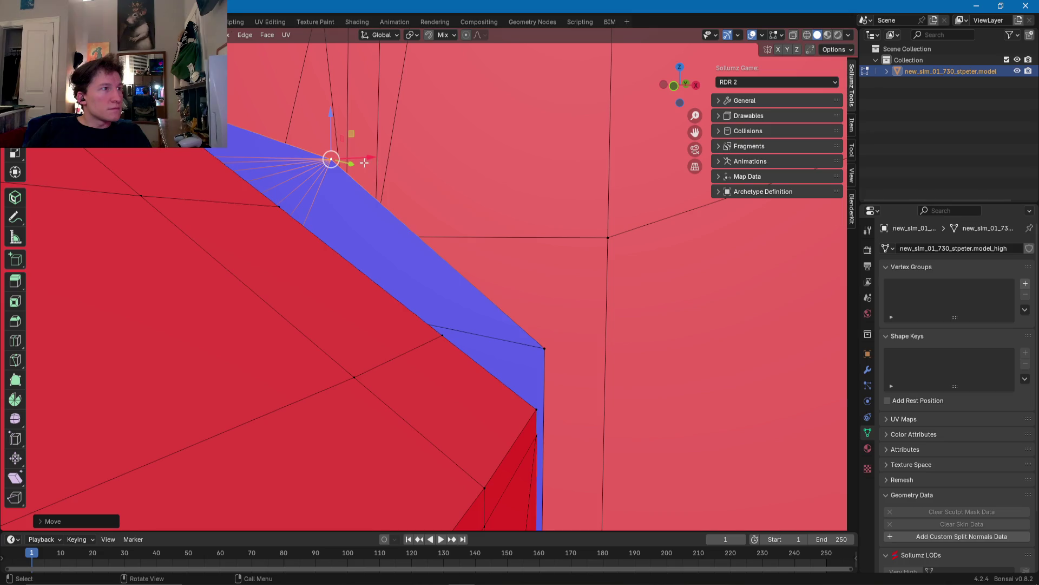
pyautogui.moveTo(297, 128)
pyautogui.mouseDown(button='middle')
pyautogui.moveTo(353, 250)
pyautogui.moveTo(278, 274)
pyautogui.moveTo(341, 278)
pyautogui.moveTo(302, 232)
pyautogui.mouseUp(button='middle')
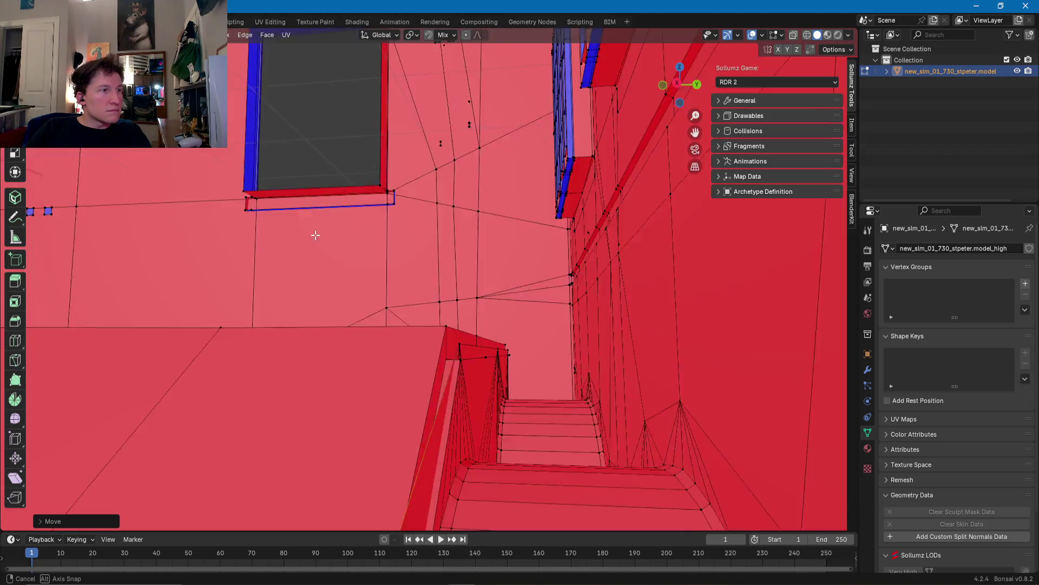
# Step: Zoom out from the repaired vertex and orbit to face the ground-floor wall of doors
pyautogui.scroll(5, 432, 248)
pyautogui.moveTo(432, 248)
pyautogui.keyDown('ctrl'); pyautogui.mouseDown(button='middle')
pyautogui.moveTo(421, 287)
pyautogui.moveTo(343, 271)
pyautogui.moveTo(371, 316)
pyautogui.mouseUp(button='middle'); pyautogui.keyUp('ctrl')
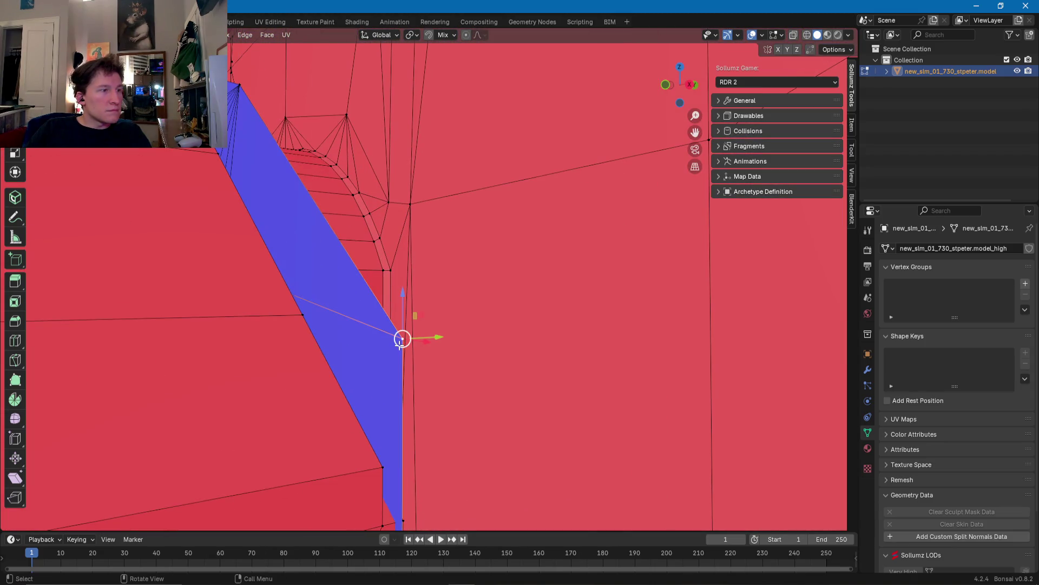
pyautogui.scroll(-5, 388, 390)
pyautogui.moveTo(382, 383)
pyautogui.mouseDown(button='middle')
pyautogui.moveTo(348, 408)
pyautogui.moveTo(426, 362)
pyautogui.moveTo(417, 325)
pyautogui.moveTo(383, 283)
pyautogui.moveTo(399, 308)
pyautogui.moveTo(462, 324)
pyautogui.moveTo(434, 274)
pyautogui.moveTo(515, 243)
pyautogui.moveTo(484, 271)
pyautogui.moveTo(340, 297)
pyautogui.mouseUp(button='middle')
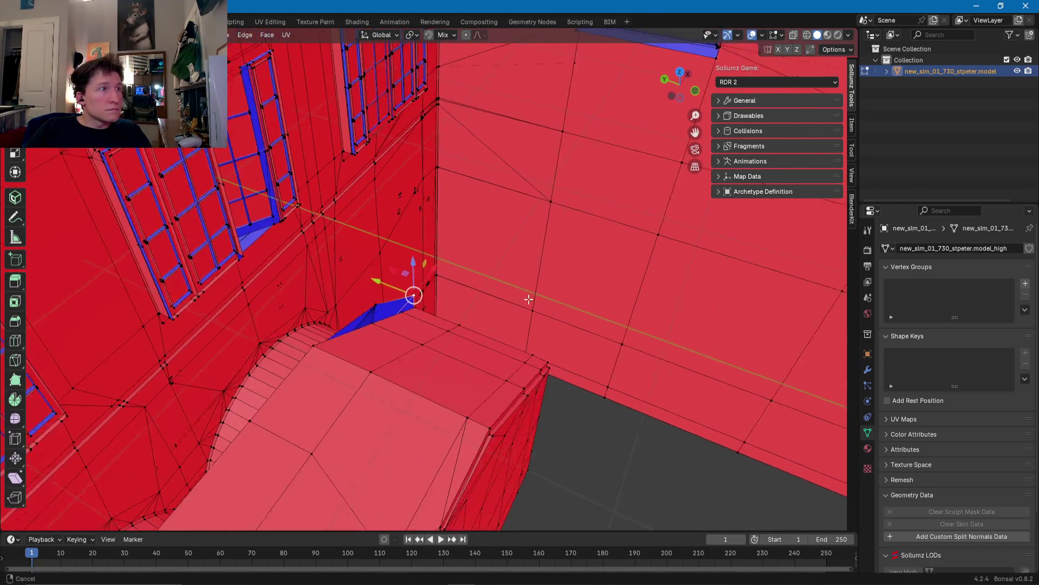
pyautogui.moveTo(519, 338)
pyautogui.mouseDown(button='middle')
pyautogui.moveTo(374, 372)
pyautogui.moveTo(396, 304)
pyautogui.mouseUp(button='middle')
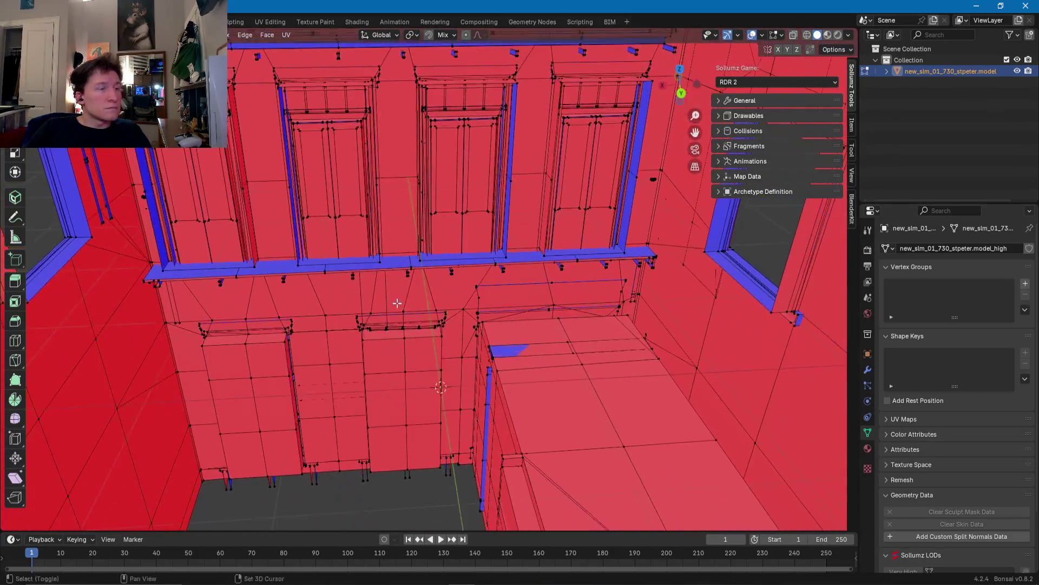
pyautogui.moveTo(433, 353)
pyautogui.mouseDown(button='middle')
pyautogui.moveTo(355, 318)
pyautogui.moveTo(553, 307)
pyautogui.moveTo(363, 308)
pyautogui.mouseUp(button='middle')
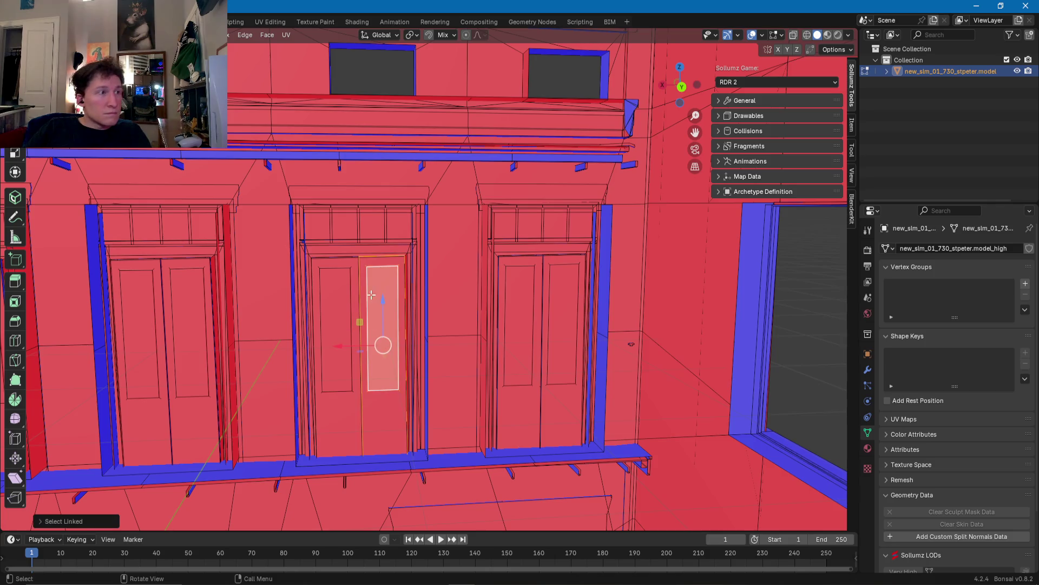
# Step: Select the middle door's leaf and inset panels with L and delete those faces
pyautogui.moveTo(372, 293); pyautogui.dragTo(347, 325, button='middle')
pyautogui.scroll(3, 347, 325)
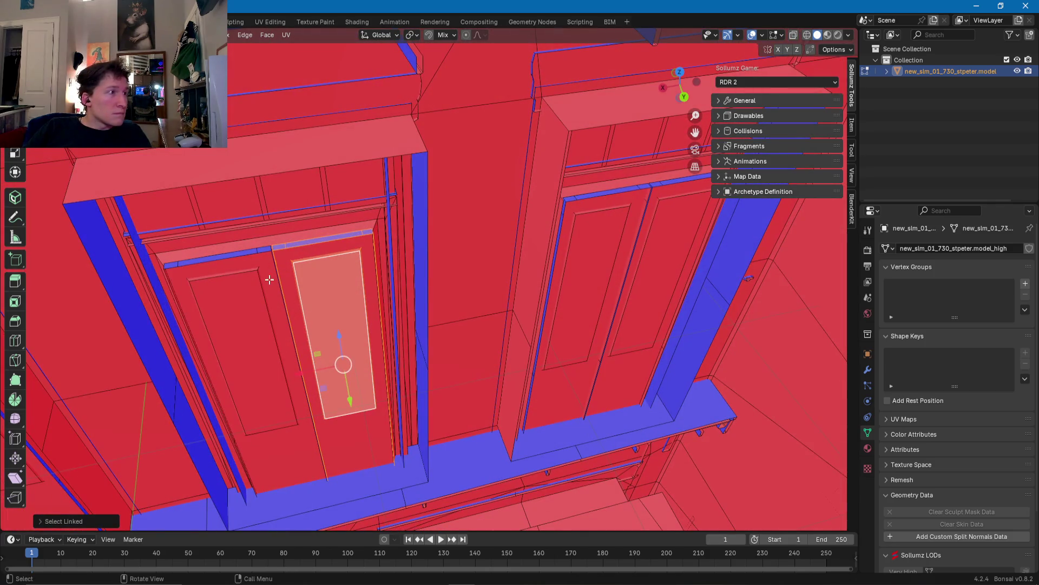
pyautogui.hotkey('ctrl', 'l')
pyautogui.hotkey('alt', 'a')
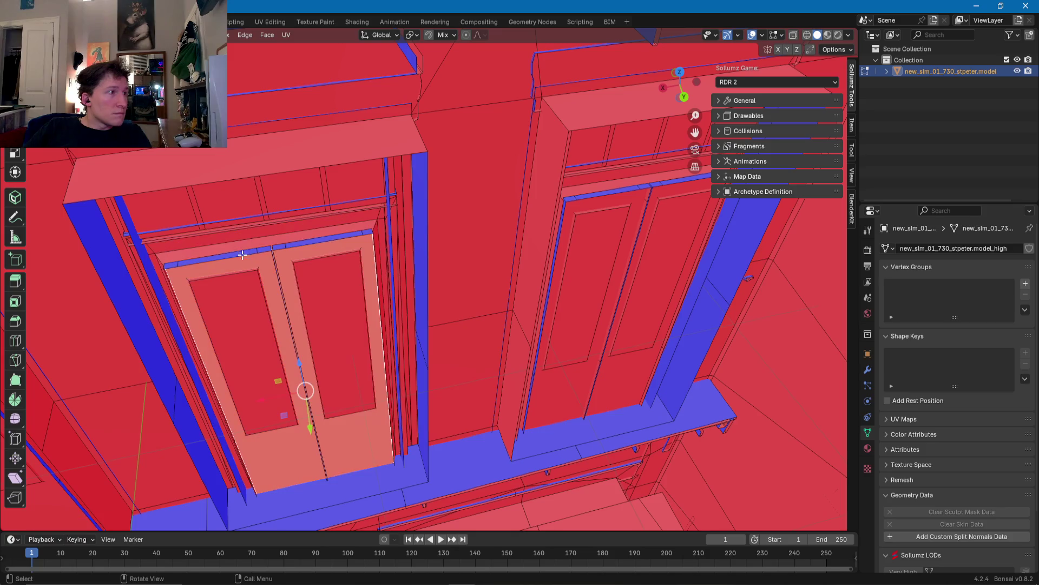
pyautogui.press('l')
pyautogui.press('l')
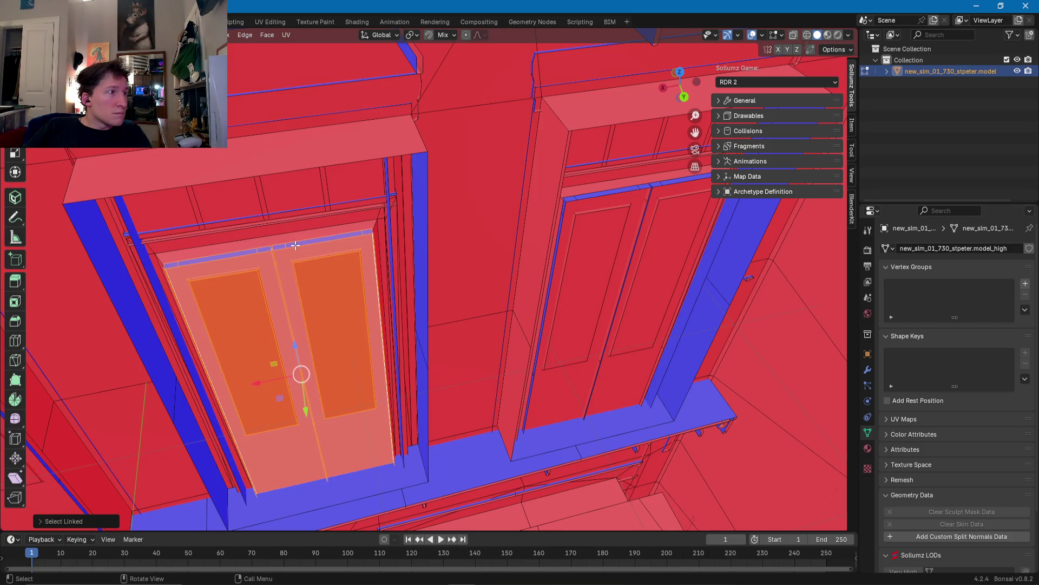
pyautogui.moveTo(299, 273)
pyautogui.mouseDown(button='middle')
pyautogui.moveTo(439, 303)
pyautogui.moveTo(363, 255)
pyautogui.moveTo(494, 158)
pyautogui.mouseUp(button='middle')
pyautogui.press('x')
pyautogui.click(440, 303)
# Step: Delete the transom glass face above the doorway, then clear the selection and pull back
pyautogui.click(494, 157)
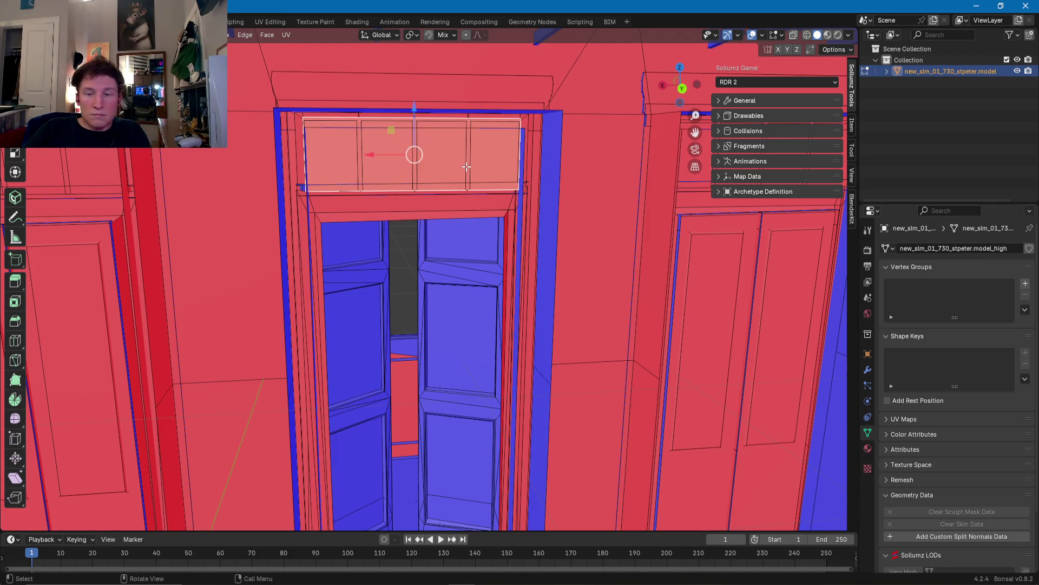
pyautogui.press('x')
pyautogui.click(418, 167)
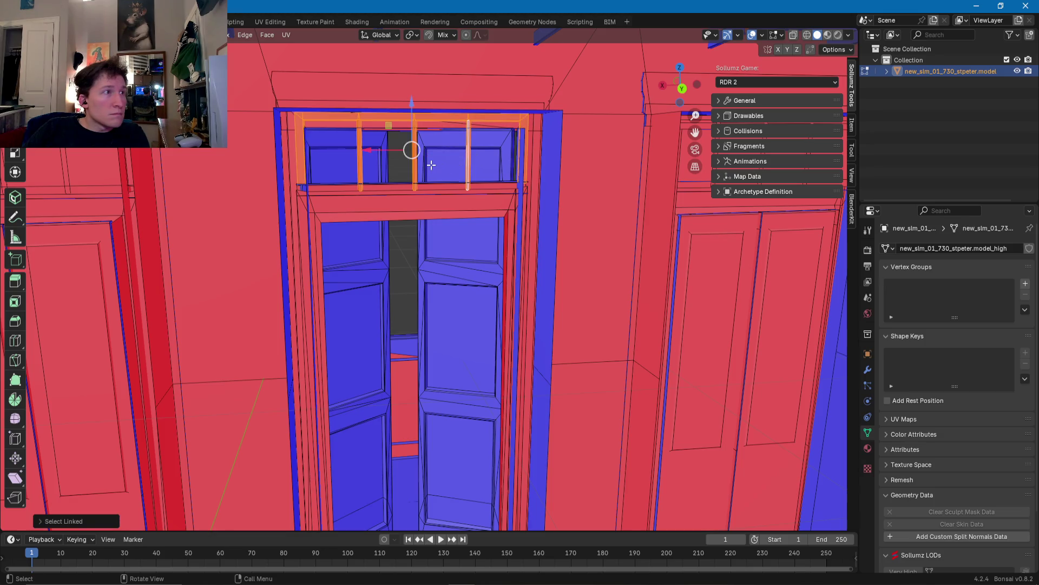
pyautogui.moveTo(431, 164); pyautogui.dragTo(444, 177, button='middle')
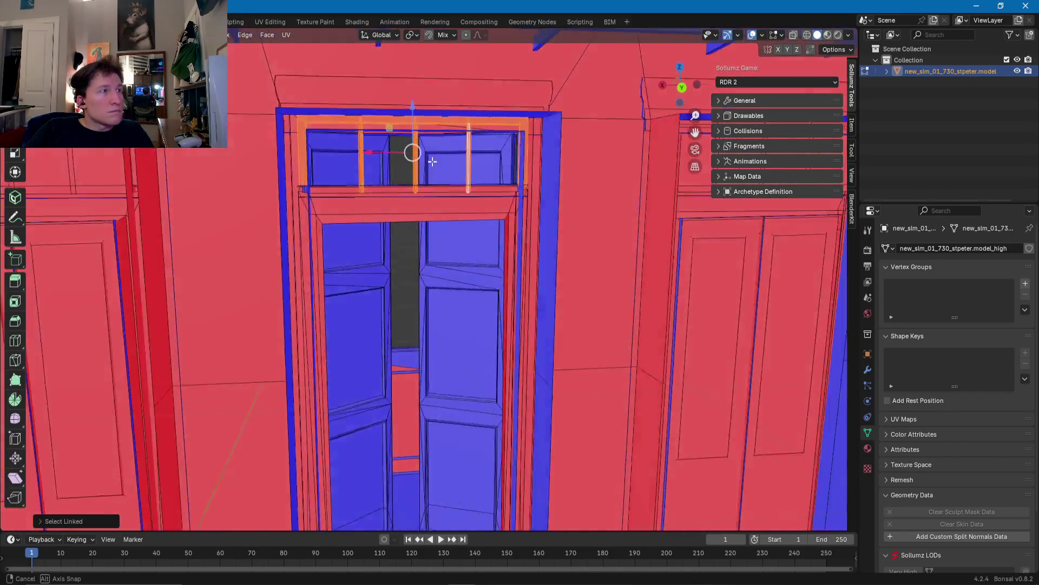
pyautogui.moveTo(444, 177); pyautogui.dragTo(427, 198, button='middle')
pyautogui.hotkey('alt', 'a')
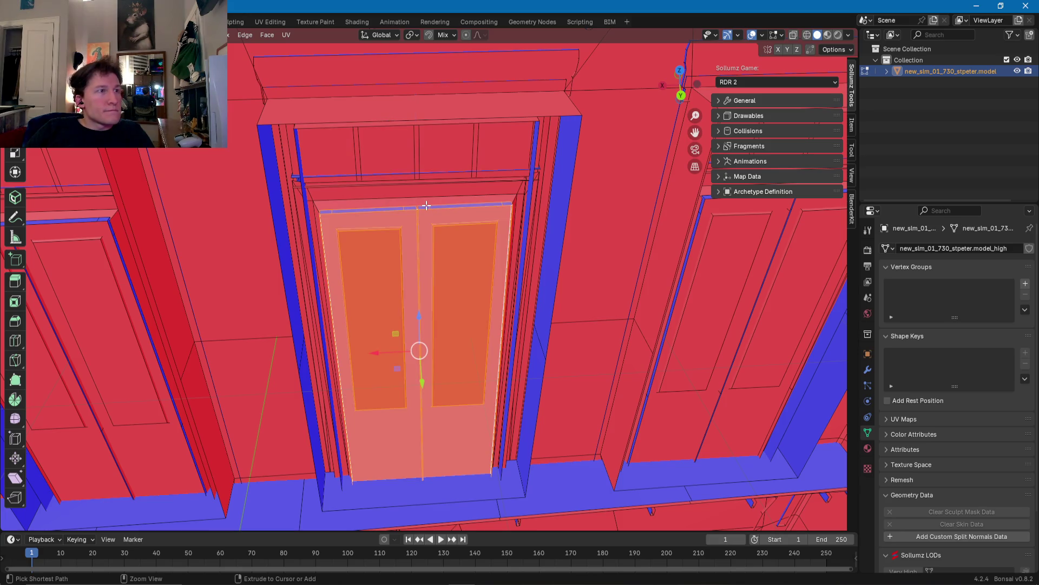
pyautogui.scroll(-3, 427, 205)
pyautogui.moveTo(427, 205)
pyautogui.mouseDown(button='middle')
pyautogui.moveTo(492, 273)
pyautogui.moveTo(529, 383)
pyautogui.moveTo(334, 355)
pyautogui.mouseUp(button='middle')
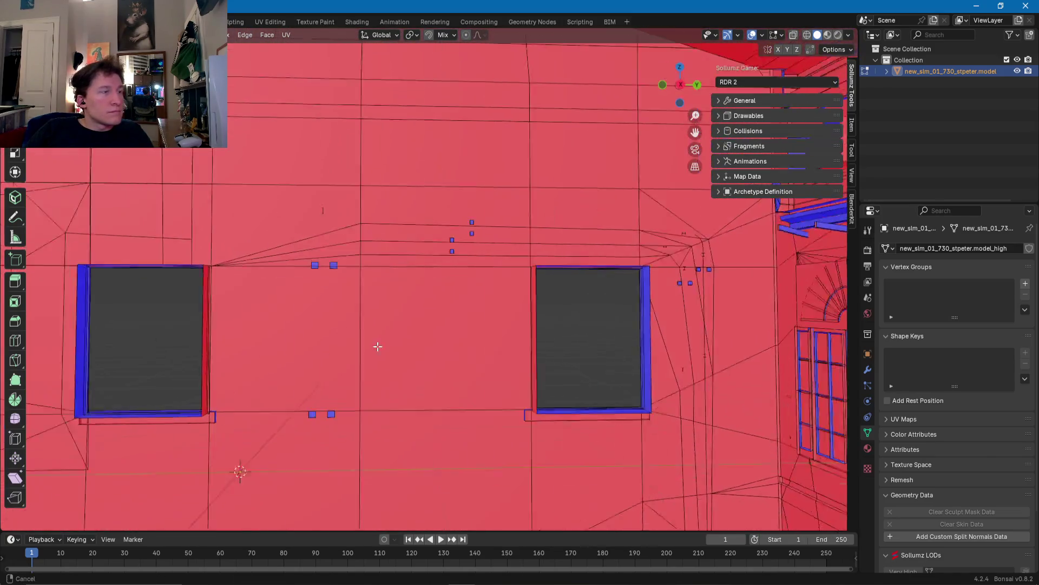
pyautogui.scroll(-6, 335, 355)
pyautogui.moveTo(430, 320); pyautogui.dragTo(464, 337, button='middle')
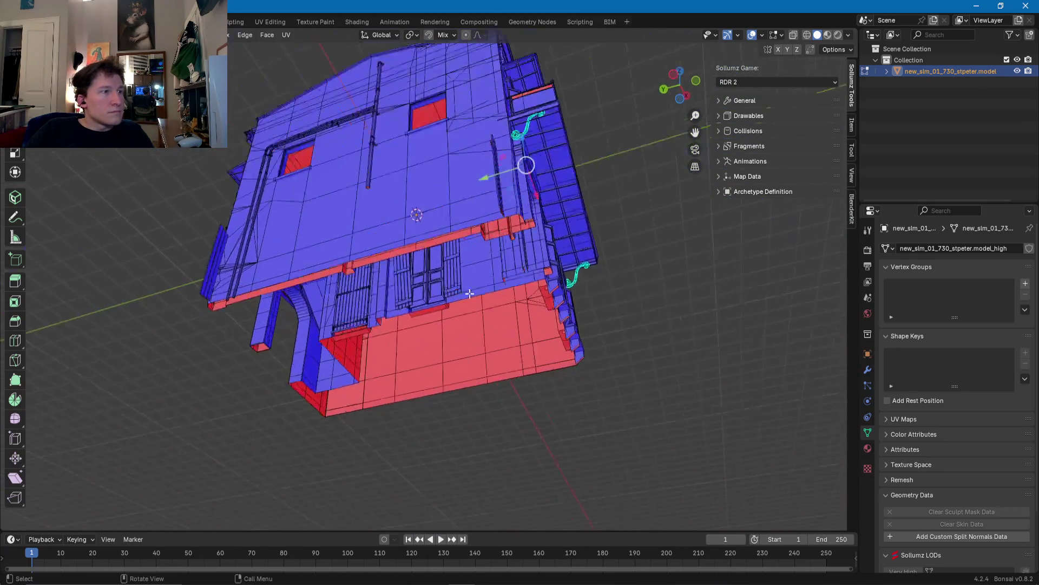
# Step: Select the red doorway's upper and lower door panel faces and side strip, and delete them
pyautogui.scroll(5, 472, 288)
pyautogui.moveTo(472, 288)
pyautogui.mouseDown(button='middle')
pyautogui.moveTo(399, 274)
pyautogui.moveTo(390, 375)
pyautogui.mouseUp(button='middle')
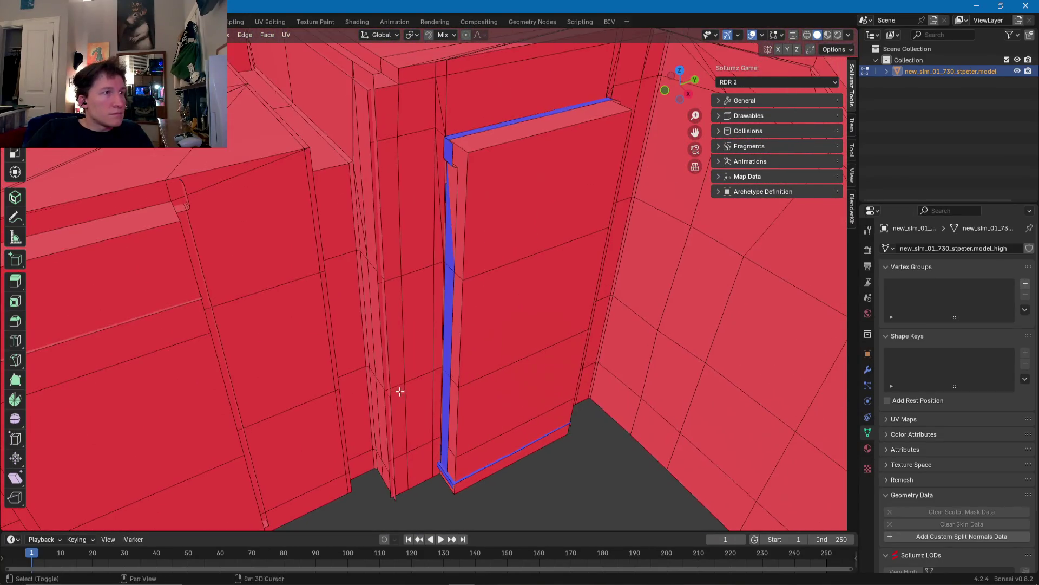
pyautogui.moveTo(390, 375)
pyautogui.mouseDown(button='middle')
pyautogui.moveTo(424, 345)
pyautogui.moveTo(515, 328)
pyautogui.mouseUp(button='middle')
pyautogui.hotkey('ctrl', 'l')
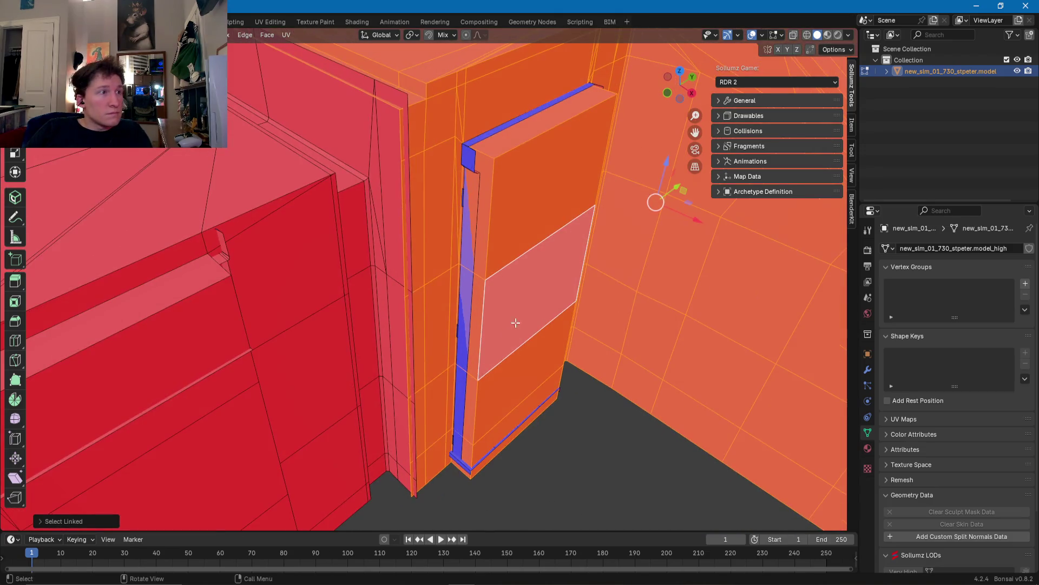
pyautogui.click(487, 186)
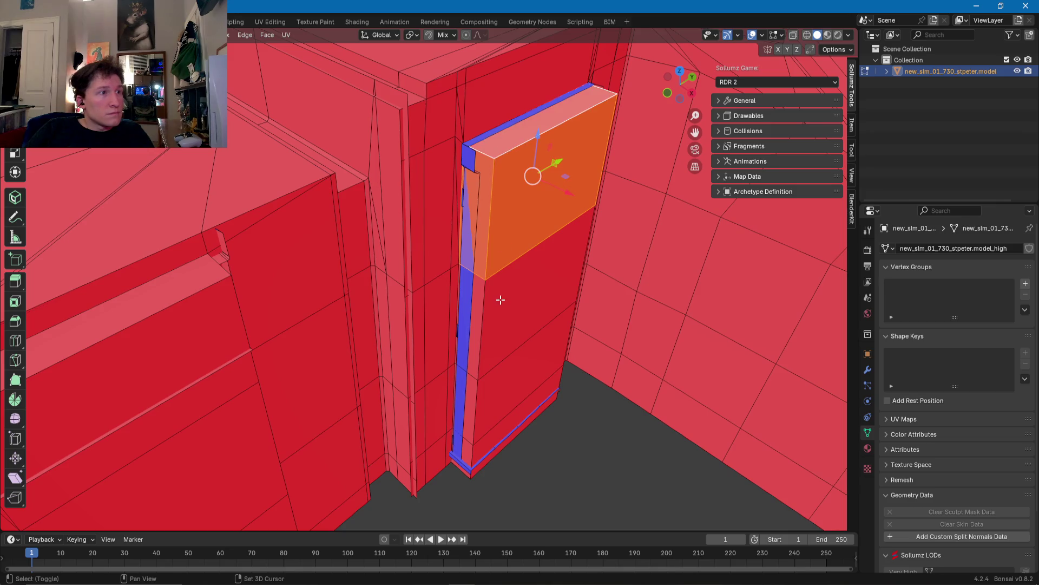
pyautogui.keyDown('shift'); pyautogui.moveTo(477, 316); pyautogui.dragTo(431, 216, button='middle'); pyautogui.keyUp('shift')
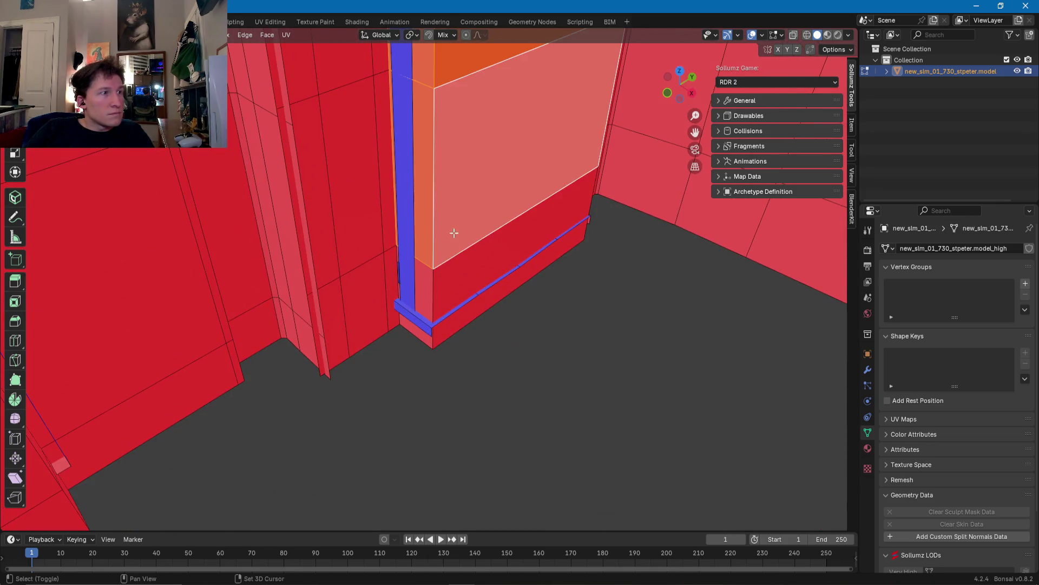
pyautogui.keyDown('shift'); pyautogui.click(447, 283); pyautogui.keyUp('shift')
pyautogui.moveTo(447, 283); pyautogui.dragTo(351, 313, button='middle')
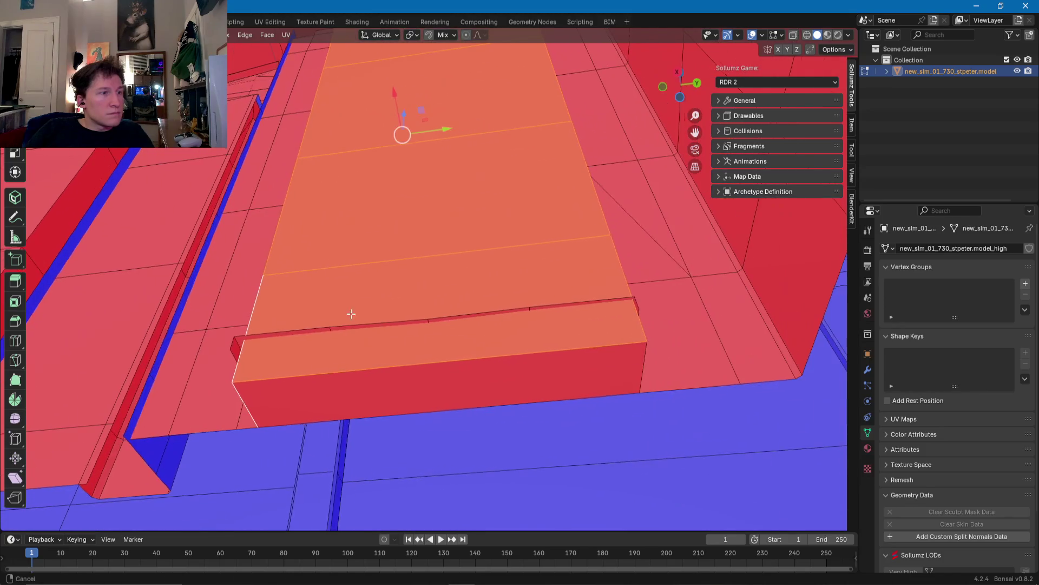
pyautogui.keyDown('shift'); pyautogui.click(476, 382); pyautogui.keyUp('shift')
pyautogui.moveTo(476, 382)
pyautogui.mouseDown(button='middle')
pyautogui.moveTo(495, 314)
pyautogui.moveTo(484, 371)
pyautogui.mouseUp(button='middle')
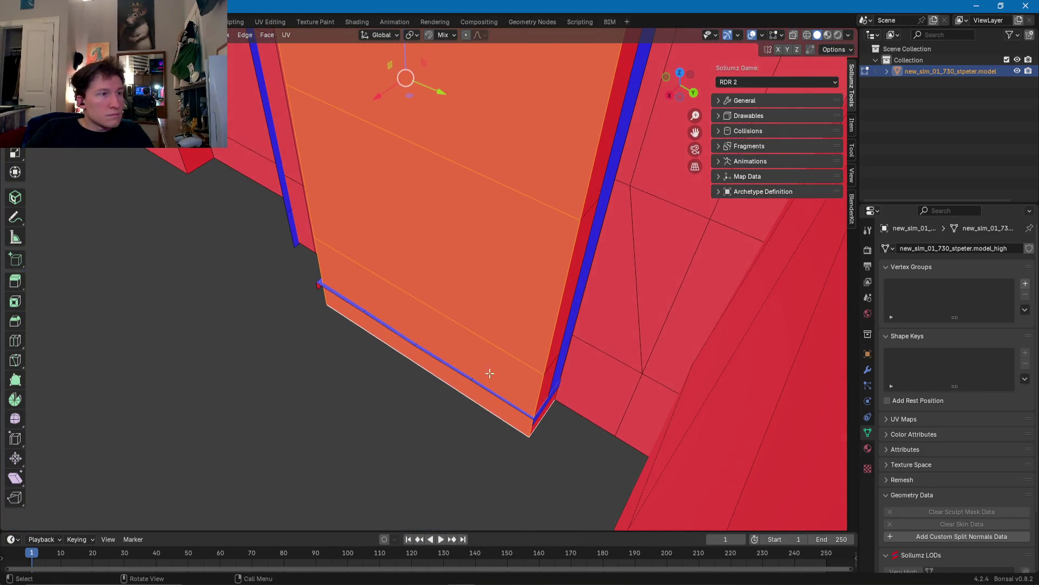
pyautogui.moveTo(553, 327)
pyautogui.mouseDown(button='middle')
pyautogui.moveTo(524, 304)
pyautogui.moveTo(515, 395)
pyautogui.mouseUp(button='middle')
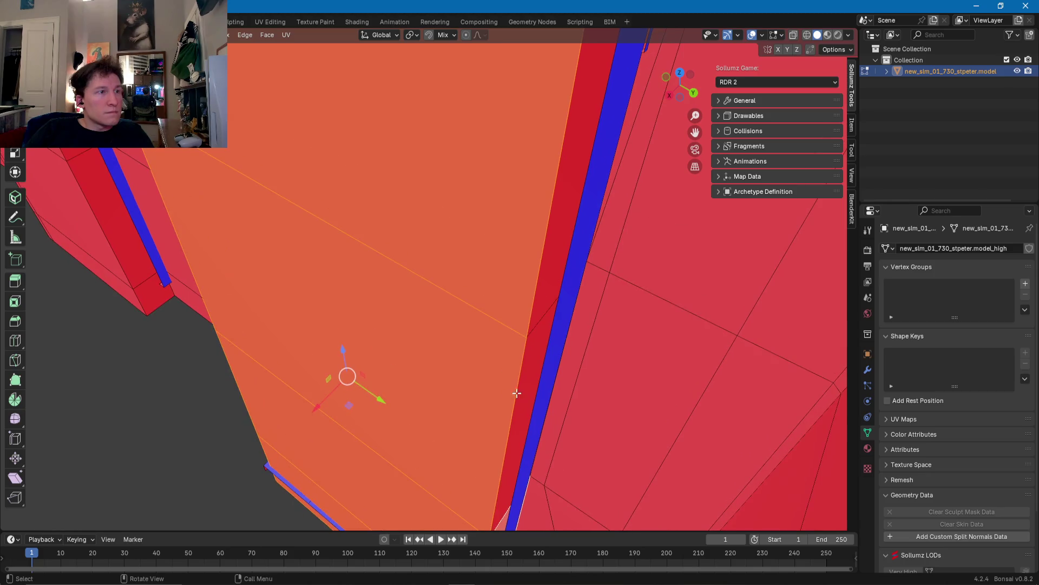
pyautogui.keyDown('shift'); pyautogui.click(543, 307); pyautogui.keyUp('shift')
pyautogui.moveTo(518, 238)
pyautogui.mouseDown(button='middle')
pyautogui.moveTo(505, 369)
pyautogui.moveTo(520, 322)
pyautogui.moveTo(508, 274)
pyautogui.moveTo(523, 281)
pyautogui.moveTo(444, 282)
pyautogui.moveTo(548, 266)
pyautogui.moveTo(426, 284)
pyautogui.moveTo(426, 331)
pyautogui.moveTo(392, 172)
pyautogui.mouseUp(button='middle')
pyautogui.scroll(-3, 514, 279)
pyautogui.press('x')
pyautogui.click(493, 284)
# Step: Select the remaining door faces with their linked geometry and delete them
pyautogui.click(502, 282)
pyautogui.scroll(2, 437, 280)
pyautogui.keyDown('shift'); pyautogui.click(436, 280); pyautogui.keyUp('shift')
pyautogui.hotkey('ctrl', 'l')
pyautogui.press('x')
pyautogui.click(427, 284)
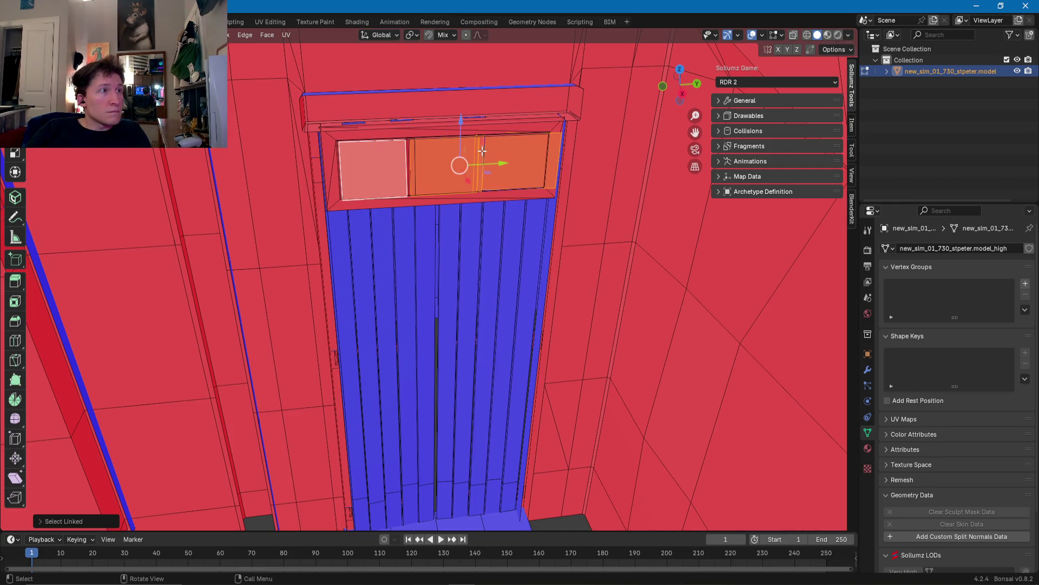
# Step: Delete the selected faces above the doorway's door
pyautogui.press('x')
pyautogui.click(408, 154)
pyautogui.moveTo(408, 155)
pyautogui.mouseDown(button='middle')
pyautogui.moveTo(493, 153)
pyautogui.moveTo(432, 235)
pyautogui.moveTo(391, 233)
pyautogui.moveTo(415, 245)
pyautogui.moveTo(589, 191)
pyautogui.moveTo(536, 271)
pyautogui.moveTo(419, 251)
pyautogui.moveTo(97, 276)
pyautogui.moveTo(490, 283)
pyautogui.moveTo(353, 306)
pyautogui.moveTo(531, 283)
pyautogui.moveTo(343, 250)
pyautogui.moveTo(400, 271)
pyautogui.mouseUp(button='middle')
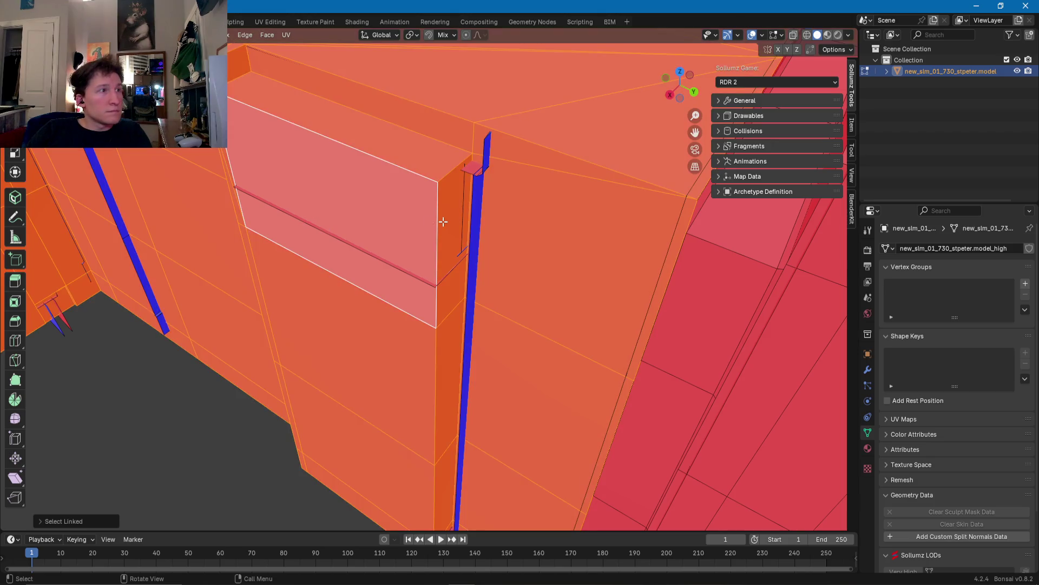
# Step: Select the narrow side face beside the blue strip and inspect the neighbouring door walls
pyautogui.click(441, 220)
pyautogui.moveTo(356, 135)
pyautogui.mouseDown(button='middle')
pyautogui.moveTo(393, 140)
pyautogui.moveTo(327, 107)
pyautogui.mouseUp(button='middle')
pyautogui.moveTo(369, 314)
pyautogui.keyDown('shift'); pyautogui.mouseDown(button='middle')
pyautogui.moveTo(426, 244)
pyautogui.moveTo(427, 187)
pyautogui.mouseUp(button='middle'); pyautogui.keyUp('shift')
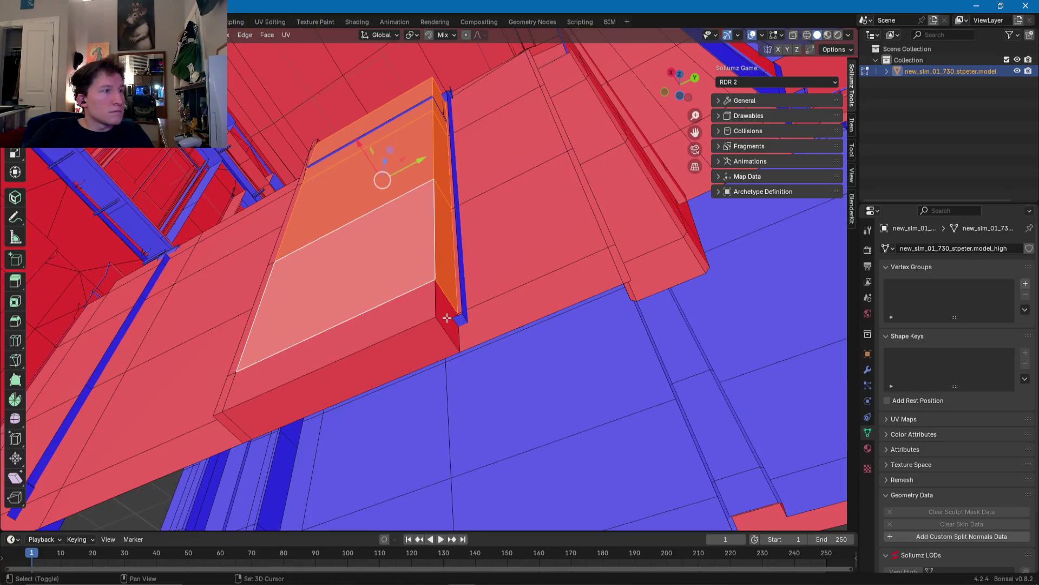
pyautogui.moveTo(405, 340)
pyautogui.mouseDown(button='middle')
pyautogui.moveTo(578, 409)
pyautogui.moveTo(589, 389)
pyautogui.moveTo(604, 404)
pyautogui.mouseUp(button='middle')
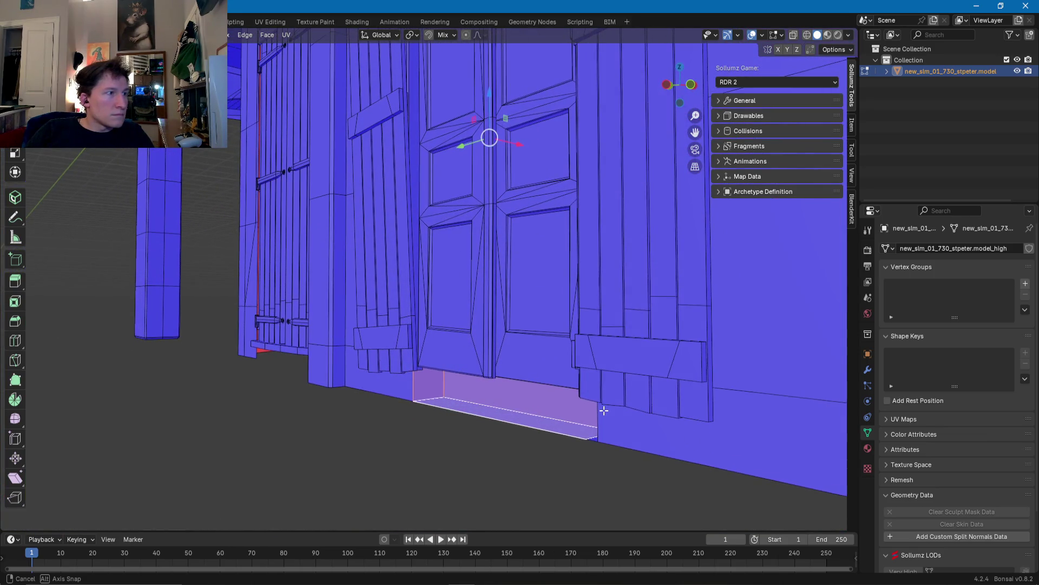
pyautogui.moveTo(603, 404)
pyautogui.mouseDown(button='middle')
pyautogui.moveTo(779, 396)
pyautogui.moveTo(386, 362)
pyautogui.mouseUp(button='middle')
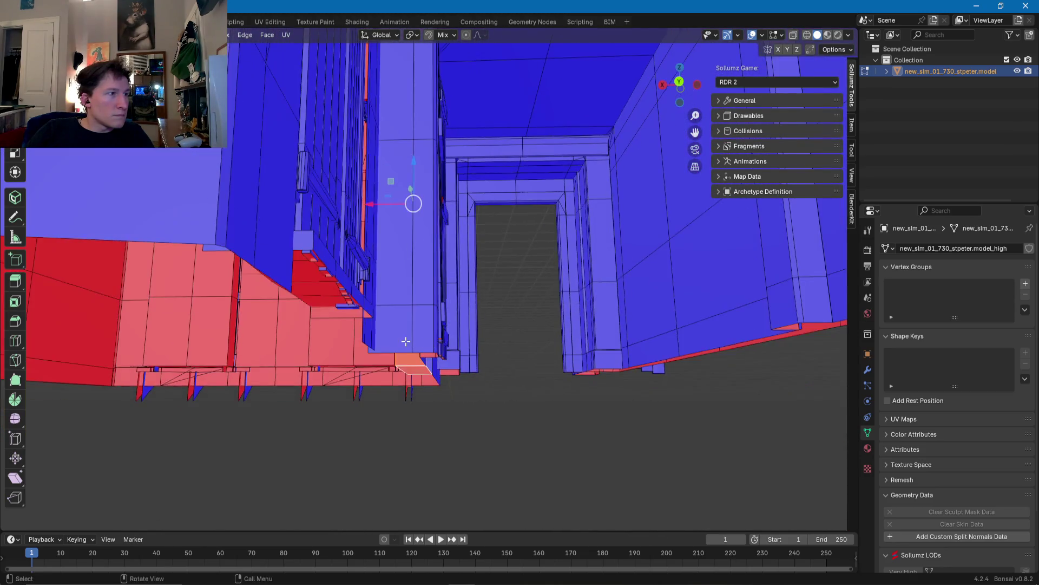
pyautogui.moveTo(387, 362)
pyautogui.mouseDown(button='middle')
pyautogui.moveTo(390, 326)
pyautogui.moveTo(316, 287)
pyautogui.mouseUp(button='middle')
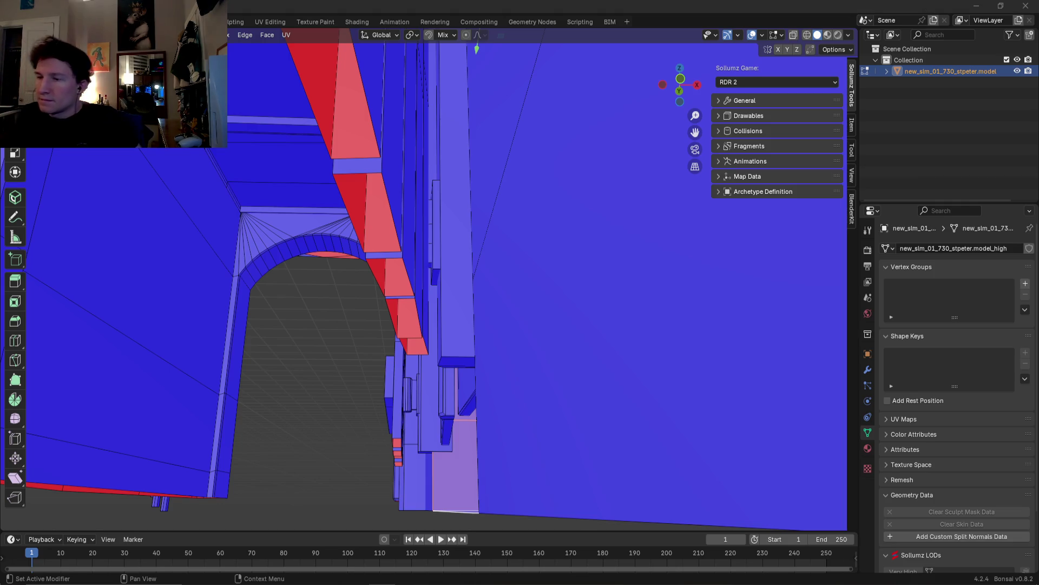
pyautogui.moveTo(514, 352)
pyautogui.mouseDown(button='middle')
pyautogui.moveTo(412, 339)
pyautogui.moveTo(422, 341)
pyautogui.moveTo(397, 280)
pyautogui.mouseUp(button='middle')
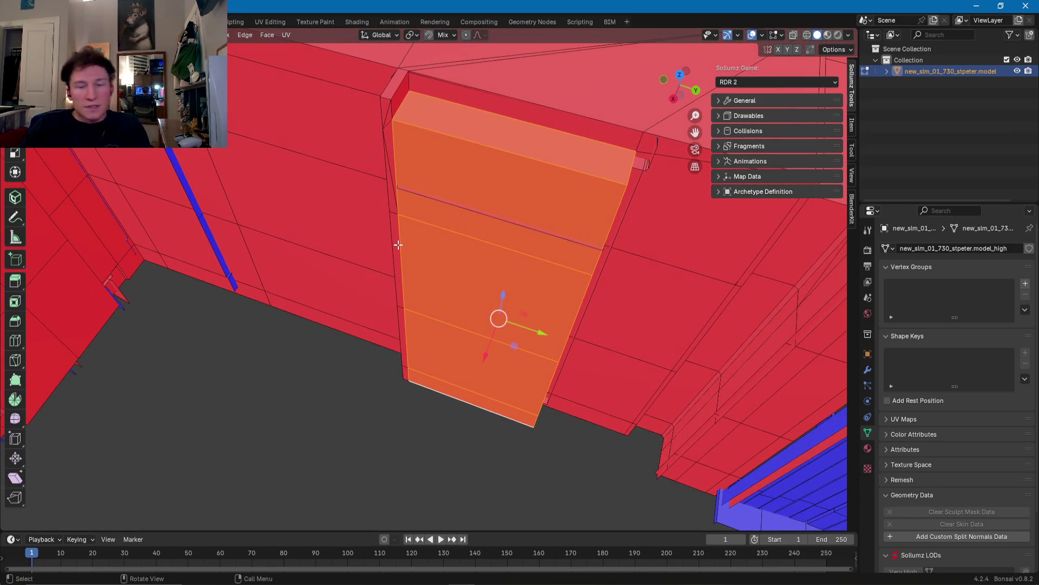
# Step: Delete the unwanted faces beside the door and the strip faces above it
pyautogui.click(350, 244)
pyautogui.moveTo(350, 245)
pyautogui.mouseDown(button='middle')
pyautogui.moveTo(391, 303)
pyautogui.moveTo(418, 243)
pyautogui.mouseUp(button='middle')
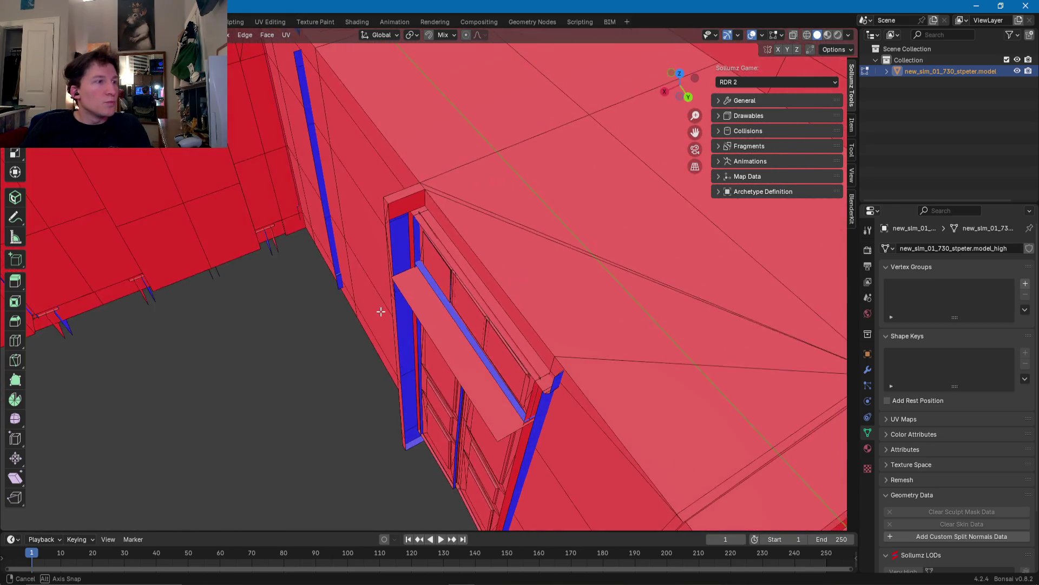
pyautogui.moveTo(417, 249)
pyautogui.mouseDown(button='middle')
pyautogui.moveTo(403, 161)
pyautogui.moveTo(231, 211)
pyautogui.moveTo(324, 213)
pyautogui.moveTo(406, 251)
pyautogui.moveTo(438, 359)
pyautogui.moveTo(429, 339)
pyautogui.mouseUp(button='middle')
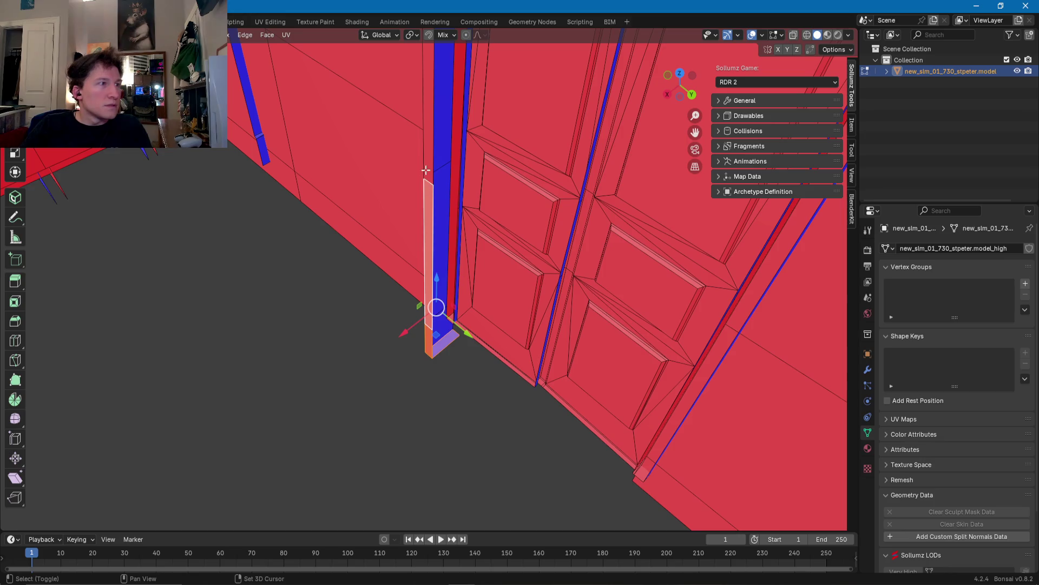
pyautogui.keyDown('shift'); pyautogui.moveTo(426, 171); pyautogui.dragTo(429, 287, button='middle'); pyautogui.keyUp('shift')
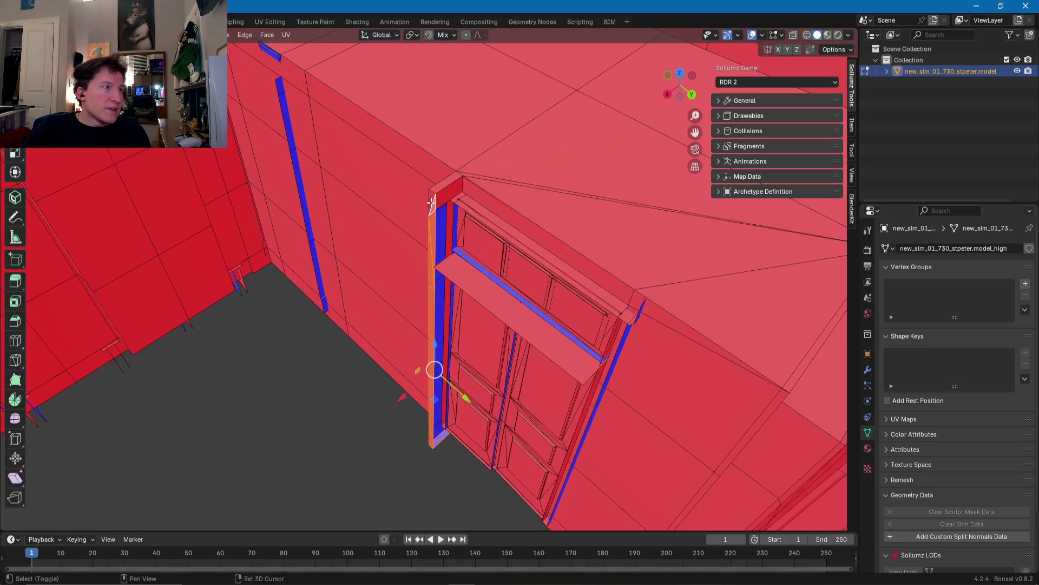
pyautogui.press('x')
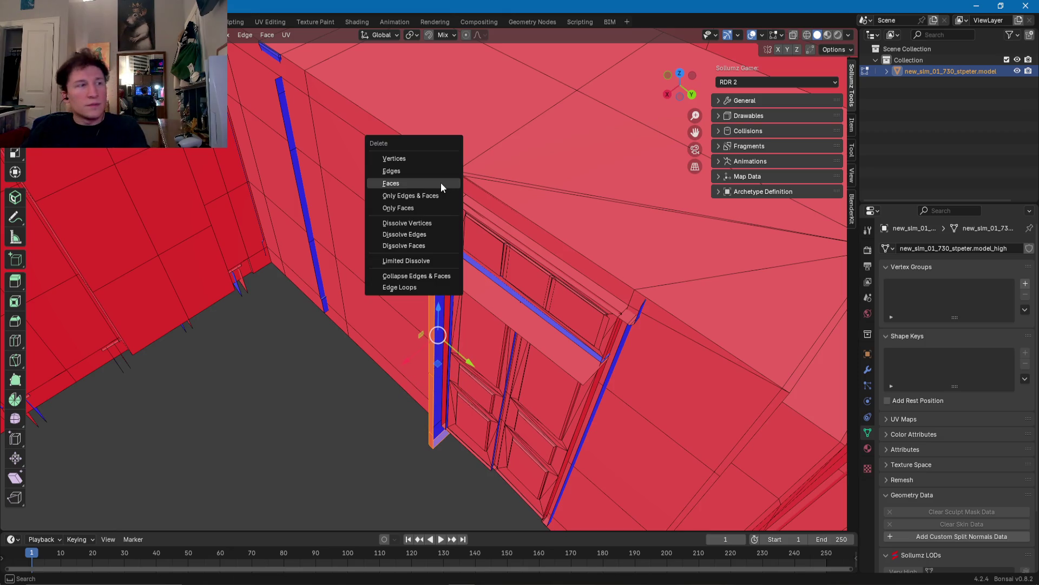
pyautogui.click(427, 183)
# Step: Slide the selected frame face along the Y axis to close the gap
pyautogui.moveTo(427, 183)
pyautogui.mouseDown(button='middle')
pyautogui.moveTo(457, 240)
pyautogui.moveTo(477, 221)
pyautogui.mouseUp(button='middle')
pyautogui.keyDown('shift'); pyautogui.moveTo(489, 347); pyautogui.dragTo(460, 278, button='middle'); pyautogui.keyUp('shift')
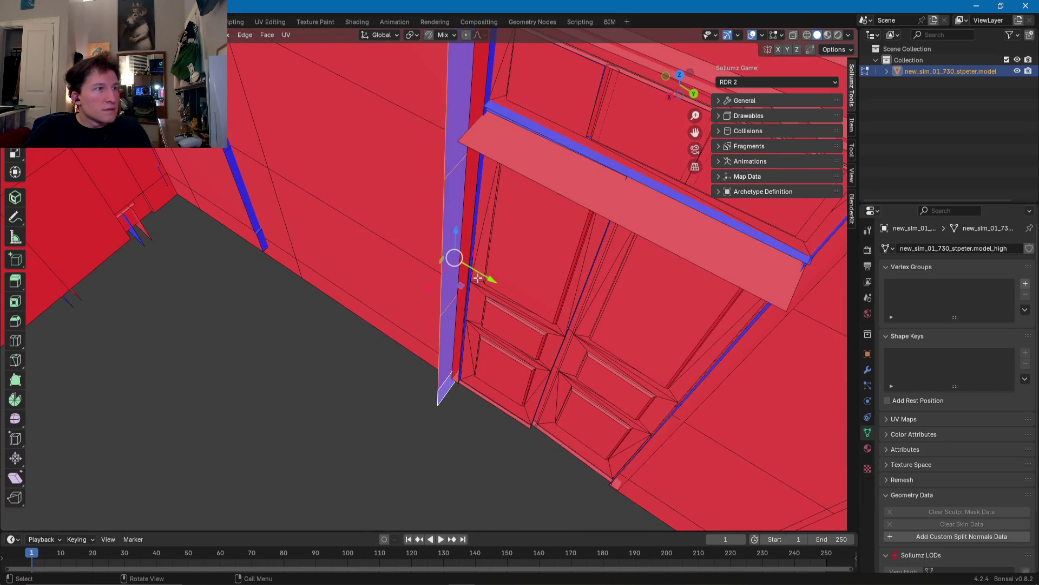
pyautogui.moveTo(490, 276); pyautogui.dragTo(493, 280)
pyautogui.moveTo(492, 281); pyautogui.dragTo(480, 295, button='middle')
pyautogui.moveTo(502, 336); pyautogui.dragTo(505, 335)
pyautogui.moveTo(506, 336); pyautogui.dragTo(423, 378, button='middle')
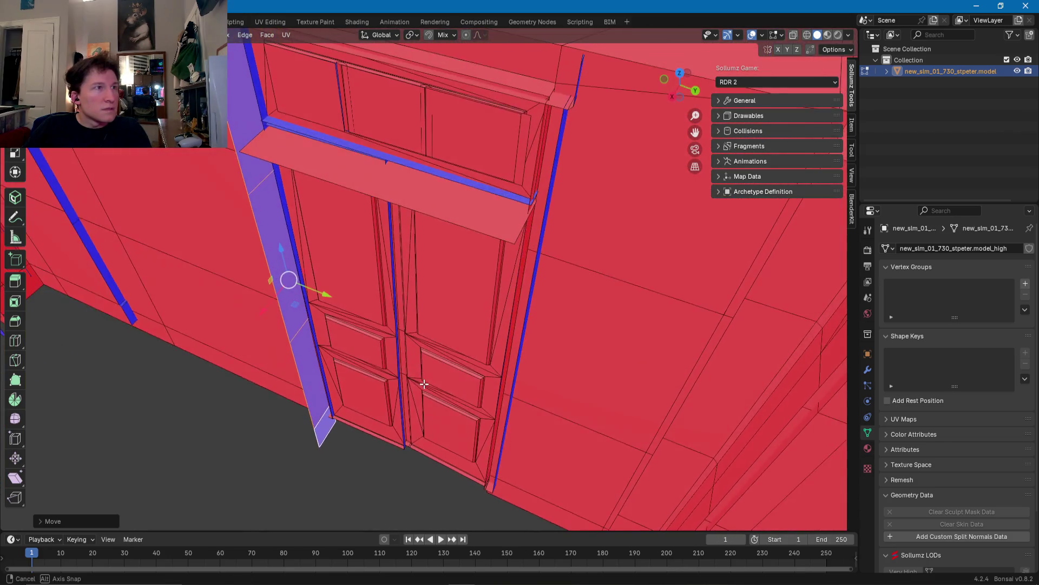
# Step: Select the corner piece at the strip's top and slide its edge over to close the gap
pyautogui.click(546, 100)
pyautogui.keyDown('shift'); pyautogui.click(540, 112); pyautogui.keyUp('shift')
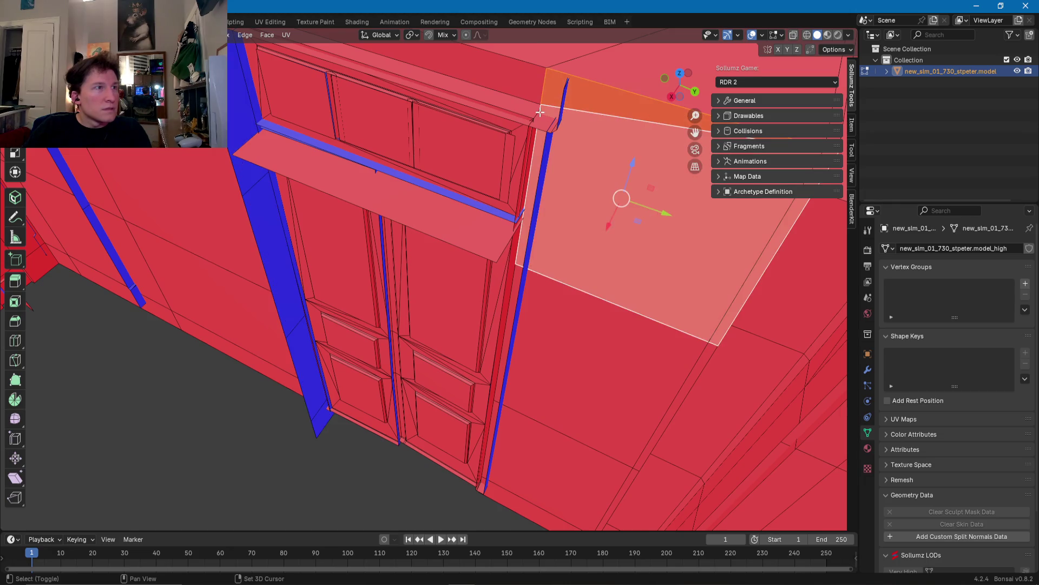
pyautogui.keyDown('shift'); pyautogui.click(541, 107); pyautogui.keyUp('shift')
pyautogui.click(544, 102)
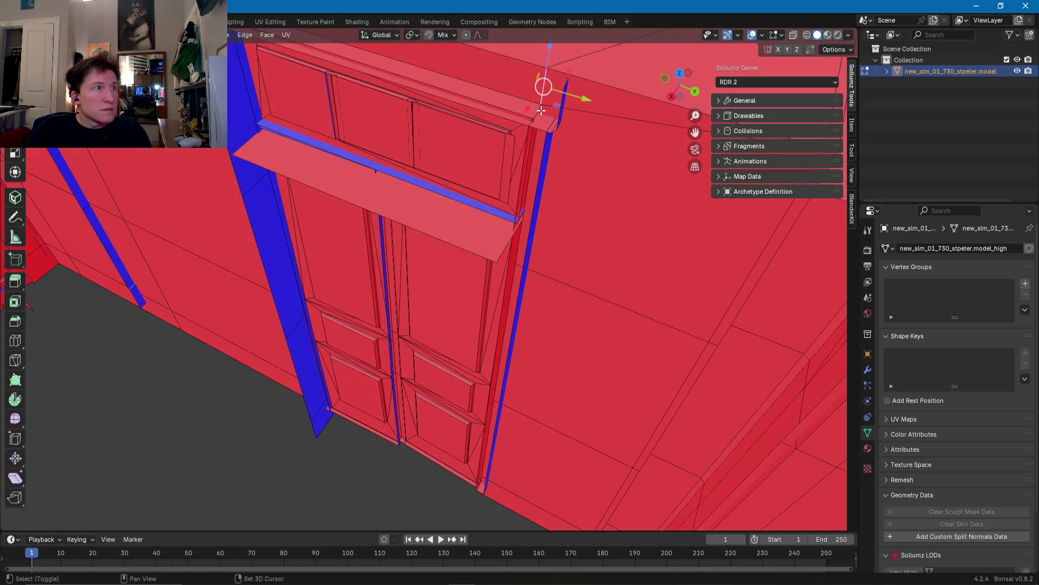
pyautogui.moveTo(492, 416)
pyautogui.mouseDown(button='middle')
pyautogui.moveTo(504, 275)
pyautogui.moveTo(473, 241)
pyautogui.mouseUp(button='middle')
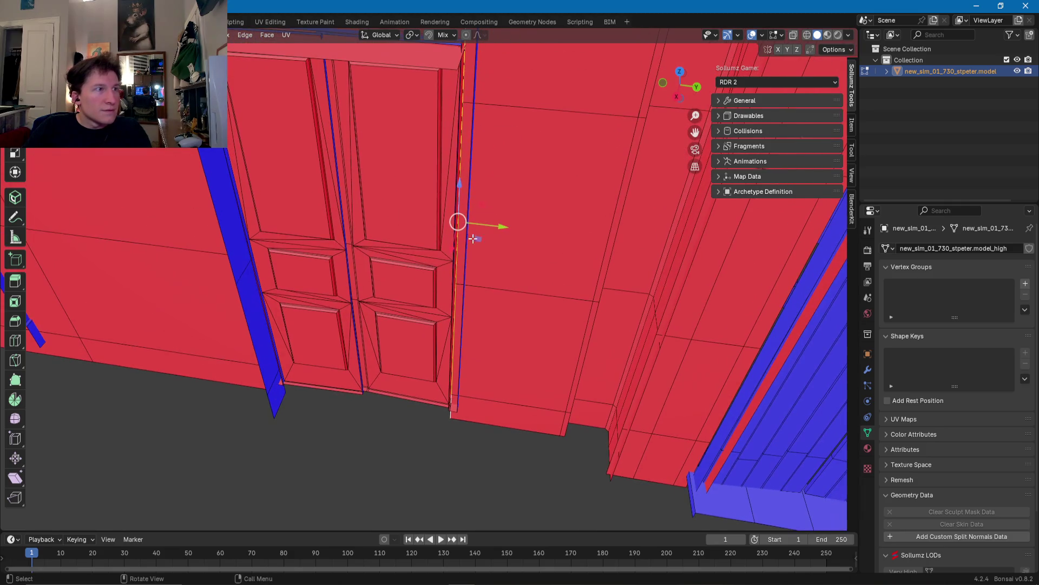
pyautogui.moveTo(486, 225); pyautogui.dragTo(491, 225)
pyautogui.moveTo(491, 225)
pyautogui.mouseDown(button='middle')
pyautogui.moveTo(611, 172)
pyautogui.moveTo(639, 175)
pyautogui.mouseUp(button='middle')
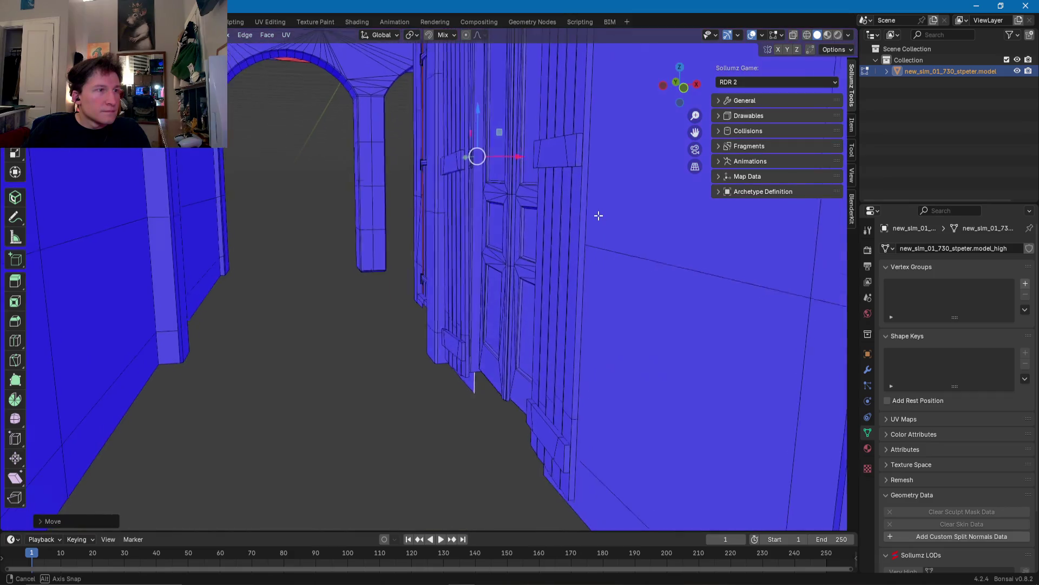
pyautogui.moveTo(640, 175)
pyautogui.mouseDown(button='middle')
pyautogui.moveTo(546, 239)
pyautogui.moveTo(398, 279)
pyautogui.moveTo(431, 323)
pyautogui.mouseUp(button='middle')
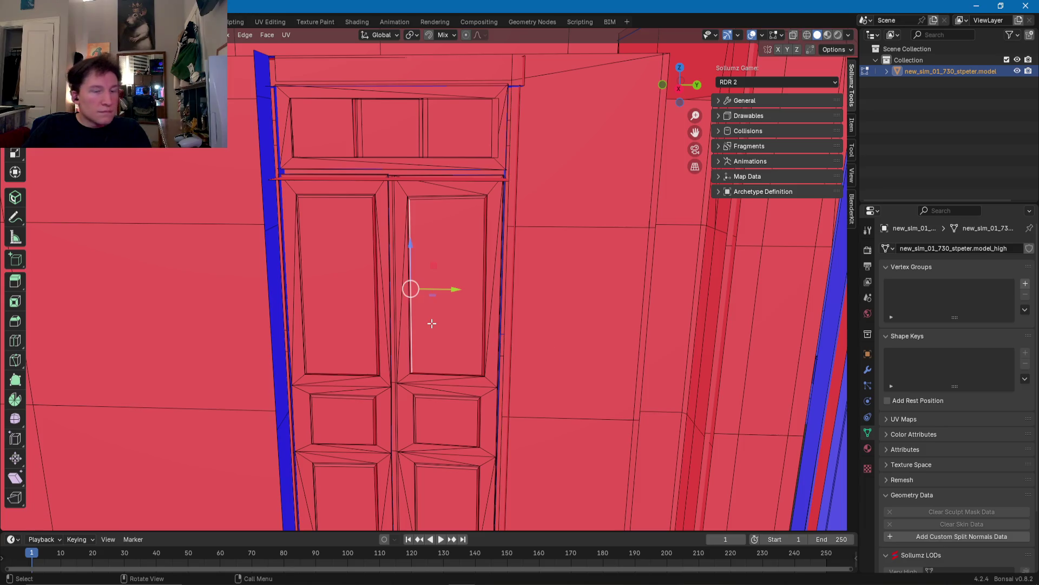
# Step: Select both red door leaves with linked selection and delete their faces
pyautogui.click(423, 330)
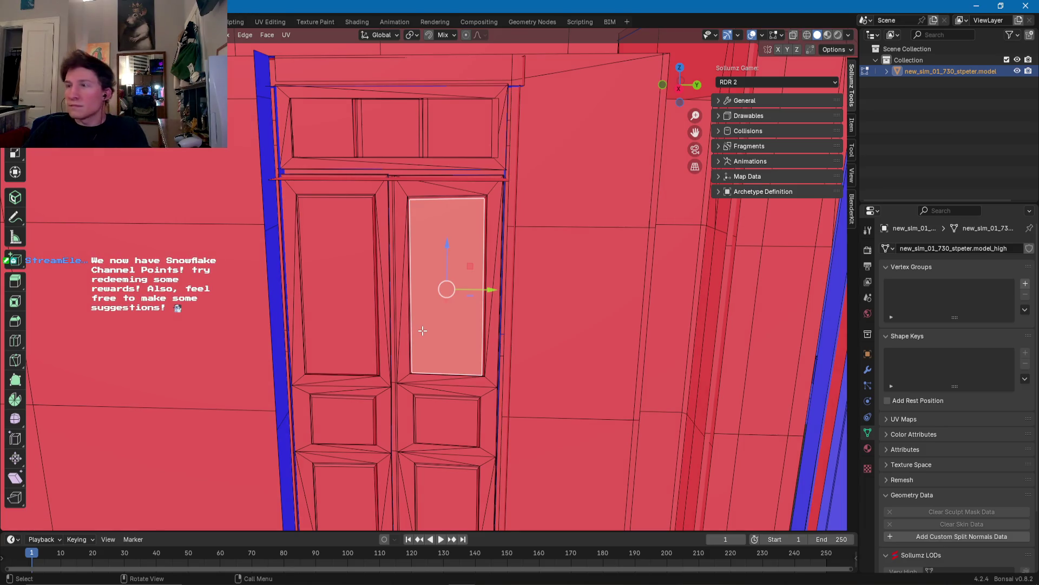
pyautogui.hotkey('ctrl', 'l')
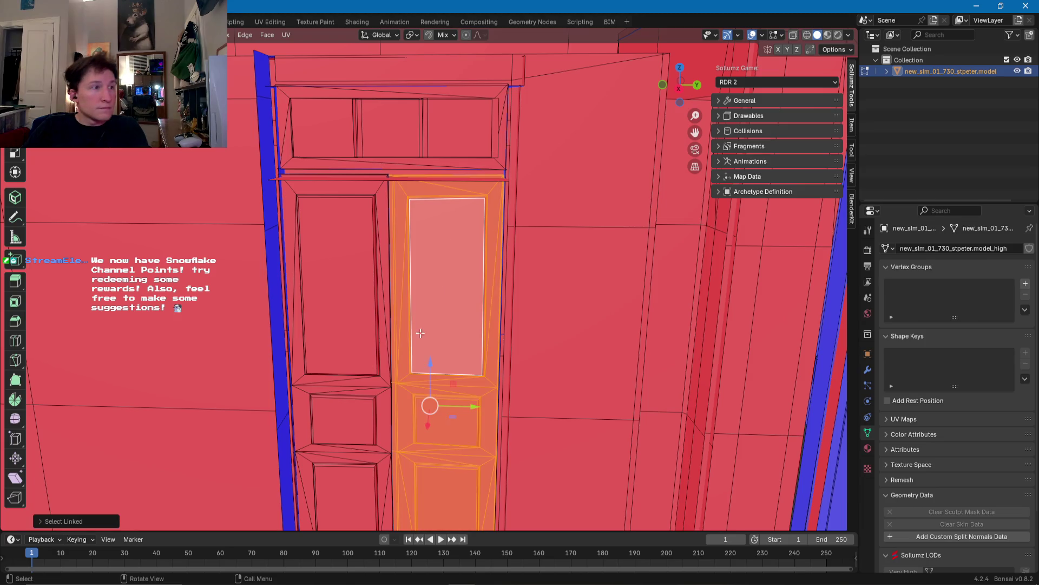
pyautogui.press('l')
pyautogui.moveTo(373, 342); pyautogui.dragTo(369, 161, button='middle')
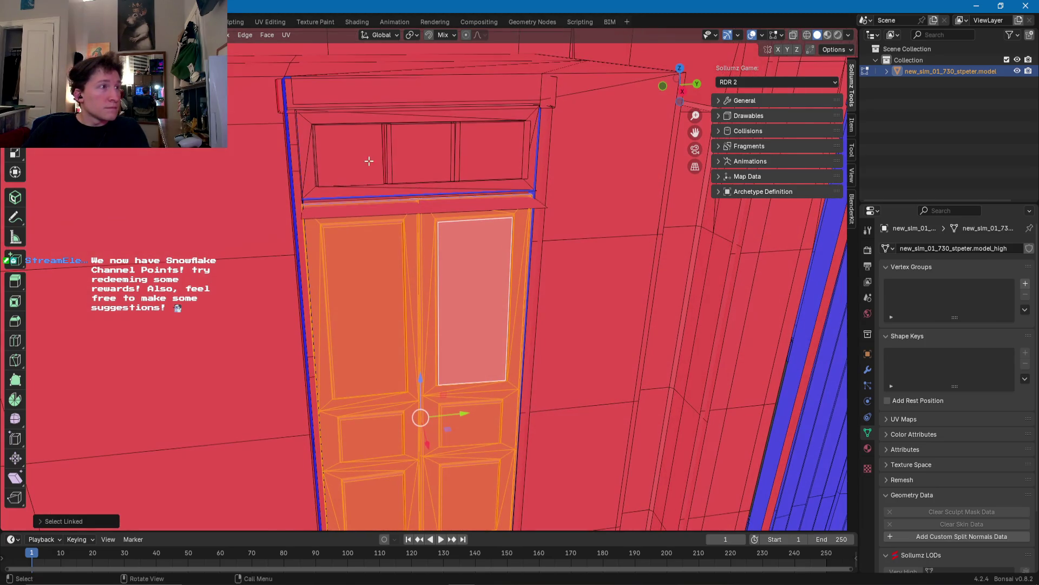
pyautogui.press('x')
pyautogui.click(453, 163)
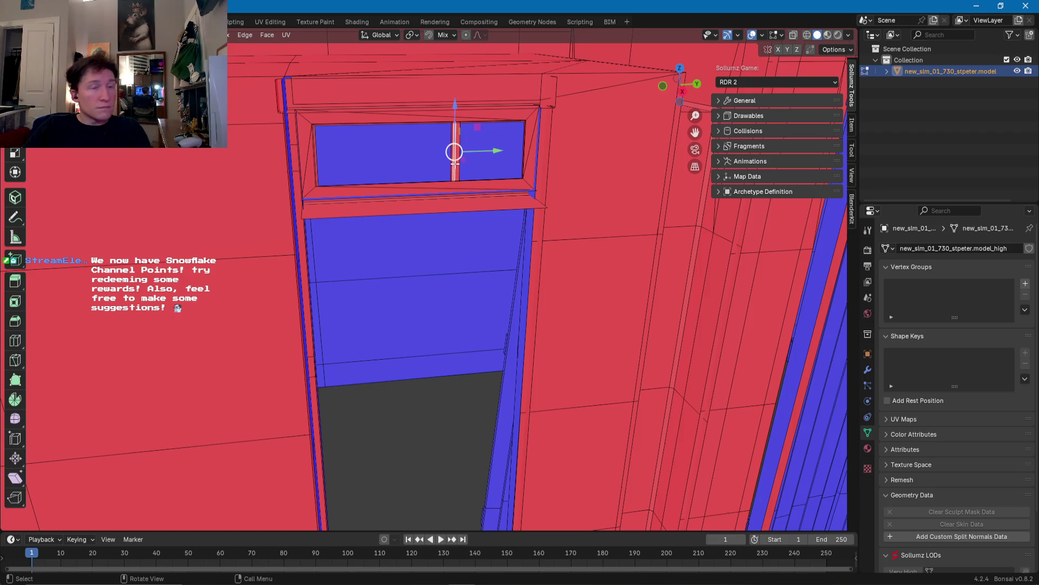
# Step: Delete the transom panel faces above the double doors
pyautogui.press('x')
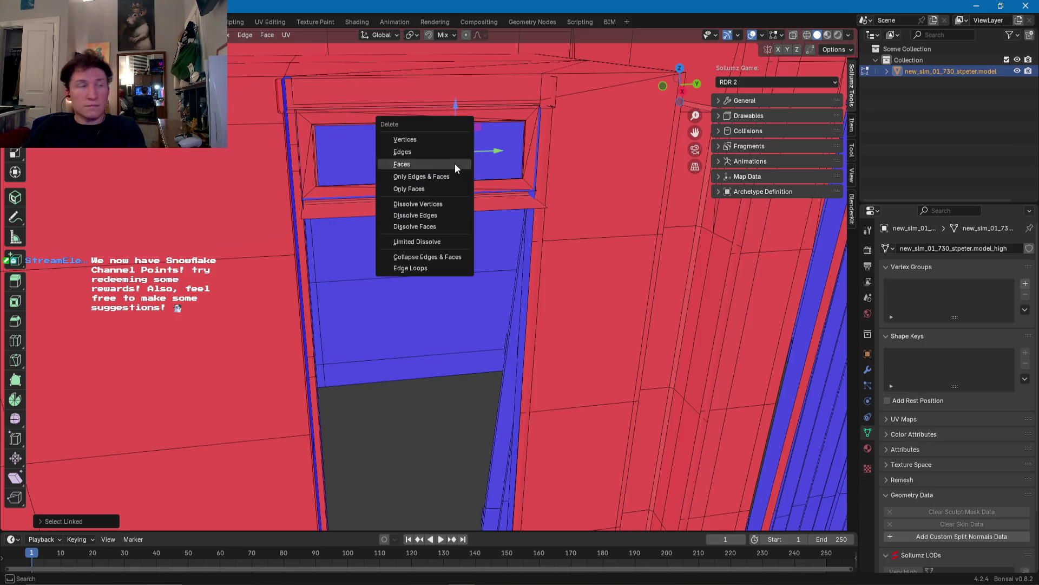
pyautogui.click(455, 164)
pyautogui.moveTo(454, 164)
pyautogui.mouseDown(button='middle')
pyautogui.moveTo(567, 204)
pyautogui.moveTo(507, 353)
pyautogui.moveTo(506, 451)
pyautogui.mouseUp(button='middle')
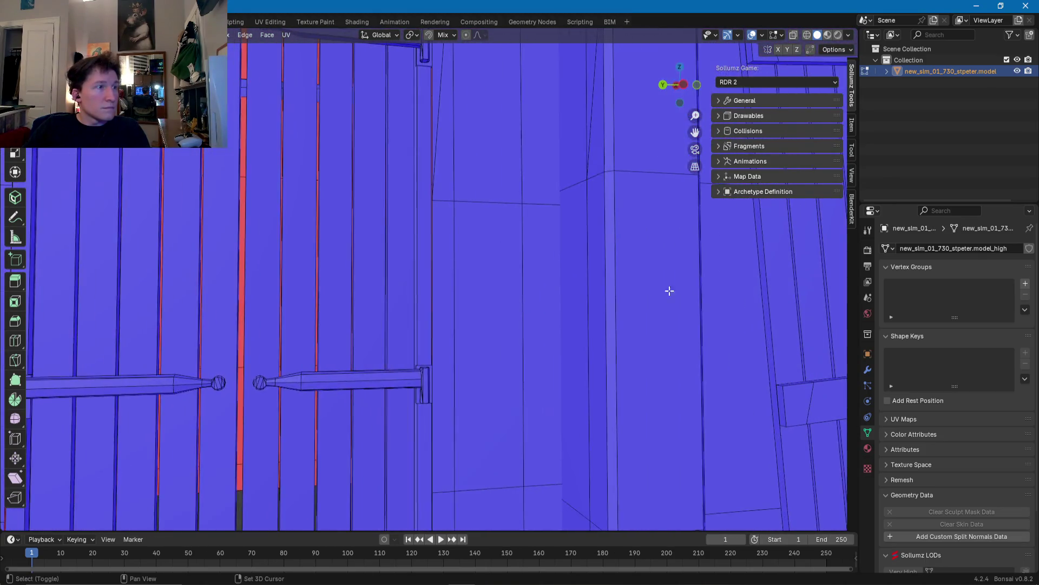
pyautogui.moveTo(427, 326)
pyautogui.mouseDown(button='middle')
pyautogui.moveTo(512, 306)
pyautogui.moveTo(438, 344)
pyautogui.moveTo(334, 333)
pyautogui.moveTo(400, 340)
pyautogui.mouseUp(button='middle')
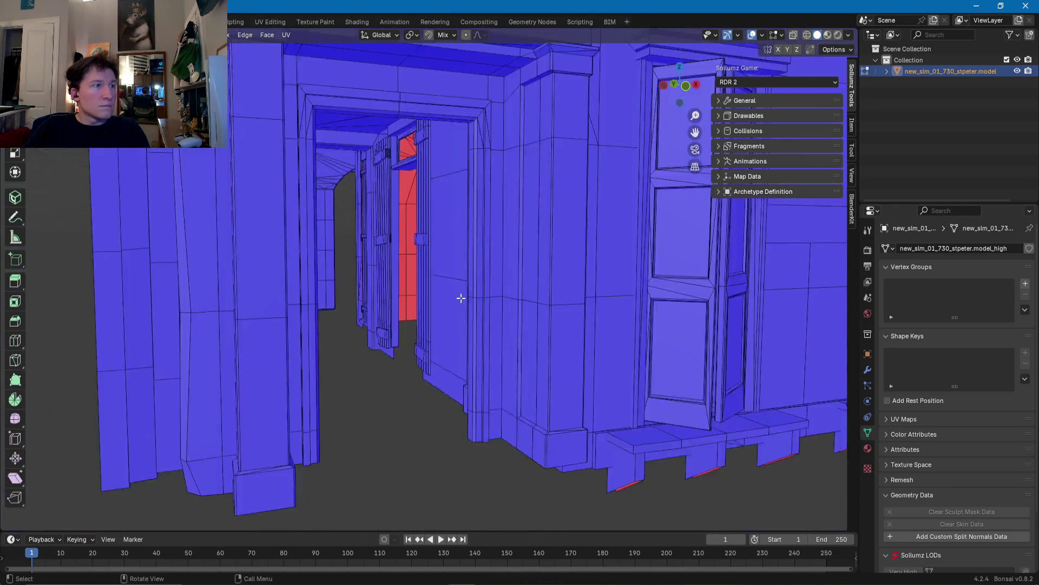
pyautogui.moveTo(401, 340)
pyautogui.mouseDown(button='middle')
pyautogui.moveTo(443, 307)
pyautogui.moveTo(396, 325)
pyautogui.mouseUp(button='middle')
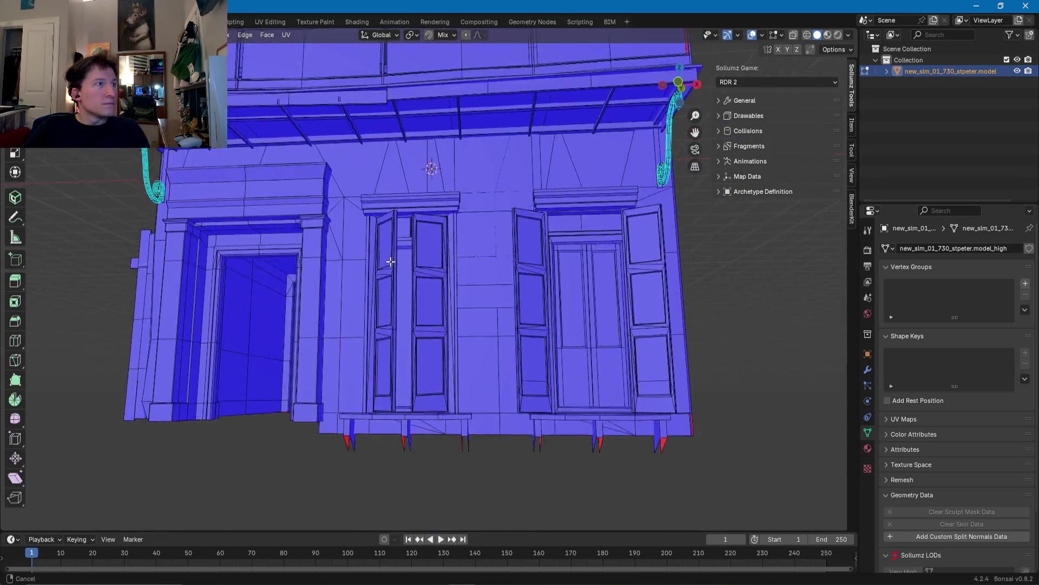
pyautogui.moveTo(390, 252); pyautogui.dragTo(453, 301, button='middle')
pyautogui.scroll(5, 406, 352)
pyautogui.scroll(3, 406, 358)
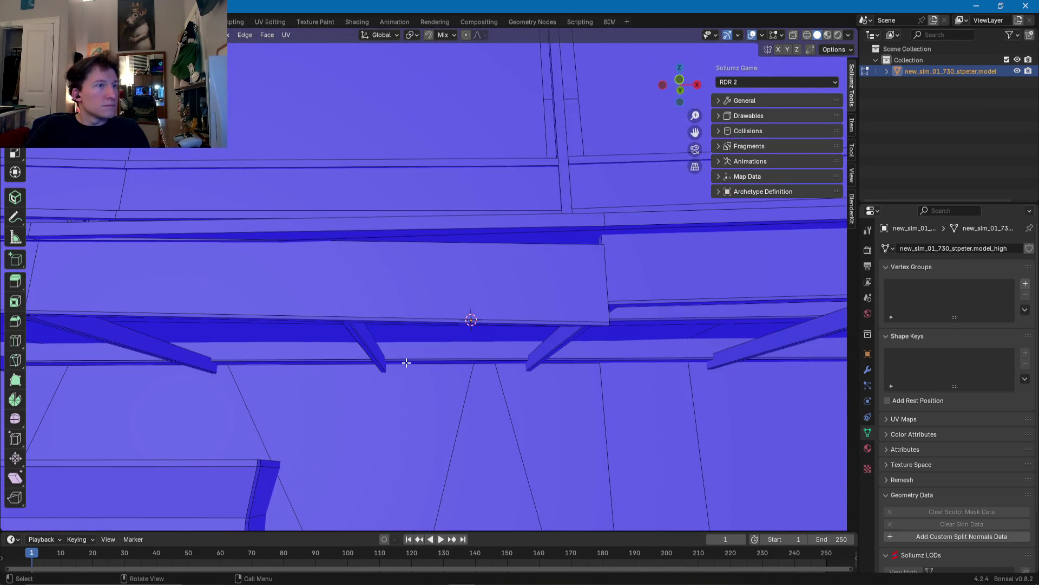
pyautogui.scroll(-6, 406, 363)
pyautogui.moveTo(390, 359); pyautogui.dragTo(432, 376, button='middle')
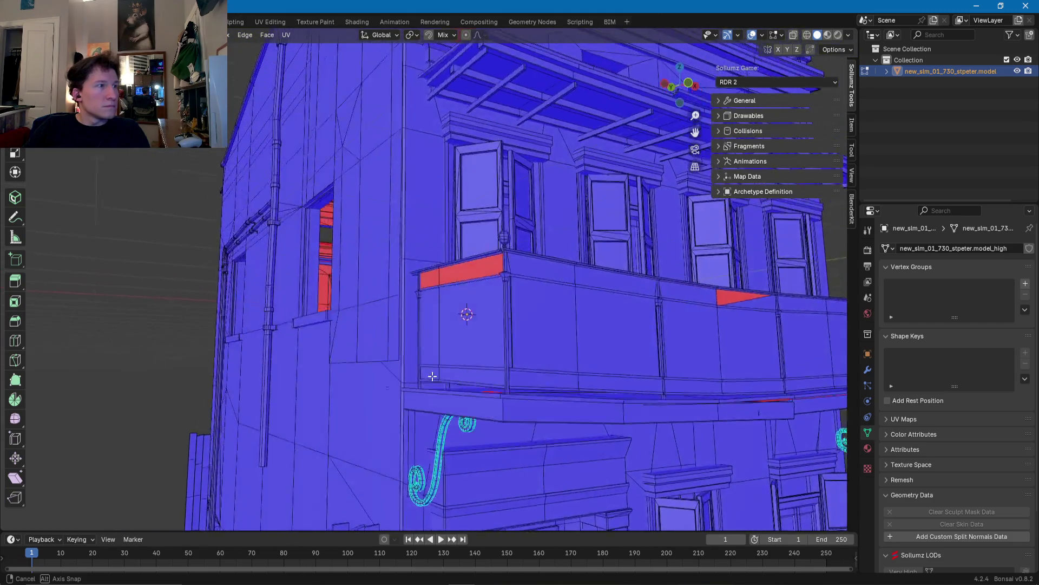
pyautogui.moveTo(432, 376)
pyautogui.mouseDown(button='middle')
pyautogui.moveTo(245, 401)
pyautogui.moveTo(536, 390)
pyautogui.mouseUp(button='middle')
pyautogui.scroll(5, 475, 383)
pyautogui.scroll(5, 395, 365)
pyautogui.moveTo(394, 364); pyautogui.dragTo(423, 361, button='middle')
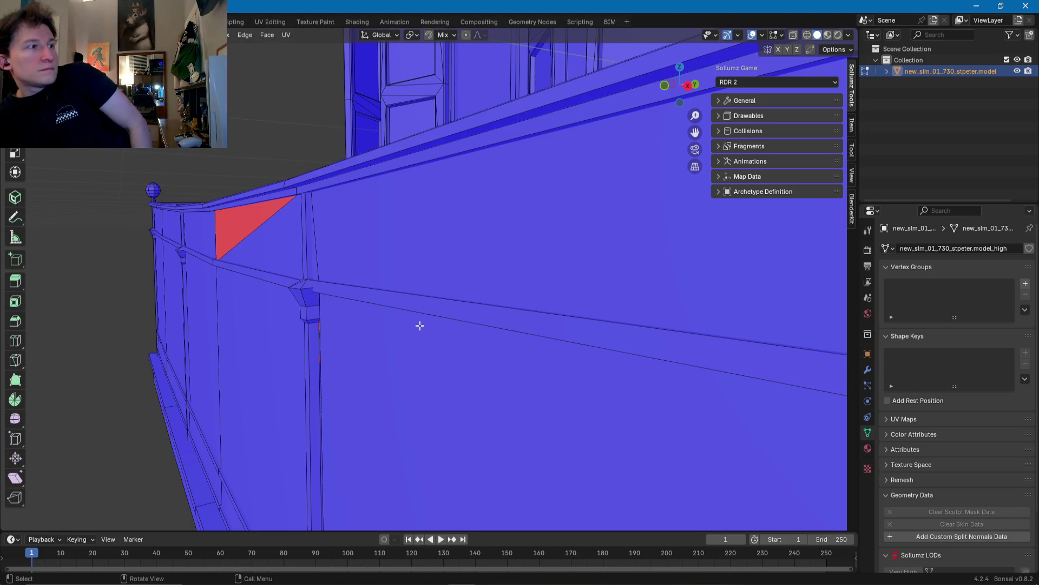
pyautogui.scroll(-5, 398, 305)
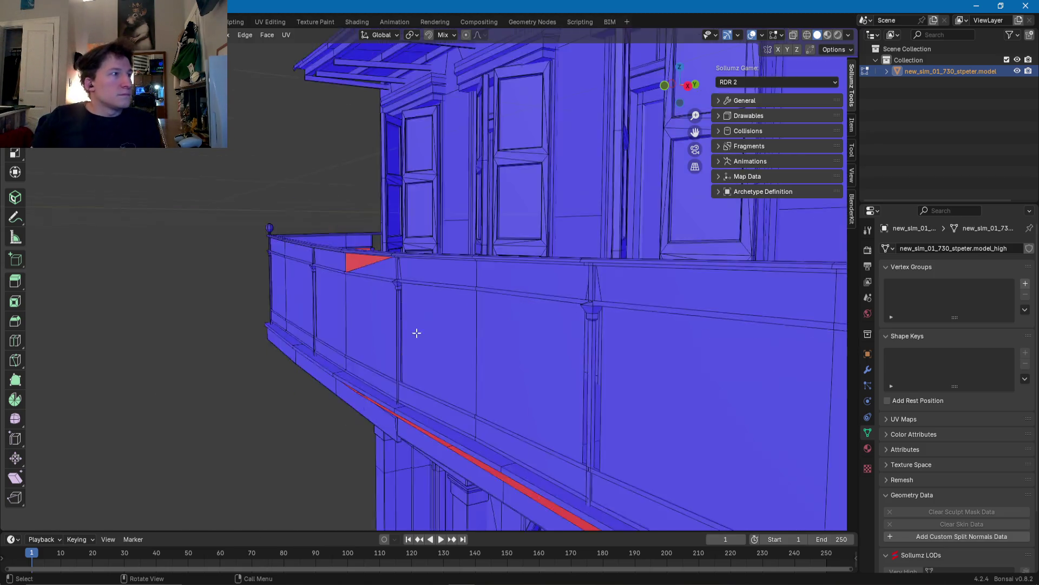
pyautogui.scroll(-4, 417, 324)
pyautogui.scroll(-1, 423, 326)
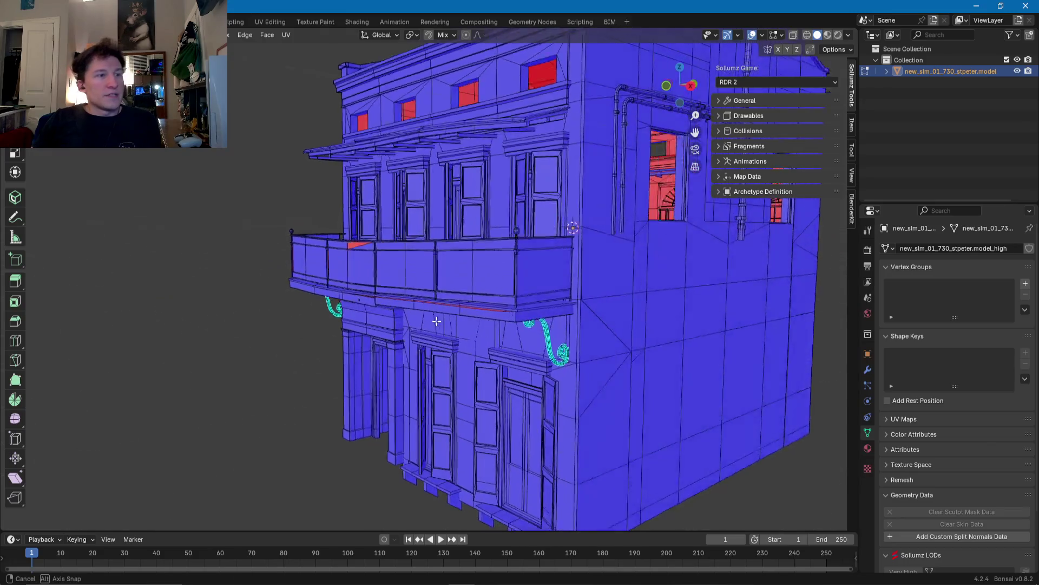
pyautogui.scroll(5, 423, 326)
pyautogui.moveTo(423, 326)
pyautogui.mouseDown(button='middle')
pyautogui.moveTo(335, 337)
pyautogui.moveTo(351, 395)
pyautogui.moveTo(367, 403)
pyautogui.mouseUp(button='middle')
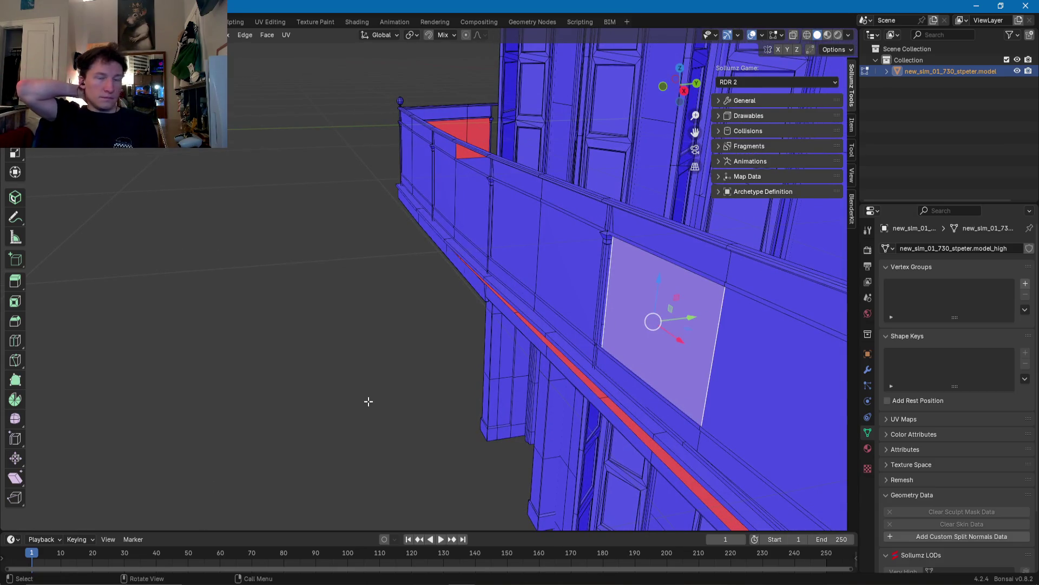
pyautogui.moveTo(621, 293)
pyautogui.mouseDown(button='middle')
pyautogui.moveTo(498, 314)
pyautogui.moveTo(535, 314)
pyautogui.moveTo(294, 317)
pyautogui.moveTo(429, 290)
pyautogui.mouseUp(button='middle')
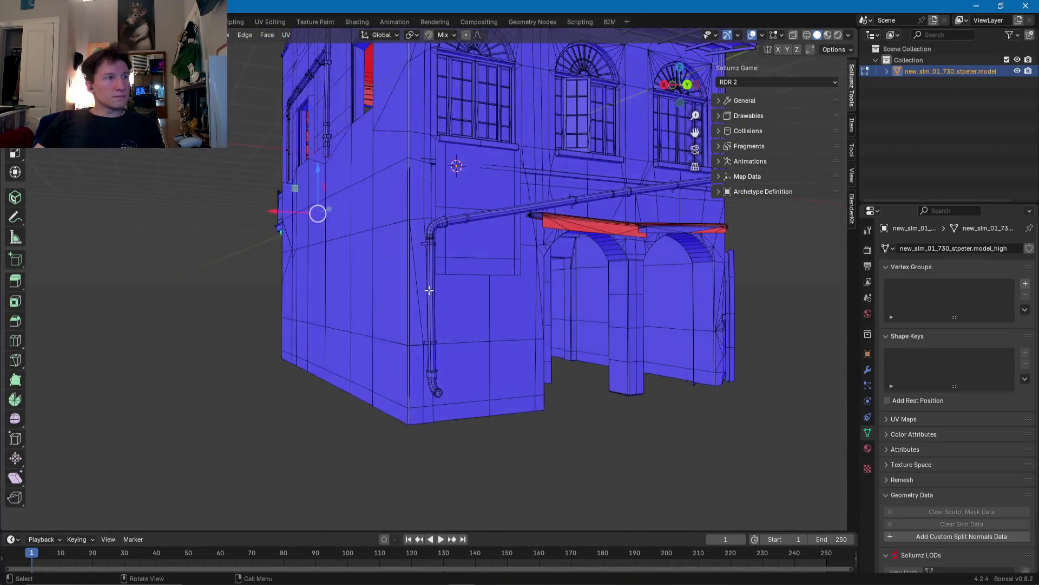
# Step: Select the horizontal pipe and add the vertical drainpipe using linked selection
pyautogui.scroll(2, 428, 290)
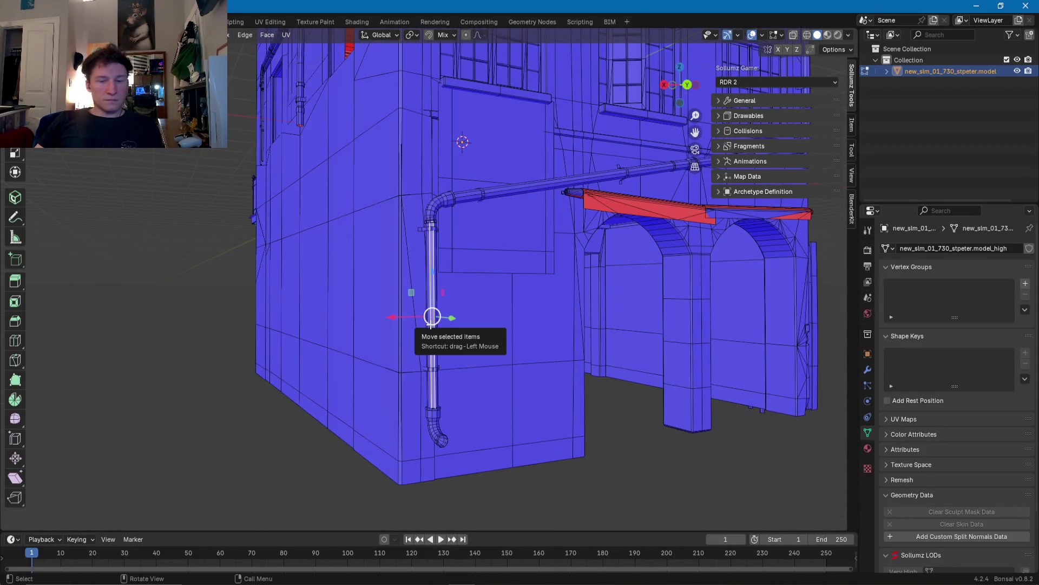
pyautogui.scroll(2, 428, 367)
pyautogui.moveTo(428, 367); pyautogui.dragTo(436, 410, button='middle')
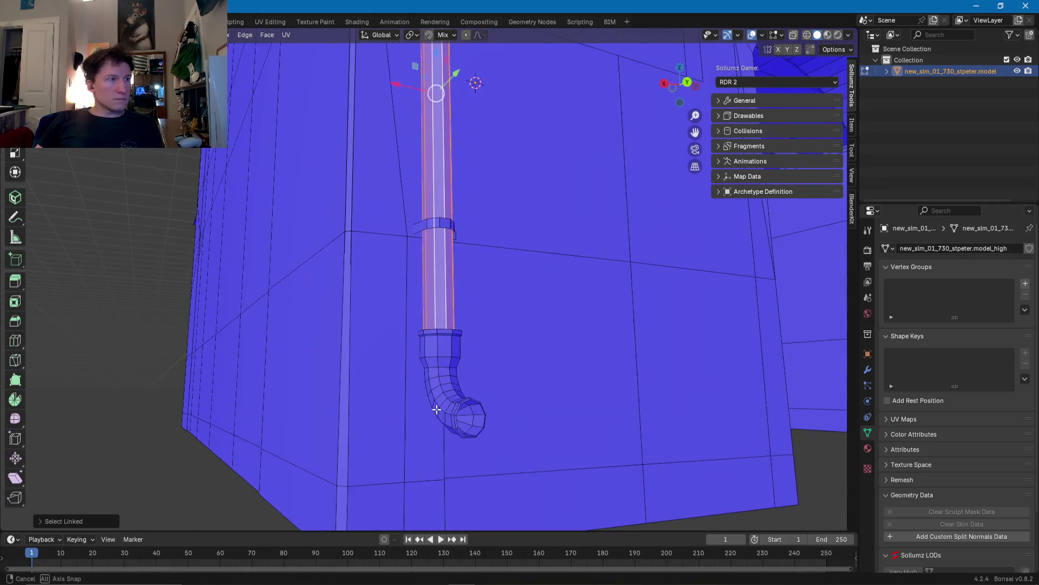
pyautogui.moveTo(436, 361); pyautogui.dragTo(434, 386, button='middle')
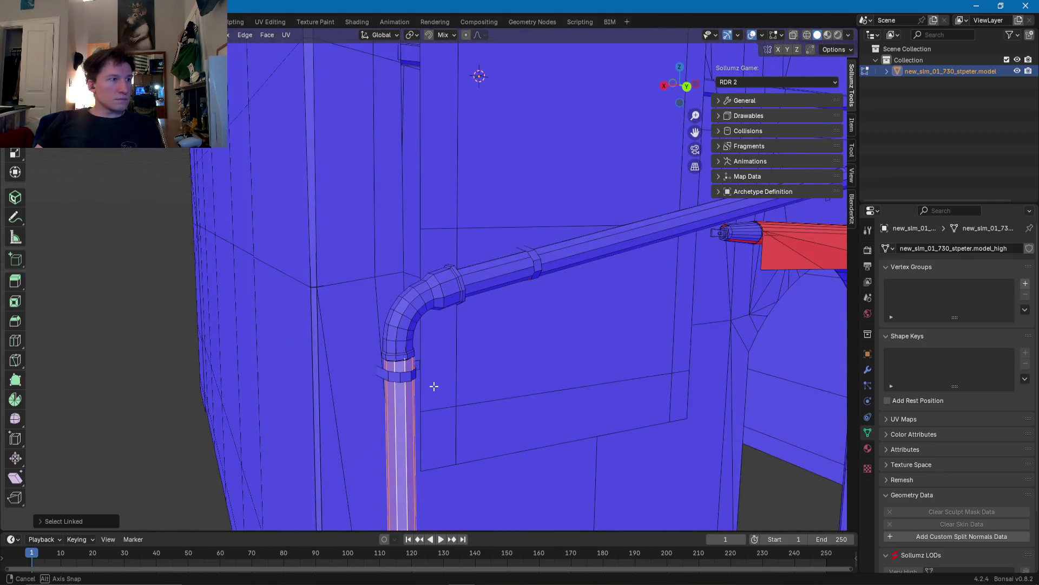
pyautogui.press('l')
pyautogui.moveTo(474, 282)
pyautogui.mouseDown(button='middle')
pyautogui.moveTo(523, 266)
pyautogui.moveTo(486, 303)
pyautogui.mouseUp(button='middle')
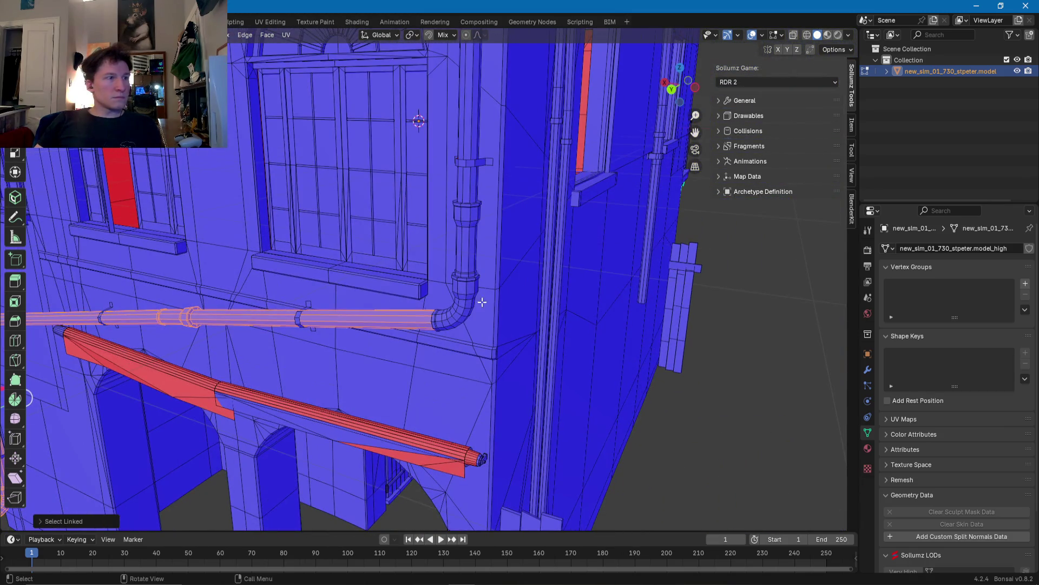
pyautogui.press('l')
pyautogui.moveTo(463, 176); pyautogui.dragTo(461, 202, button='middle')
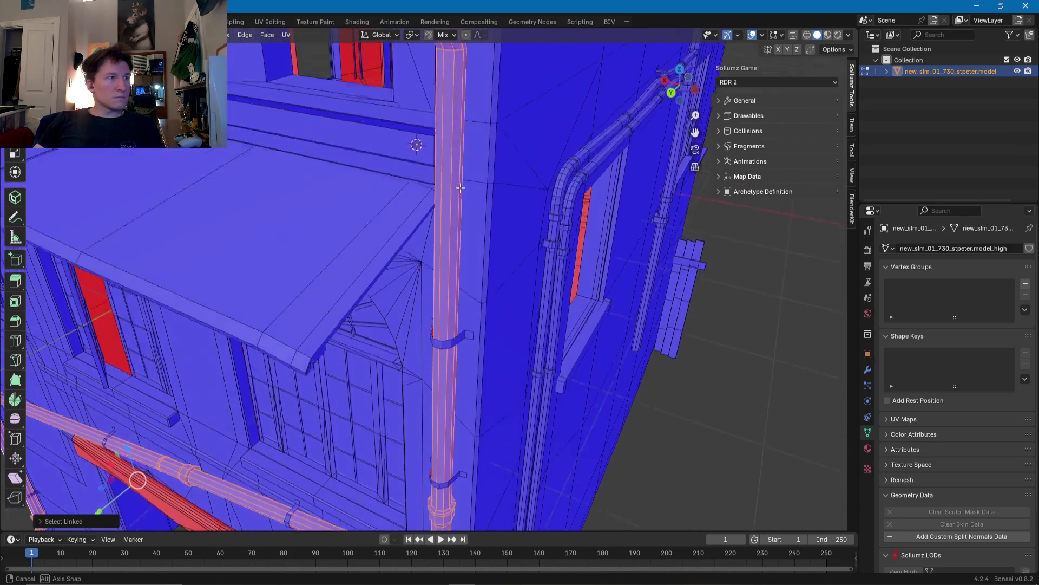
pyautogui.moveTo(407, 432); pyautogui.dragTo(416, 220, button='middle')
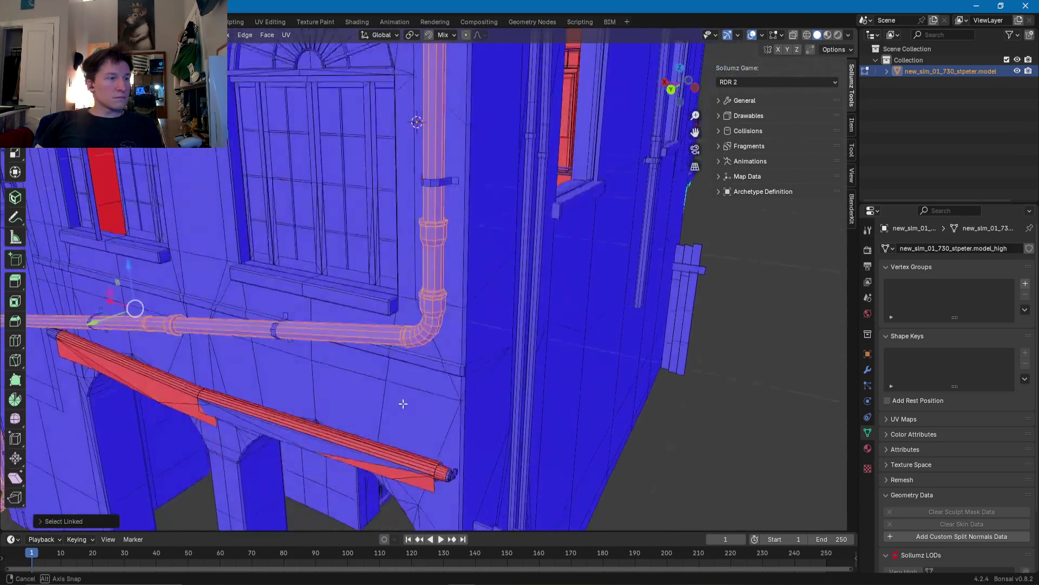
pyautogui.moveTo(443, 136); pyautogui.dragTo(516, 225, button='middle')
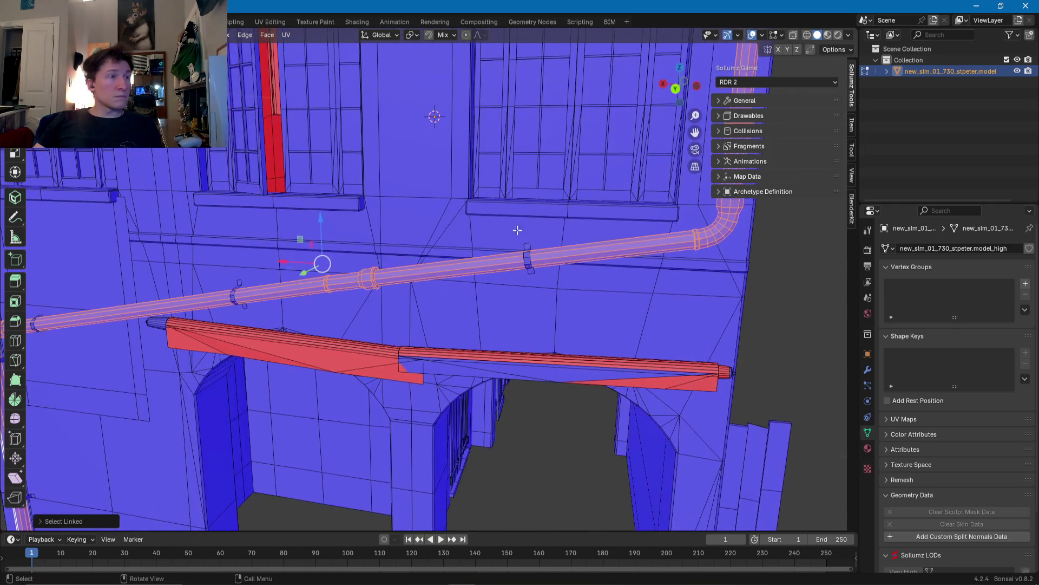
# Step: Check the pipe bend and apply a Face menu clean-up operation to the selected pipe
pyautogui.scroll(3, 518, 251)
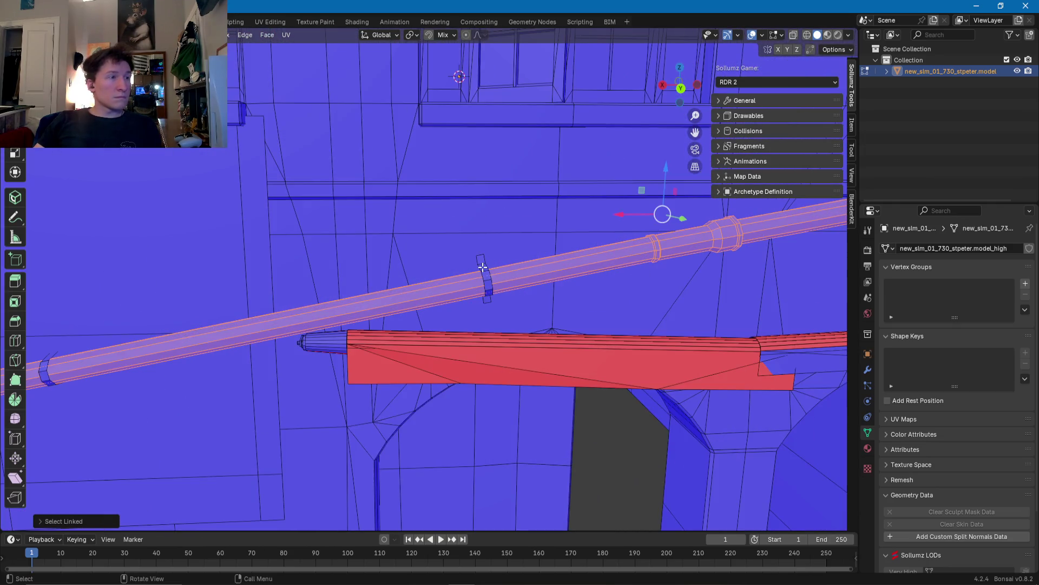
pyautogui.moveTo(483, 267); pyautogui.dragTo(522, 261, button='middle')
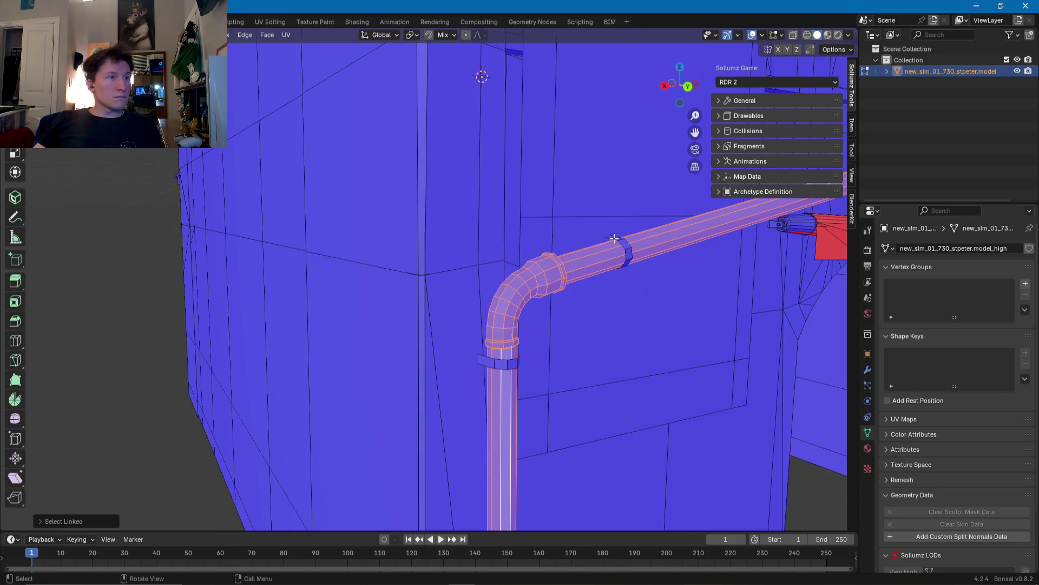
pyautogui.scroll(-3, 498, 359)
pyautogui.moveTo(499, 360); pyautogui.dragTo(475, 366, button='middle')
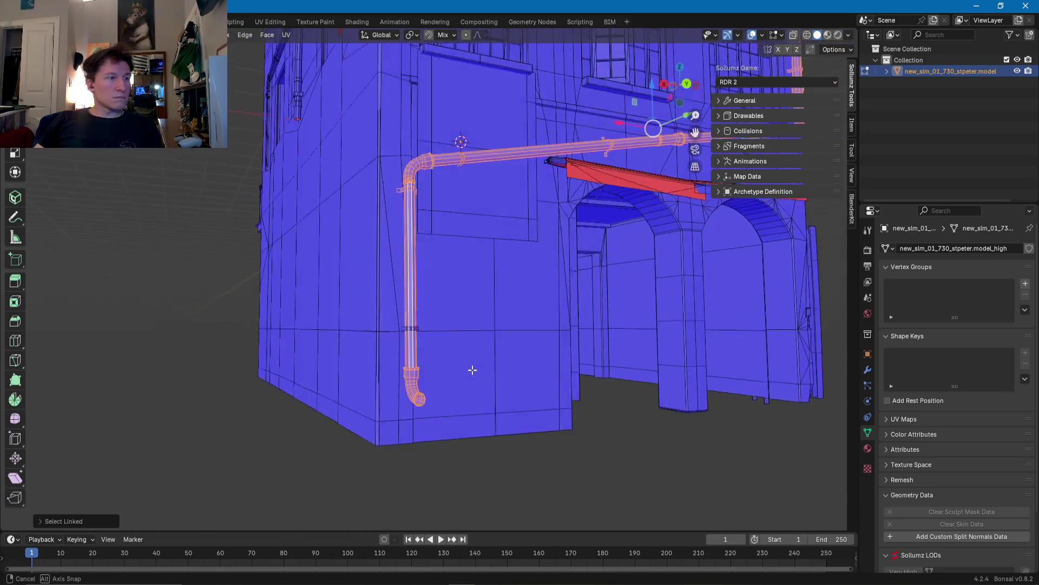
pyautogui.scroll(5, 434, 363)
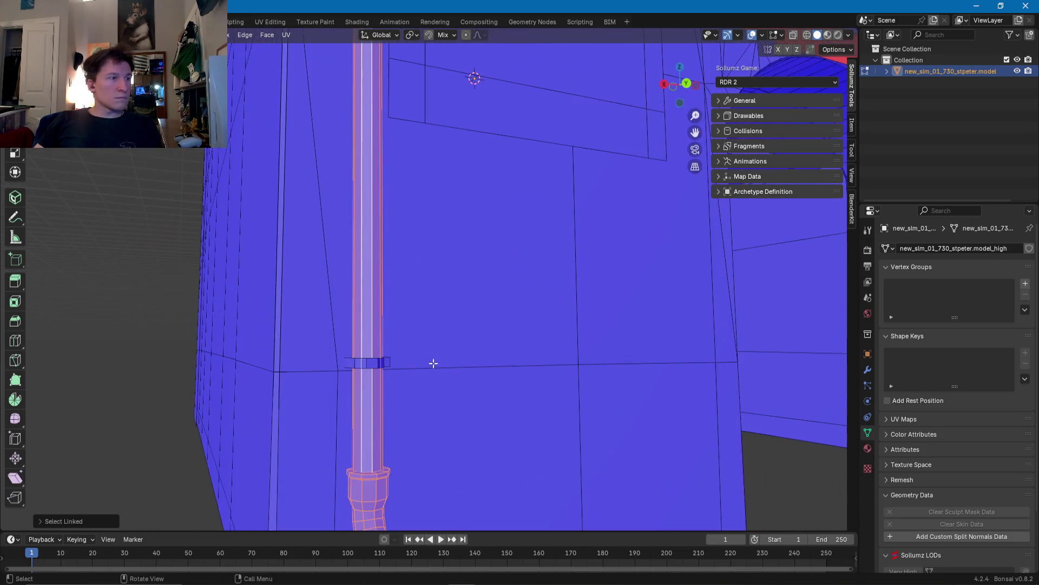
pyautogui.keyDown('shift'); pyautogui.scroll(-3, 375, 368); pyautogui.keyUp('shift')
pyautogui.rightClick(377, 355)
pyautogui.click(345, 458)
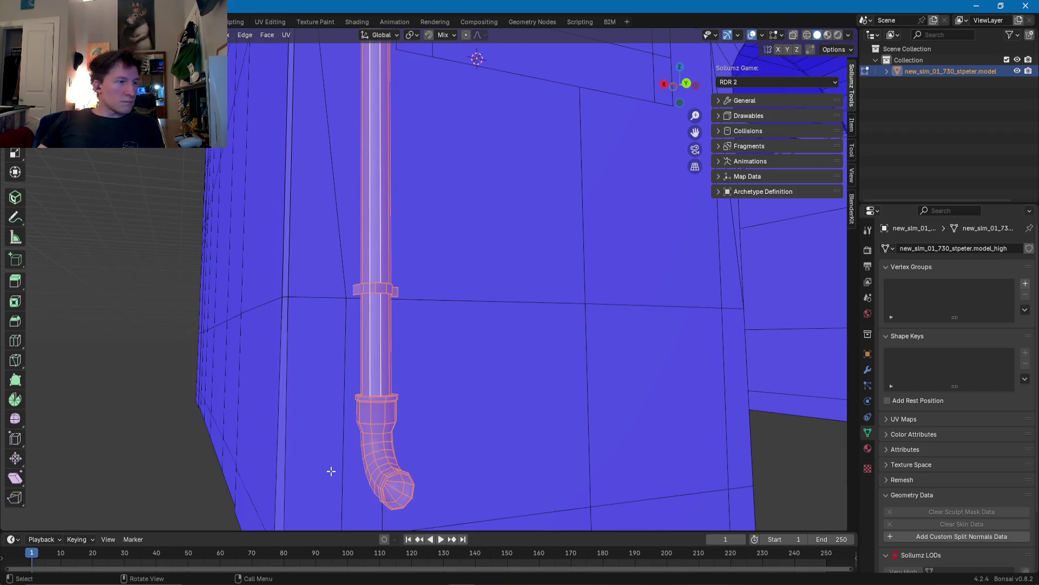
pyautogui.scroll(-2, 375, 443)
pyautogui.scroll(6, 385, 371)
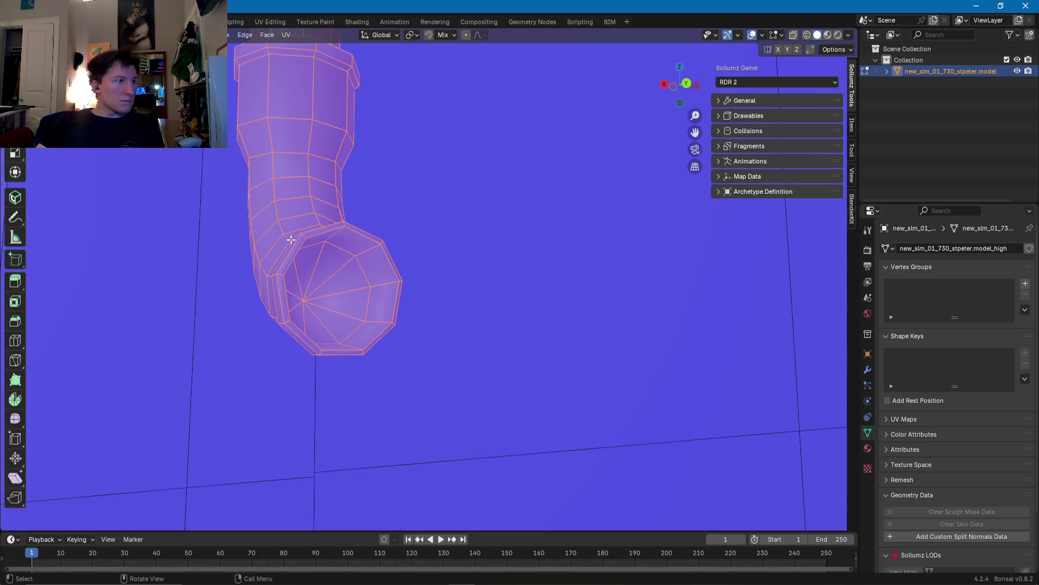
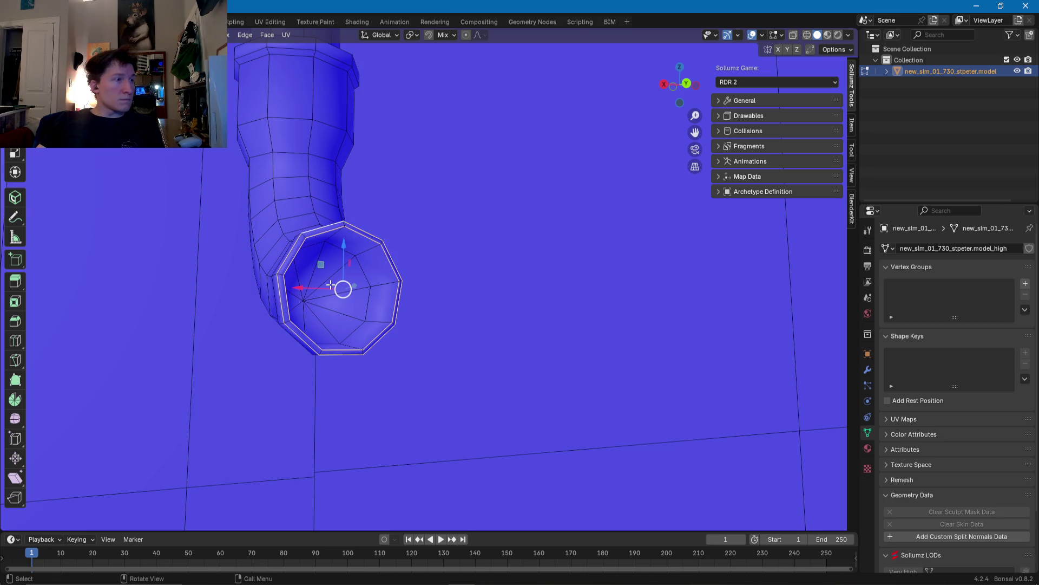
# Step: Orbit and zoom around the drainpipe's open end, inner bend and collar from several angles
pyautogui.scroll(3, 330, 285)
pyautogui.moveTo(337, 318)
pyautogui.mouseDown(button='middle')
pyautogui.moveTo(376, 372)
pyautogui.moveTo(285, 317)
pyautogui.moveTo(446, 326)
pyautogui.mouseUp(button='middle')
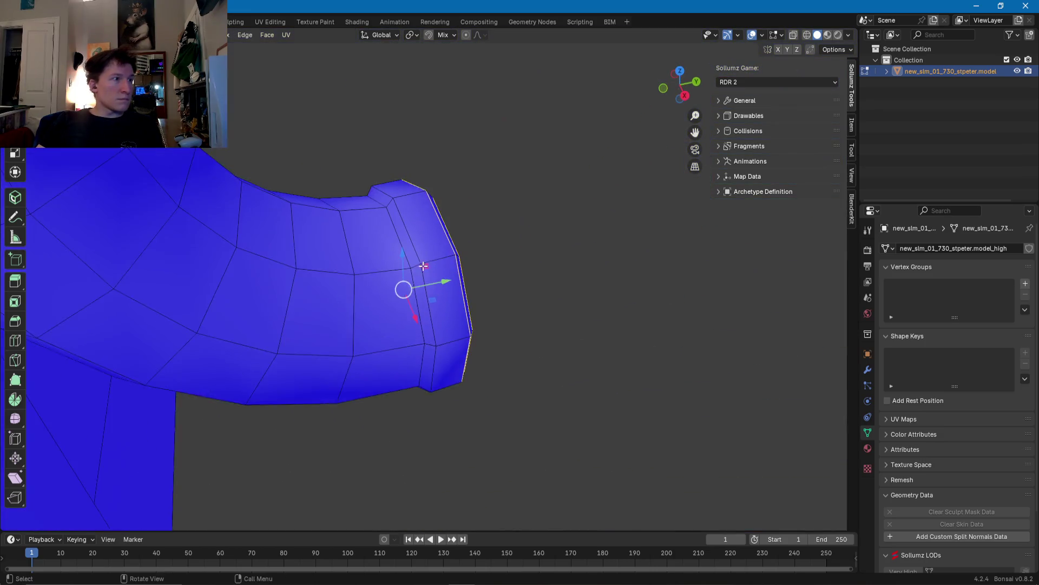
pyautogui.moveTo(446, 325); pyautogui.dragTo(407, 233, button='middle')
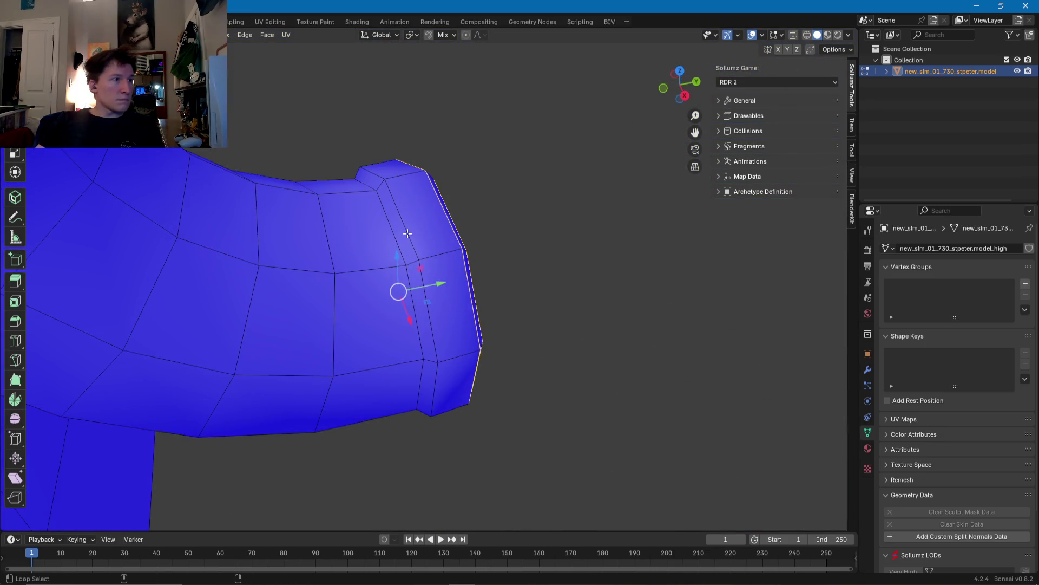
pyautogui.scroll(-2, 396, 234)
pyautogui.moveTo(294, 204)
pyautogui.mouseDown(button='middle')
pyautogui.moveTo(413, 375)
pyautogui.moveTo(318, 274)
pyautogui.moveTo(318, 200)
pyautogui.mouseUp(button='middle')
pyautogui.scroll(-5, 320, 127)
pyautogui.keyDown('shift'); pyautogui.moveTo(320, 121); pyautogui.dragTo(383, 267, button='middle'); pyautogui.keyUp('shift')
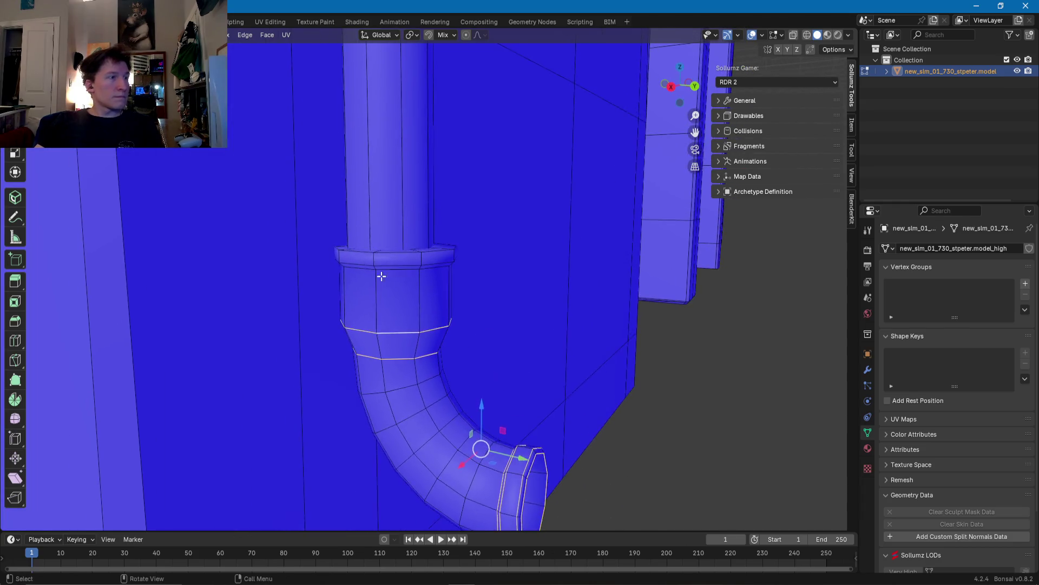
pyautogui.scroll(3, 362, 248)
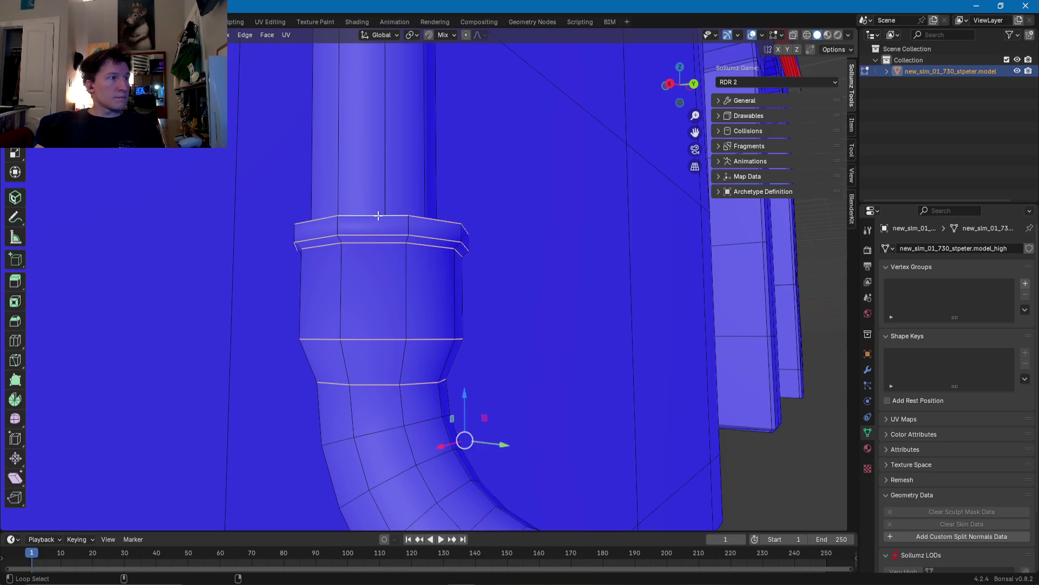
pyautogui.moveTo(378, 216); pyautogui.dragTo(377, 274, button='middle')
pyautogui.scroll(-5, 399, 263)
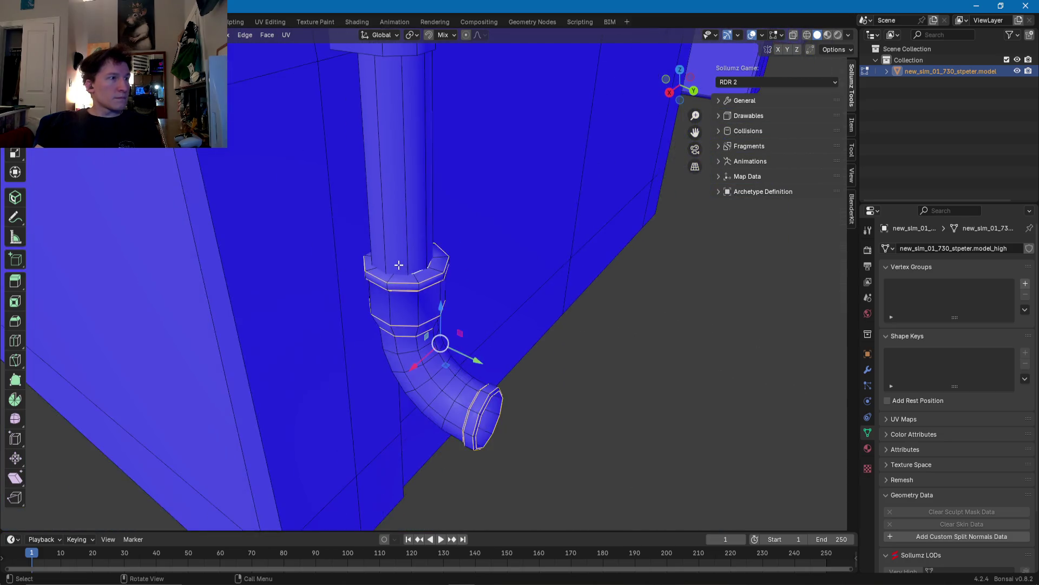
pyautogui.moveTo(444, 190)
pyautogui.mouseDown(button='middle')
pyautogui.moveTo(376, 192)
pyautogui.moveTo(436, 316)
pyautogui.moveTo(416, 330)
pyautogui.moveTo(549, 371)
pyautogui.moveTo(580, 401)
pyautogui.moveTo(434, 325)
pyautogui.moveTo(339, 292)
pyautogui.moveTo(358, 325)
pyautogui.moveTo(356, 250)
pyautogui.mouseUp(button='middle')
pyautogui.scroll(4, 436, 316)
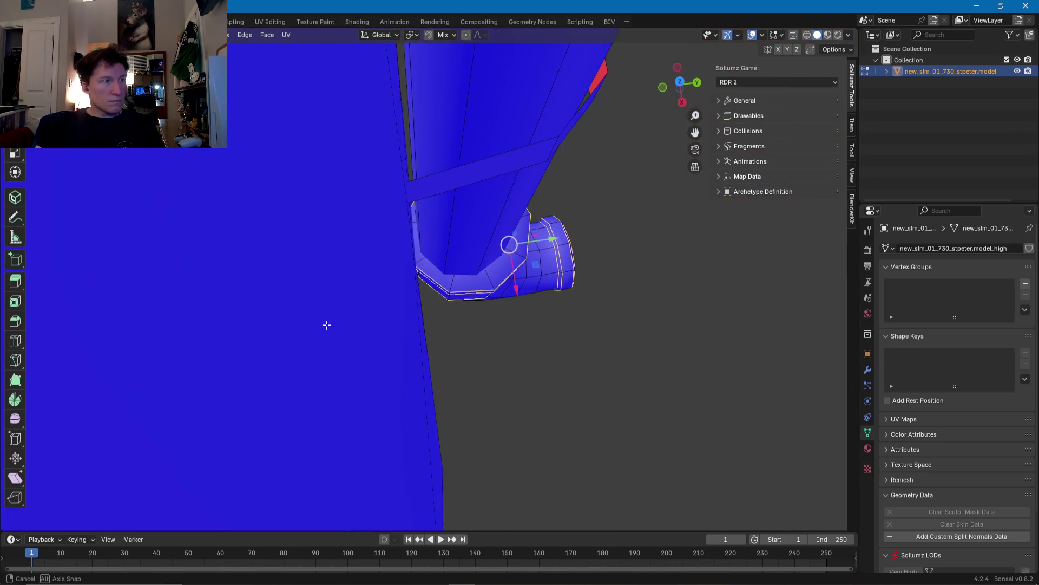
# Step: Orbit back to the pipe on the wall, toward its clamp and elbow
pyautogui.moveTo(396, 199)
pyautogui.mouseDown(button='middle')
pyautogui.moveTo(341, 195)
pyautogui.moveTo(353, 177)
pyautogui.moveTo(439, 146)
pyautogui.moveTo(446, 373)
pyautogui.moveTo(448, 216)
pyautogui.moveTo(392, 388)
pyautogui.moveTo(300, 350)
pyautogui.mouseUp(button='middle')
pyautogui.scroll(2, 325, 358)
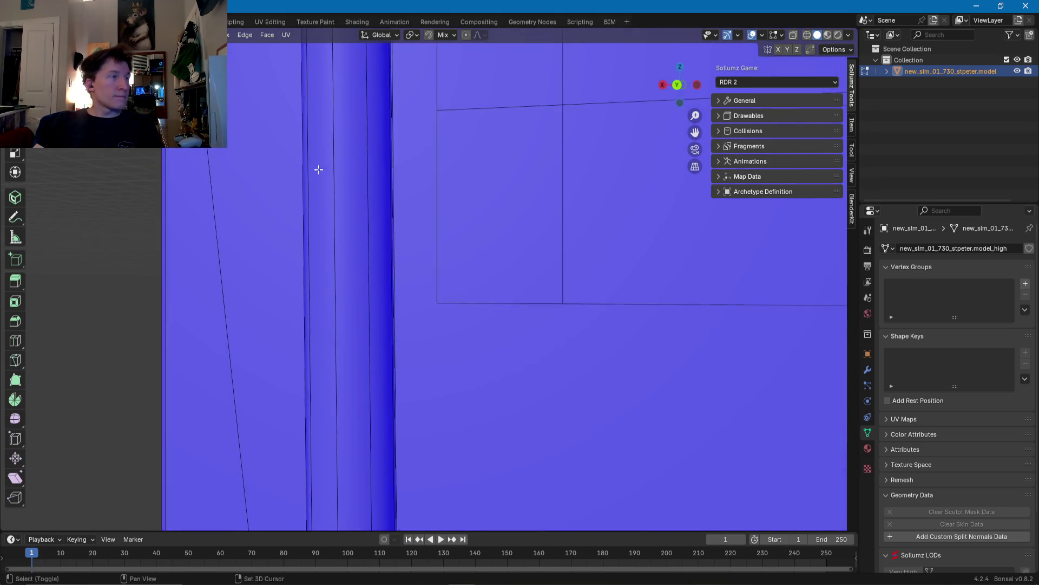
pyautogui.moveTo(285, 302); pyautogui.dragTo(360, 341, button='middle')
pyautogui.scroll(-2, 397, 383)
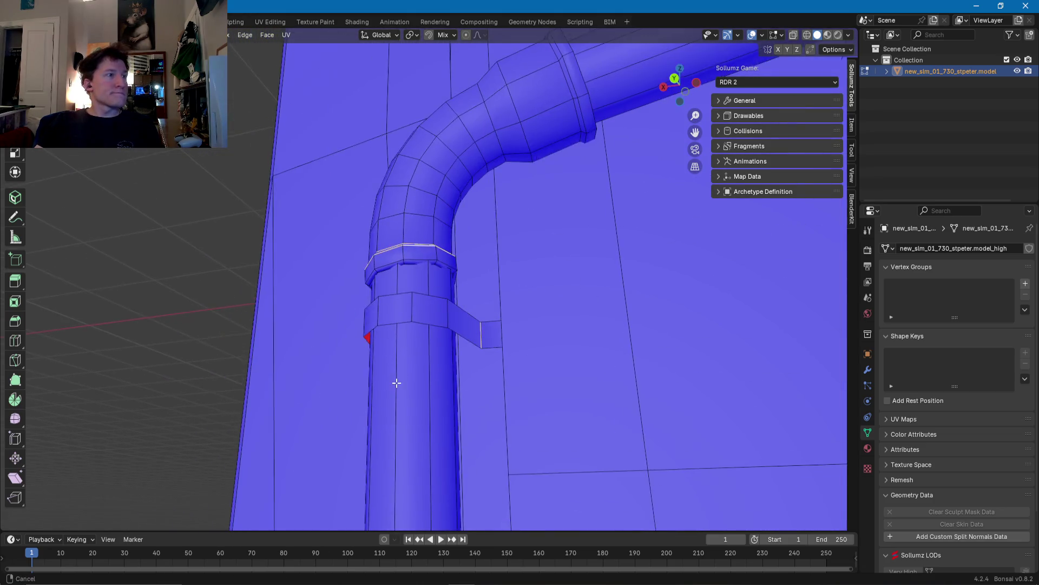
pyautogui.scroll(2, 409, 293)
pyautogui.scroll(-3, 402, 256)
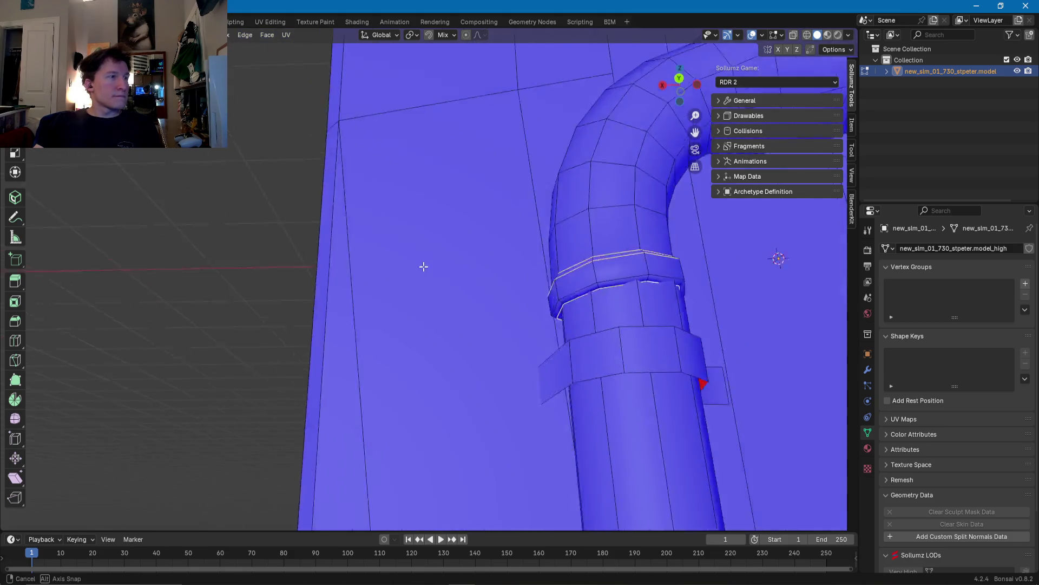
pyautogui.moveTo(421, 267); pyautogui.dragTo(582, 352, button='middle')
pyautogui.scroll(3, 547, 395)
pyautogui.moveTo(547, 394)
pyautogui.mouseDown(button='middle')
pyautogui.moveTo(608, 509)
pyautogui.moveTo(476, 366)
pyautogui.moveTo(506, 407)
pyautogui.moveTo(413, 347)
pyautogui.moveTo(417, 319)
pyautogui.mouseUp(button='middle')
# Step: Add the elbow's collar edge loop and the short clamp edge to the selection
pyautogui.scroll(4, 417, 319)
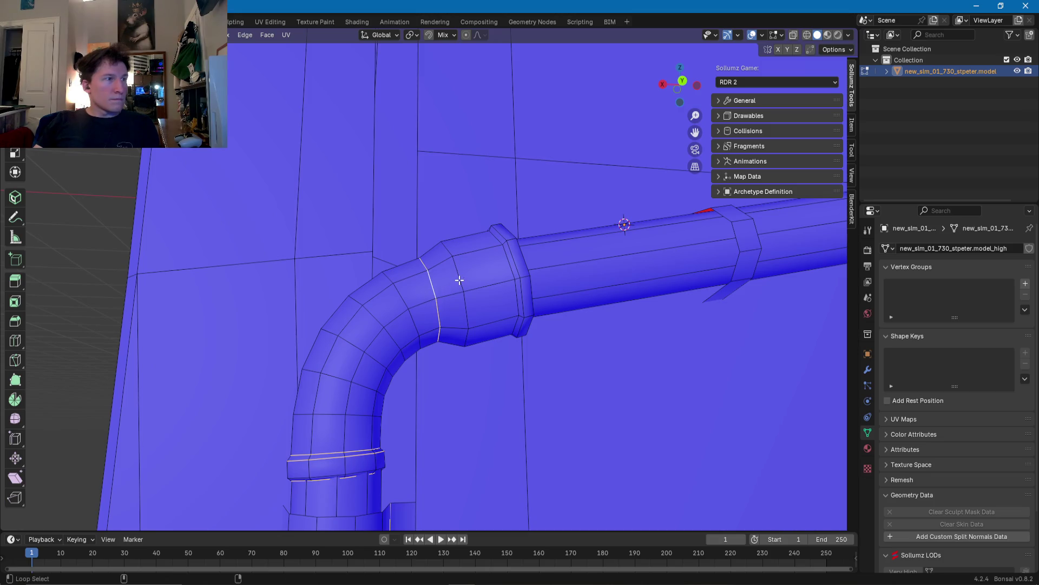
pyautogui.moveTo(460, 280); pyautogui.dragTo(455, 278, button='middle')
pyautogui.keyDown('alt'); pyautogui.keyDown('shift'); pyautogui.click(445, 277); pyautogui.keyUp('shift'); pyautogui.keyUp('alt')
pyautogui.moveTo(510, 237); pyautogui.dragTo(318, 366, button='middle')
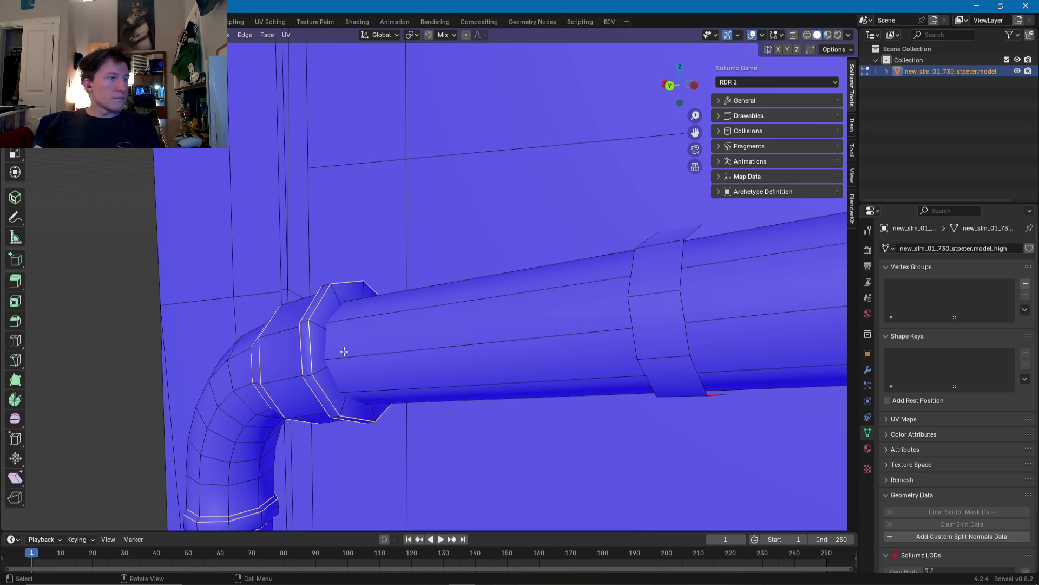
pyautogui.moveTo(344, 351)
pyautogui.mouseDown(button='middle')
pyautogui.moveTo(262, 378)
pyautogui.moveTo(454, 381)
pyautogui.moveTo(395, 399)
pyautogui.moveTo(416, 430)
pyautogui.mouseUp(button='middle')
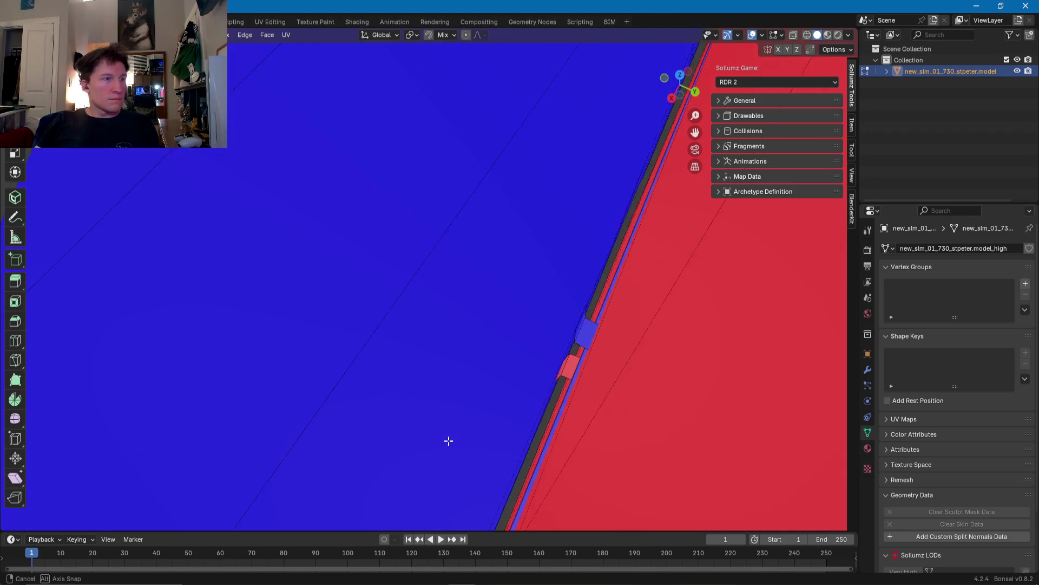
pyautogui.moveTo(452, 441)
pyautogui.mouseDown(button='middle')
pyautogui.moveTo(548, 368)
pyautogui.moveTo(353, 361)
pyautogui.mouseUp(button='middle')
pyautogui.scroll(-5, 567, 366)
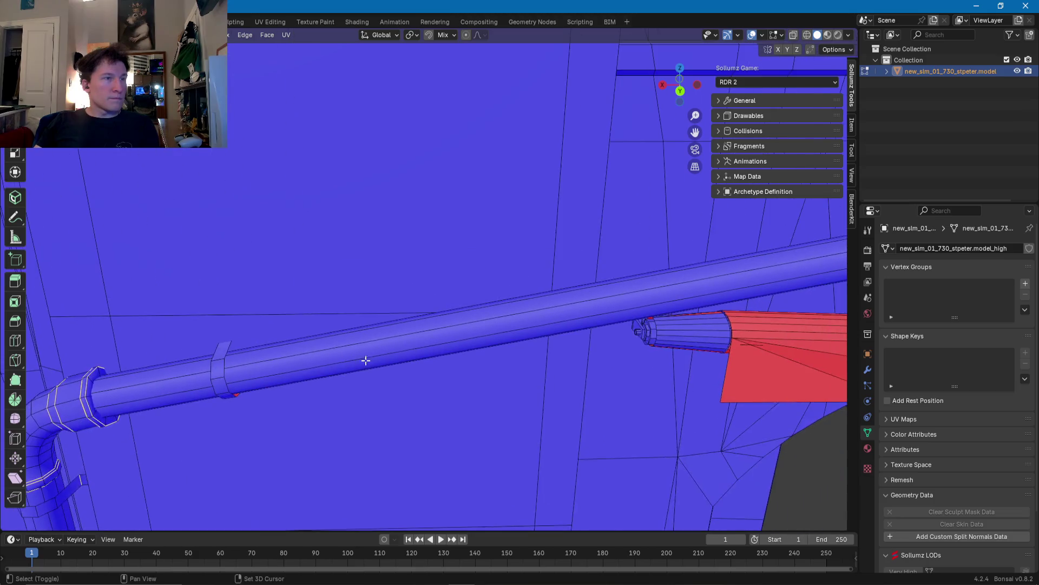
pyautogui.scroll(2, 425, 354)
pyautogui.scroll(2, 399, 360)
pyautogui.scroll(2, 422, 348)
pyautogui.scroll(2, 490, 314)
pyautogui.moveTo(490, 314); pyautogui.dragTo(397, 333, button='middle')
pyautogui.click(385, 335)
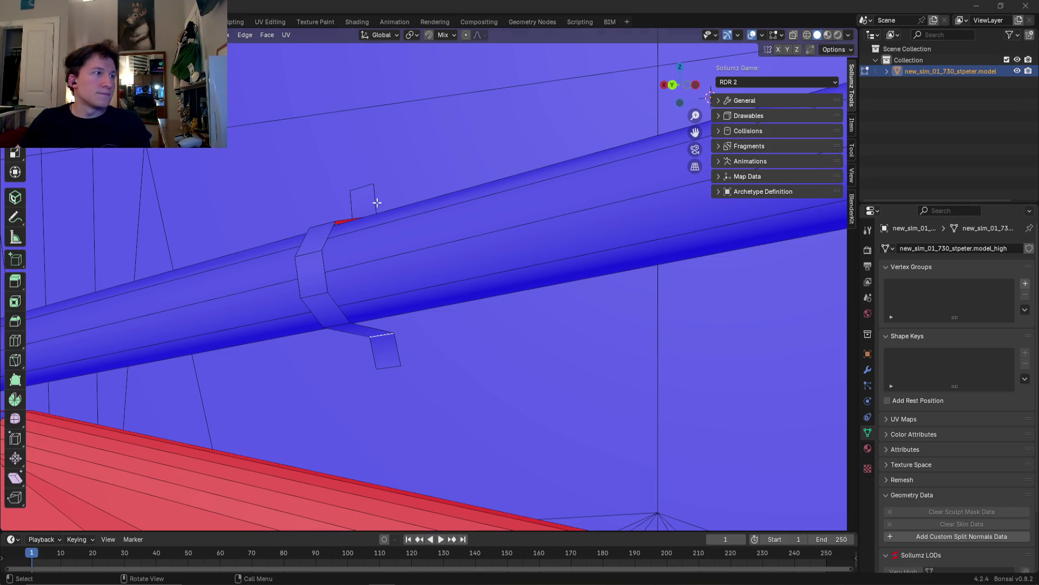
# Step: Pan along the horizontal pipe and centre the view on its next collar
pyautogui.scroll(-5, 386, 217)
pyautogui.scroll(5, 487, 309)
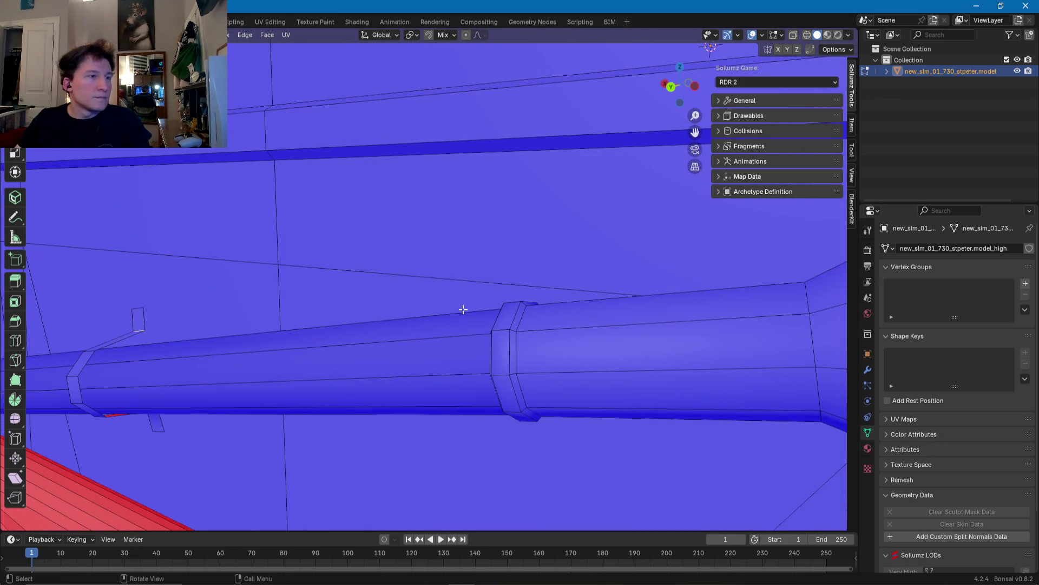
pyautogui.moveTo(510, 344); pyautogui.dragTo(712, 338, button='middle')
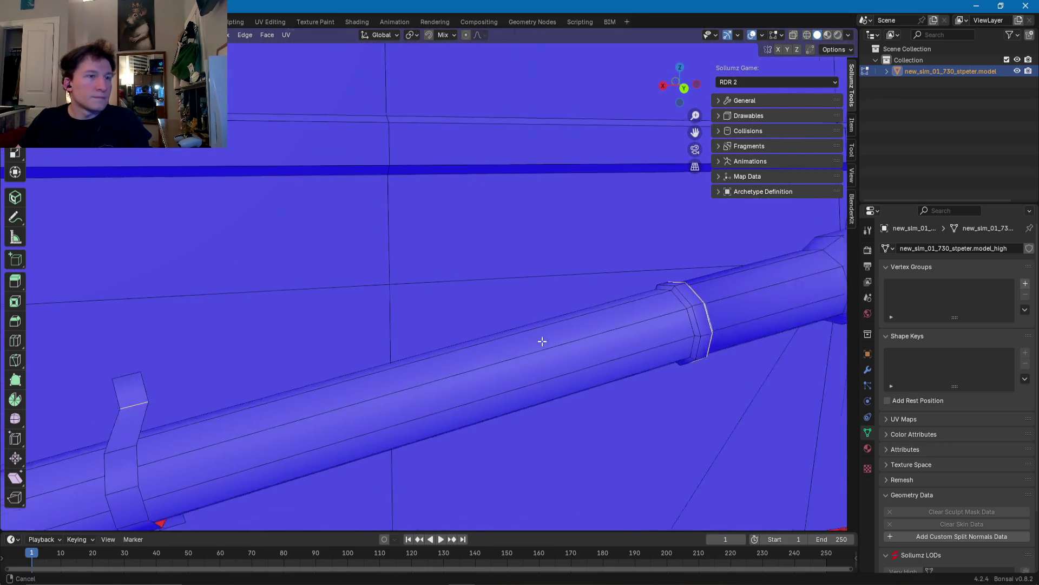
pyautogui.moveTo(805, 349)
pyautogui.keyDown('shift'); pyautogui.mouseDown(button='middle')
pyautogui.moveTo(762, 331)
pyautogui.moveTo(524, 358)
pyautogui.moveTo(553, 368)
pyautogui.mouseUp(button='middle'); pyautogui.keyUp('shift')
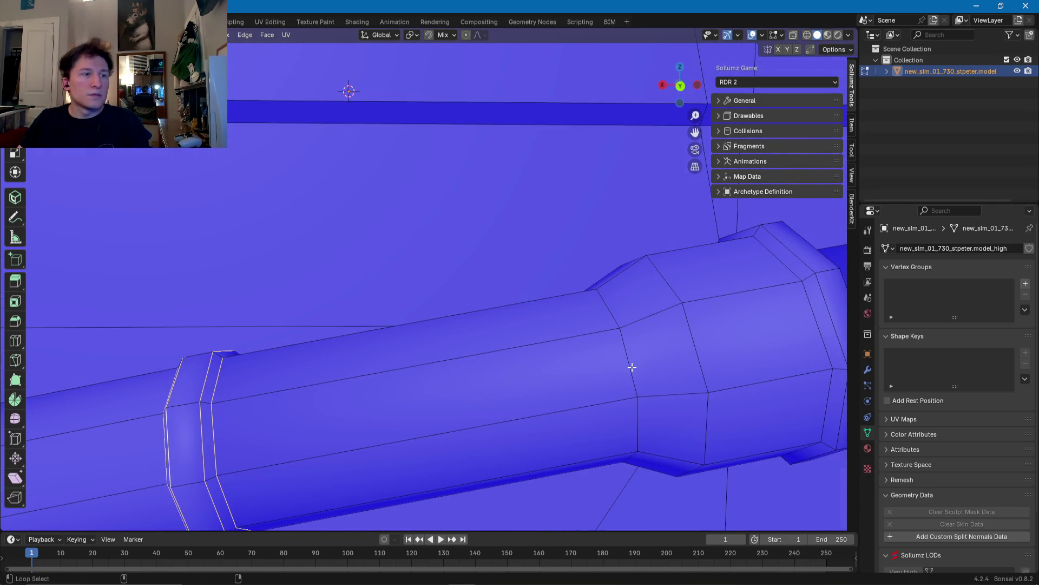
pyautogui.keyDown('alt'); pyautogui.middleClick(695, 351); pyautogui.keyUp('alt')
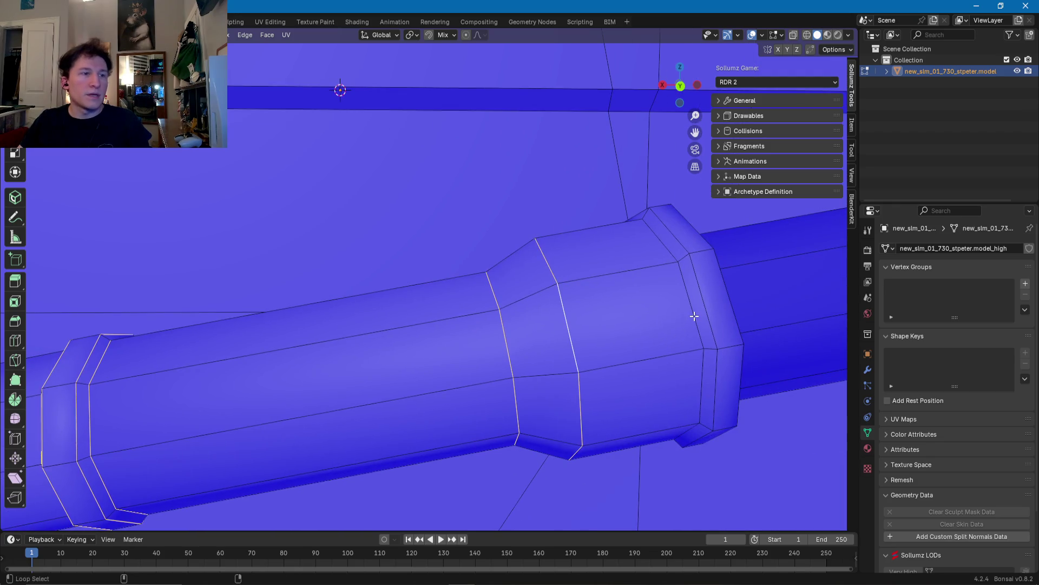
pyautogui.moveTo(710, 310); pyautogui.dragTo(470, 322, button='middle')
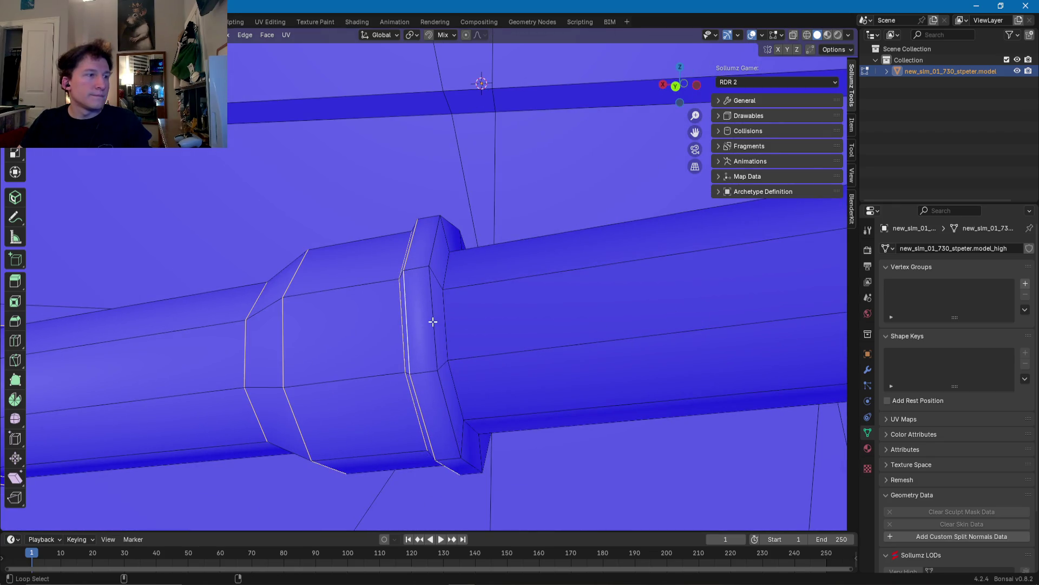
pyautogui.scroll(-5, 444, 322)
pyautogui.scroll(5, 401, 348)
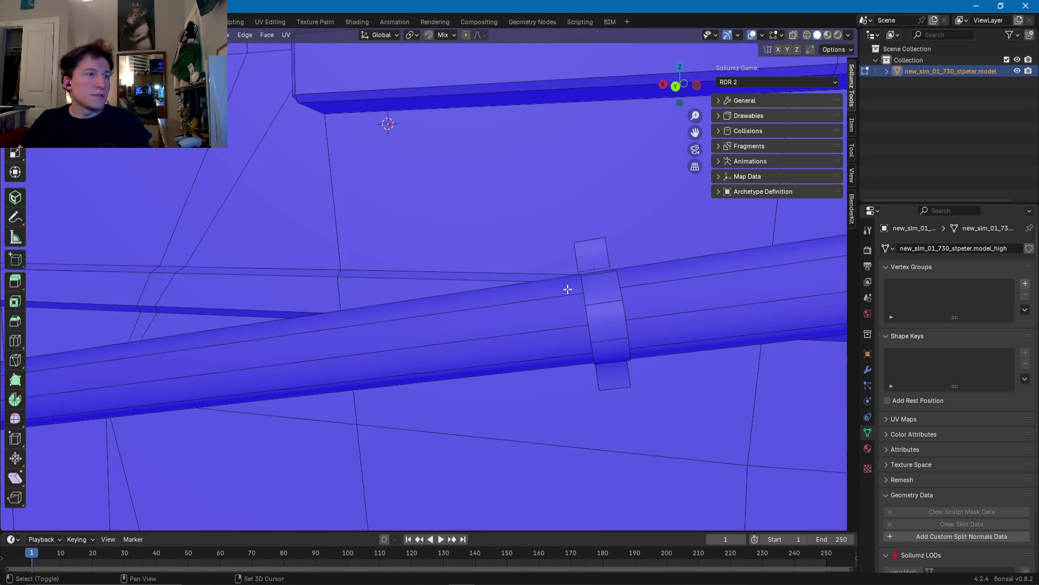
pyautogui.moveTo(592, 269)
pyautogui.keyDown('shift'); pyautogui.mouseDown(button='middle')
pyautogui.moveTo(564, 304)
pyautogui.moveTo(473, 162)
pyautogui.moveTo(434, 278)
pyautogui.mouseUp(button='middle'); pyautogui.keyUp('shift')
pyautogui.scroll(-5, 467, 152)
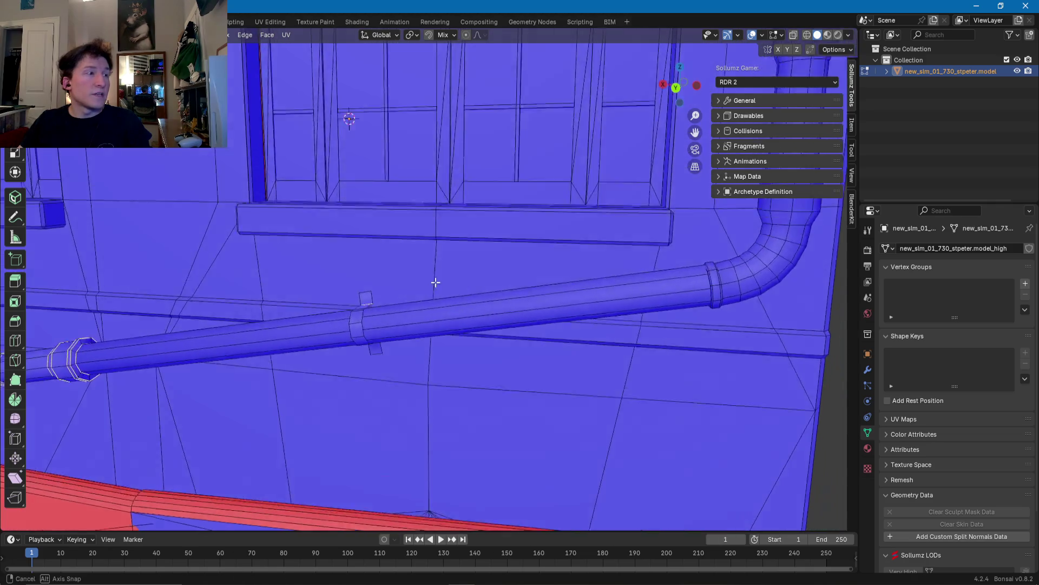
pyautogui.scroll(3, 518, 343)
pyautogui.scroll(3, 365, 344)
pyautogui.scroll(2, 425, 364)
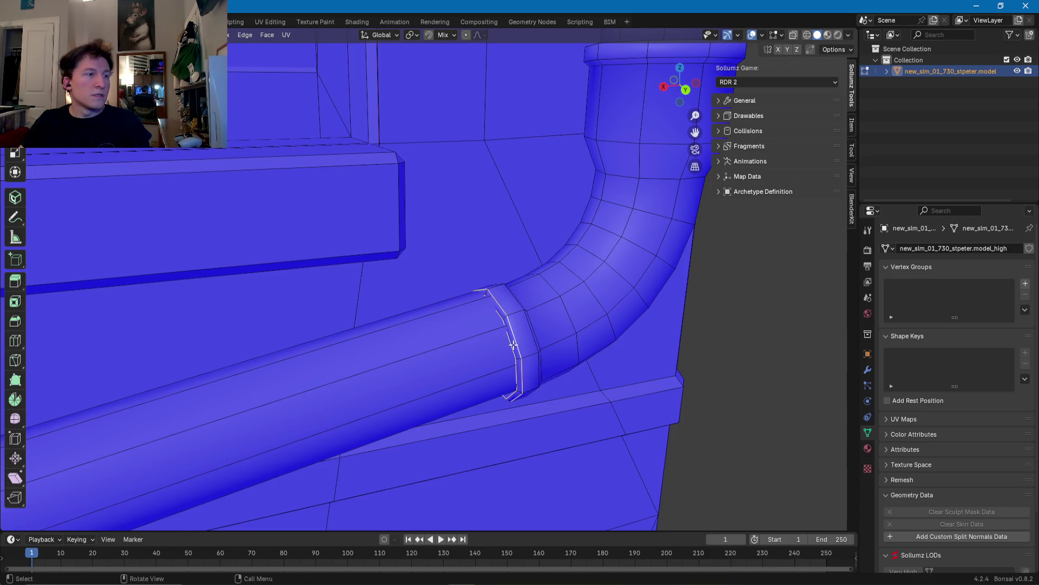
# Step: Orbit and zoom around the vertical pipe's bend and collar
pyautogui.moveTo(515, 345); pyautogui.dragTo(239, 352, button='middle')
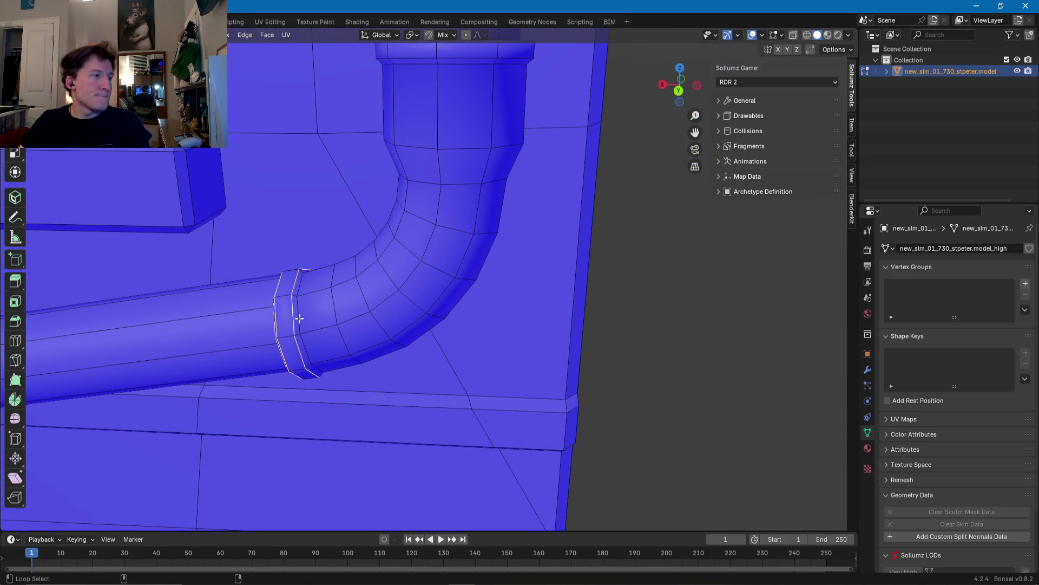
pyautogui.scroll(-3, 298, 318)
pyautogui.moveTo(302, 308); pyautogui.dragTo(437, 190, button='middle')
pyautogui.scroll(2, 436, 212)
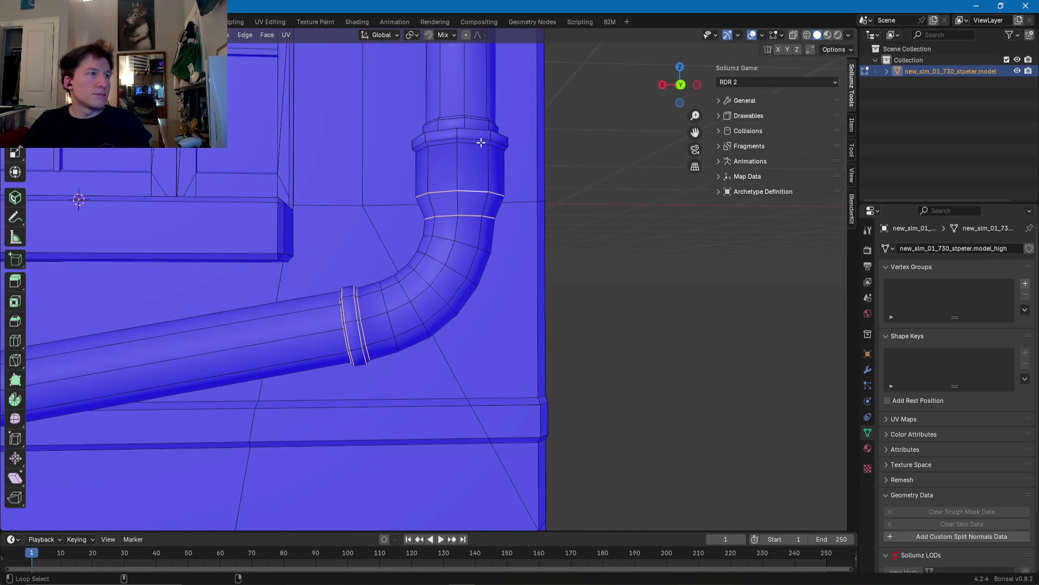
pyautogui.moveTo(476, 132); pyautogui.dragTo(464, 225, button='middle')
pyautogui.scroll(-3, 463, 225)
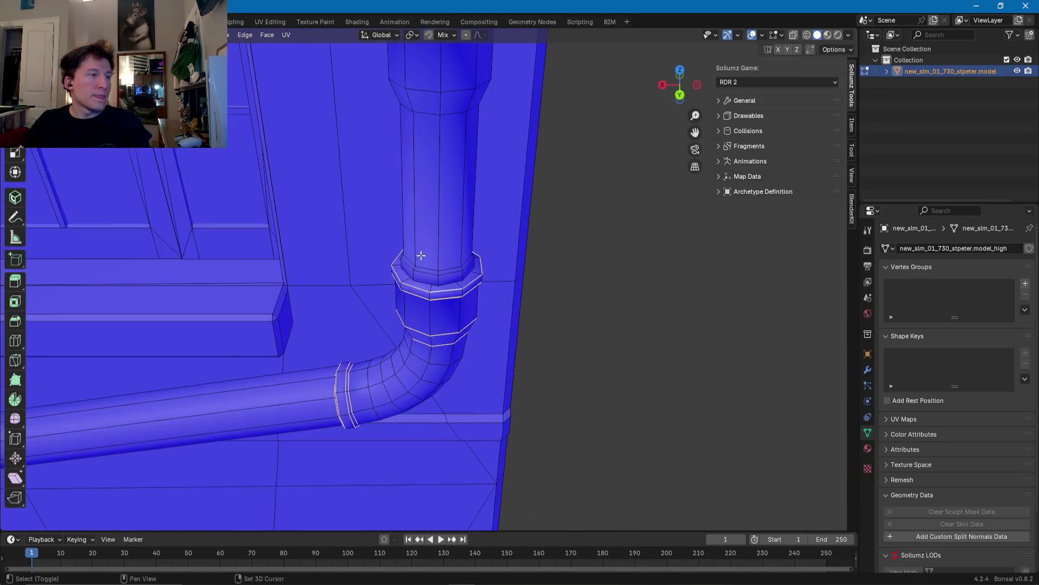
pyautogui.scroll(4, 454, 295)
pyautogui.scroll(-4, 463, 255)
pyautogui.scroll(3, 418, 267)
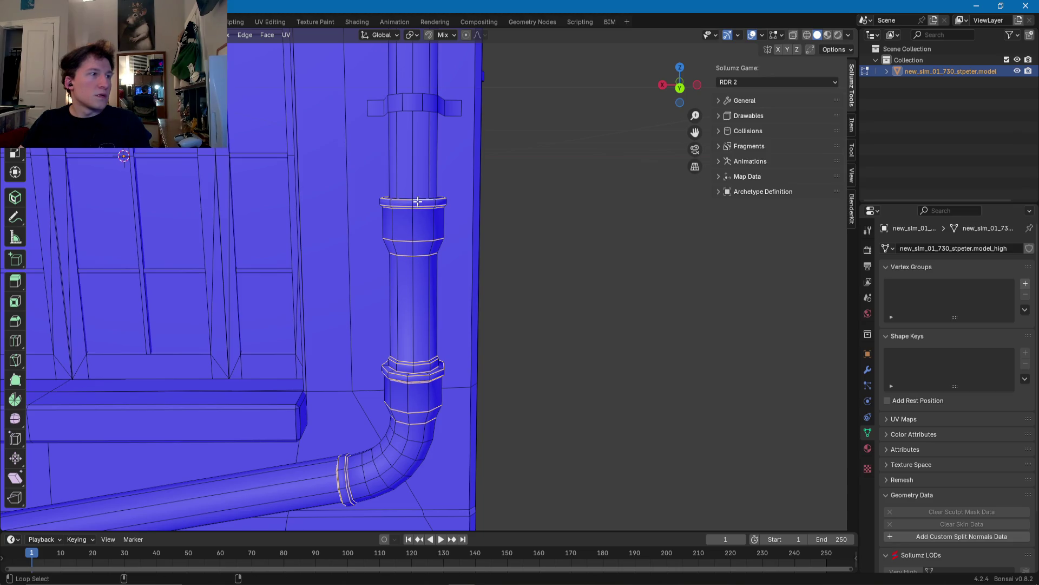
pyautogui.moveTo(418, 200); pyautogui.dragTo(418, 290, button='middle')
pyautogui.scroll(3, 418, 298)
pyautogui.scroll(-3, 436, 266)
# Step: View the downpipe beside the window ledge and call up the Ctrl+E edge menu
pyautogui.moveTo(424, 233)
pyautogui.mouseDown(button='middle')
pyautogui.moveTo(433, 311)
pyautogui.moveTo(453, 324)
pyautogui.moveTo(444, 352)
pyautogui.moveTo(361, 259)
pyautogui.moveTo(380, 393)
pyautogui.moveTo(459, 347)
pyautogui.mouseUp(button='middle')
pyautogui.scroll(-3, 452, 323)
pyautogui.scroll(4, 444, 380)
pyautogui.scroll(-3, 434, 380)
pyautogui.scroll(2, 362, 259)
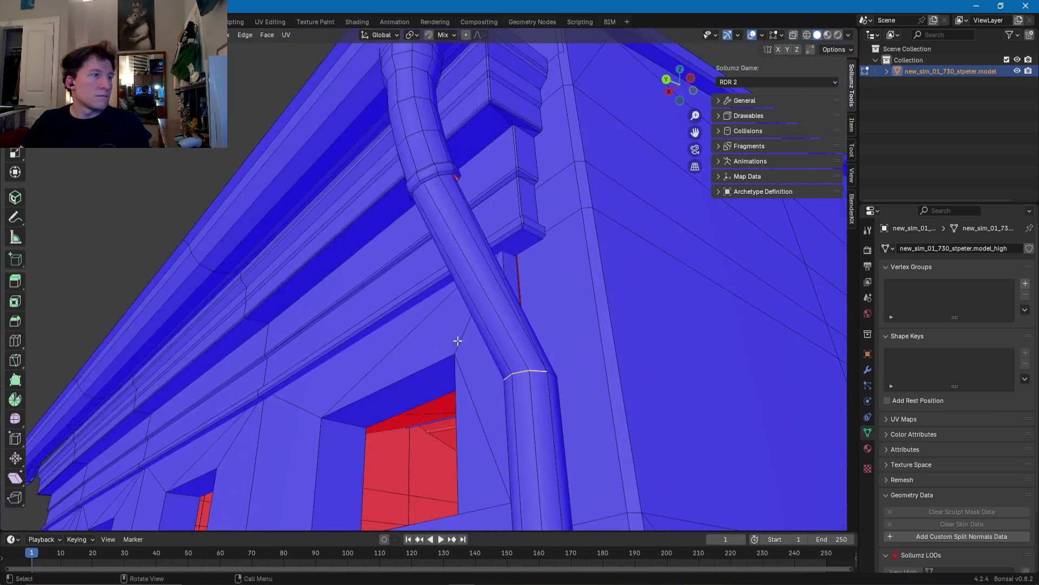
pyautogui.moveTo(444, 164)
pyautogui.mouseDown(button='middle')
pyautogui.moveTo(476, 353)
pyautogui.moveTo(457, 247)
pyautogui.mouseUp(button='middle')
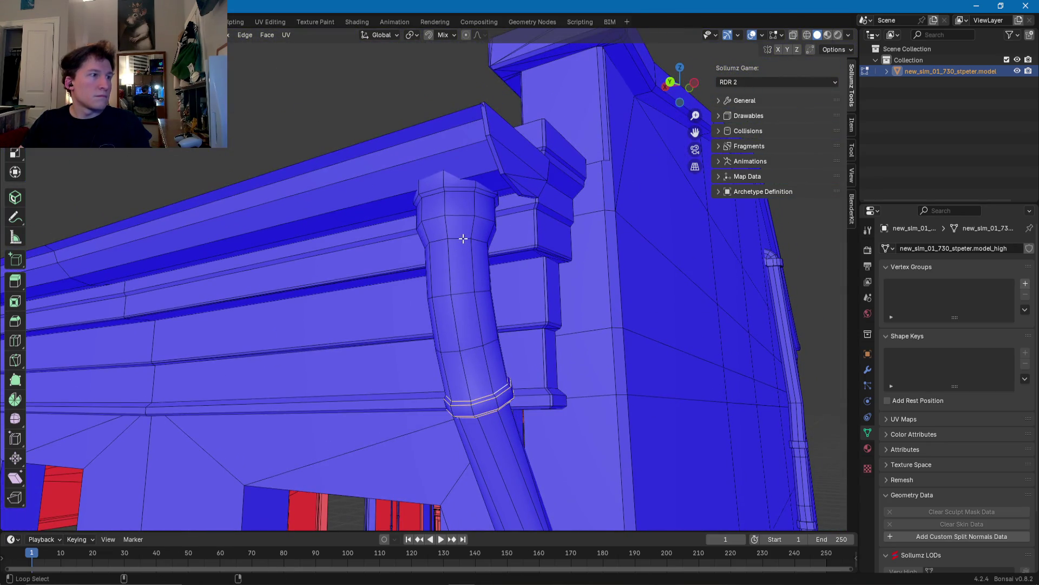
pyautogui.moveTo(455, 186)
pyautogui.mouseDown(button='middle')
pyautogui.moveTo(460, 235)
pyautogui.moveTo(348, 302)
pyautogui.moveTo(343, 327)
pyautogui.moveTo(343, 290)
pyautogui.moveTo(387, 346)
pyautogui.mouseUp(button='middle')
pyautogui.hotkey('ctrl', 'e')
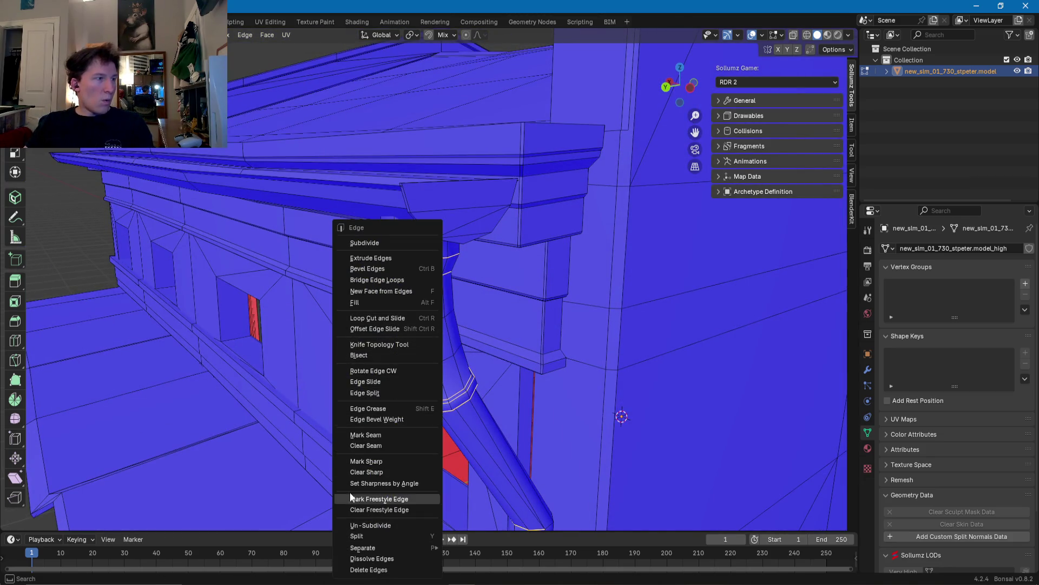
# Step: Mark the selected pipe collar and clamp edges sharp, then return to Object Mode
pyautogui.click(353, 461)
pyautogui.moveTo(353, 461)
pyautogui.mouseDown(button='middle')
pyautogui.moveTo(448, 437)
pyautogui.moveTo(435, 427)
pyautogui.mouseUp(button='middle')
pyautogui.scroll(-5, 434, 427)
pyautogui.press('Tab')
# Step: Orbit around the facade, awning and slatted panels to inspect the building
pyautogui.moveTo(320, 480)
pyautogui.mouseDown(button='middle')
pyautogui.moveTo(378, 423)
pyautogui.moveTo(425, 302)
pyautogui.moveTo(383, 282)
pyautogui.moveTo(461, 294)
pyautogui.moveTo(461, 312)
pyautogui.mouseUp(button='middle')
pyautogui.scroll(6, 443, 283)
pyautogui.scroll(3, 430, 292)
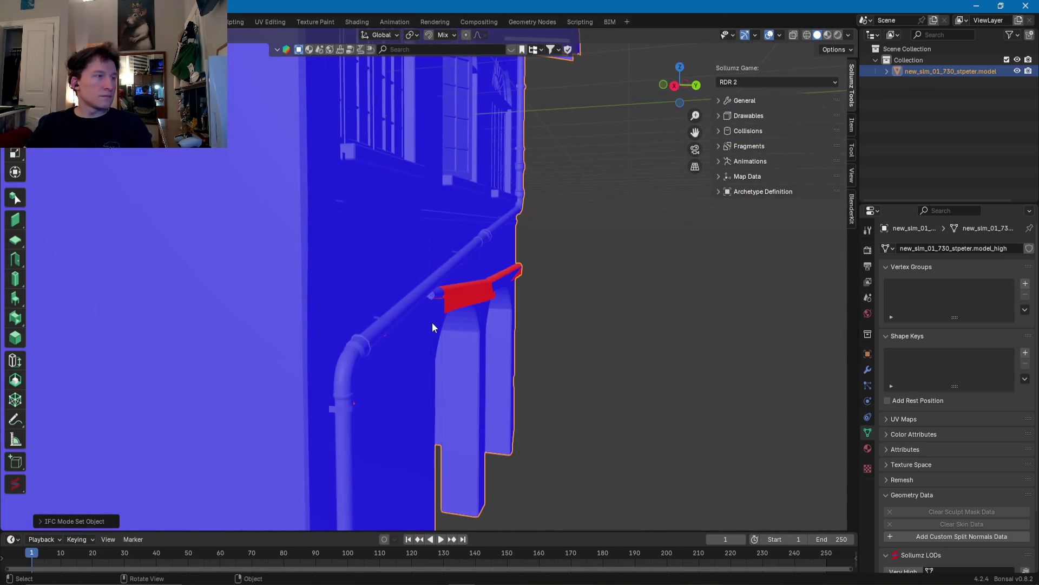
pyautogui.moveTo(408, 291)
pyautogui.mouseDown(button='middle')
pyautogui.moveTo(356, 327)
pyautogui.moveTo(356, 311)
pyautogui.moveTo(312, 323)
pyautogui.moveTo(432, 235)
pyautogui.moveTo(349, 292)
pyautogui.moveTo(420, 325)
pyautogui.moveTo(343, 325)
pyautogui.moveTo(562, 343)
pyautogui.moveTo(422, 343)
pyautogui.moveTo(447, 329)
pyautogui.moveTo(447, 307)
pyautogui.moveTo(511, 271)
pyautogui.moveTo(514, 298)
pyautogui.mouseUp(button='middle')
pyautogui.scroll(-4, 312, 323)
pyautogui.scroll(5, 390, 311)
pyautogui.scroll(2, 385, 315)
pyautogui.scroll(-3, 514, 325)
pyautogui.scroll(-3, 450, 339)
pyautogui.scroll(3, 447, 307)
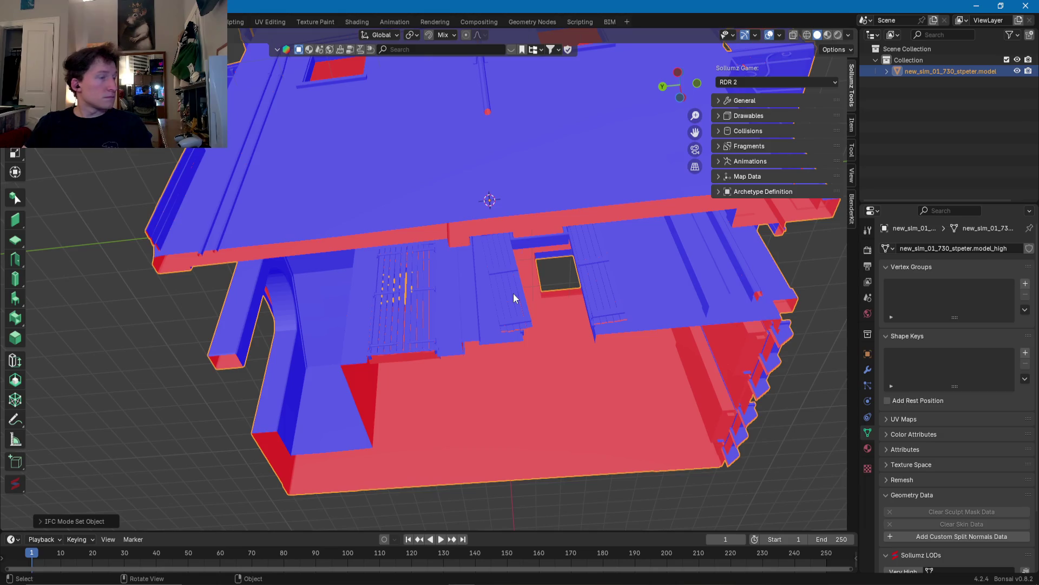
pyautogui.moveTo(514, 297)
pyautogui.mouseDown(button='middle')
pyautogui.moveTo(457, 285)
pyautogui.moveTo(481, 284)
pyautogui.moveTo(522, 309)
pyautogui.moveTo(534, 332)
pyautogui.moveTo(471, 225)
pyautogui.moveTo(580, 190)
pyautogui.moveTo(635, 203)
pyautogui.moveTo(539, 200)
pyautogui.moveTo(452, 218)
pyautogui.moveTo(488, 300)
pyautogui.moveTo(482, 436)
pyautogui.moveTo(449, 246)
pyautogui.moveTo(472, 371)
pyautogui.mouseUp(button='middle')
pyautogui.scroll(4, 458, 286)
# Step: In Edit Mode, select the door step's whole connected bottom rail
pyautogui.press('Tab')
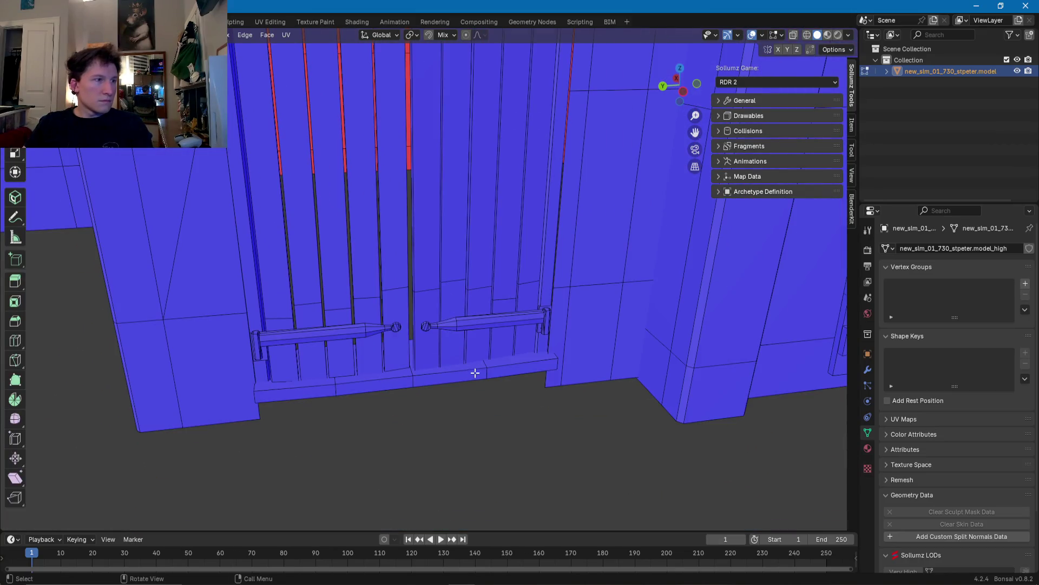
pyautogui.click(472, 370)
pyautogui.scroll(3, 469, 326)
pyautogui.press('3')
pyautogui.click(487, 322)
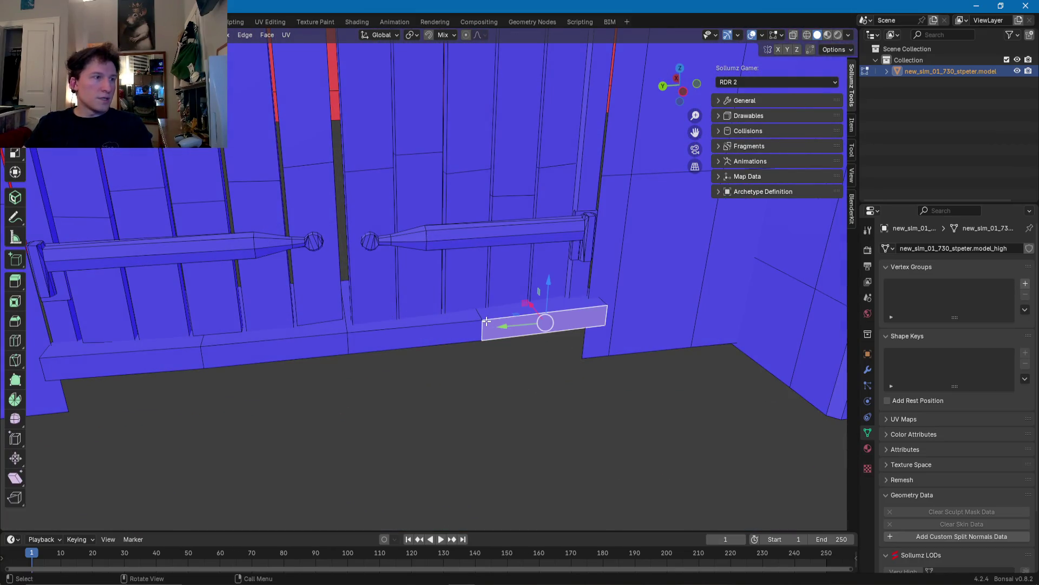
pyautogui.hotkey('ctrl', 'l')
pyautogui.moveTo(487, 322)
pyautogui.mouseDown(button='middle')
pyautogui.moveTo(487, 306)
pyautogui.moveTo(502, 306)
pyautogui.mouseUp(button='middle')
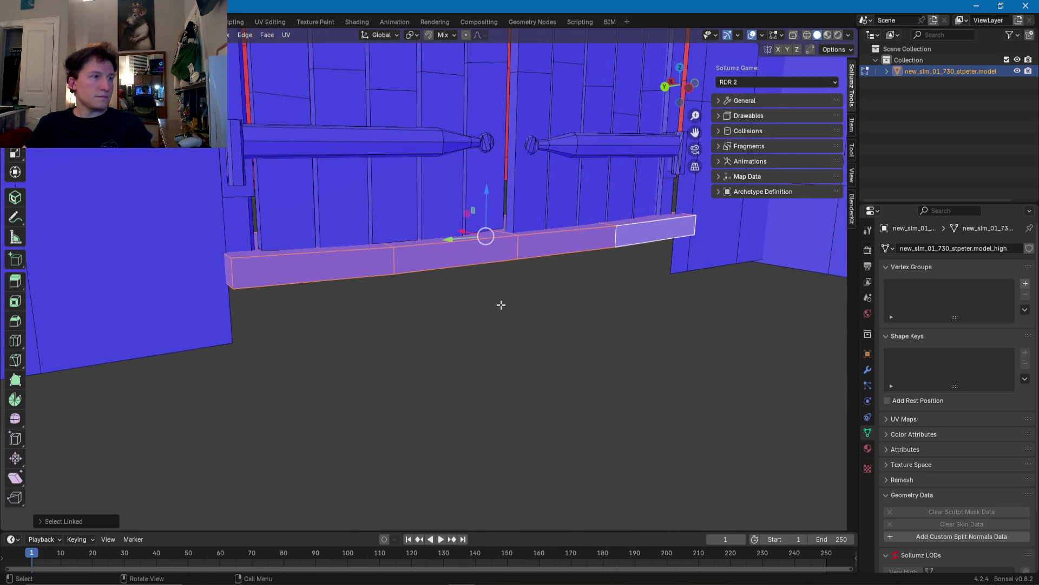
# Step: Select the rail's bottom edge loop, flatten it on Z and lower it
pyautogui.press('2')
pyautogui.click(513, 258)
pyautogui.keyDown('alt'); pyautogui.click(565, 253); pyautogui.keyUp('alt')
pyautogui.moveTo(565, 254); pyautogui.dragTo(673, 237, button='middle')
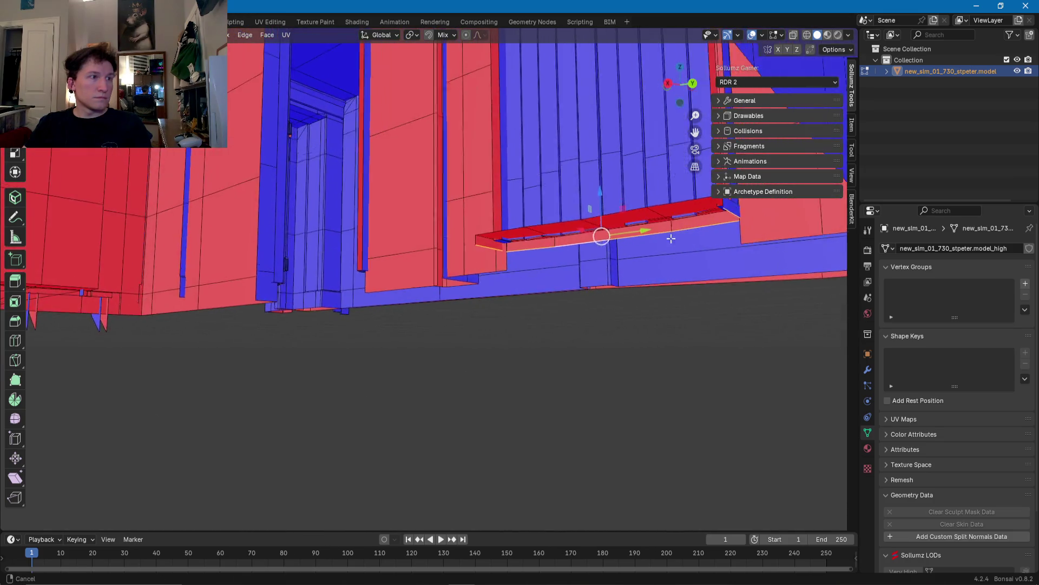
pyautogui.moveTo(673, 237); pyautogui.dragTo(451, 268, button='middle')
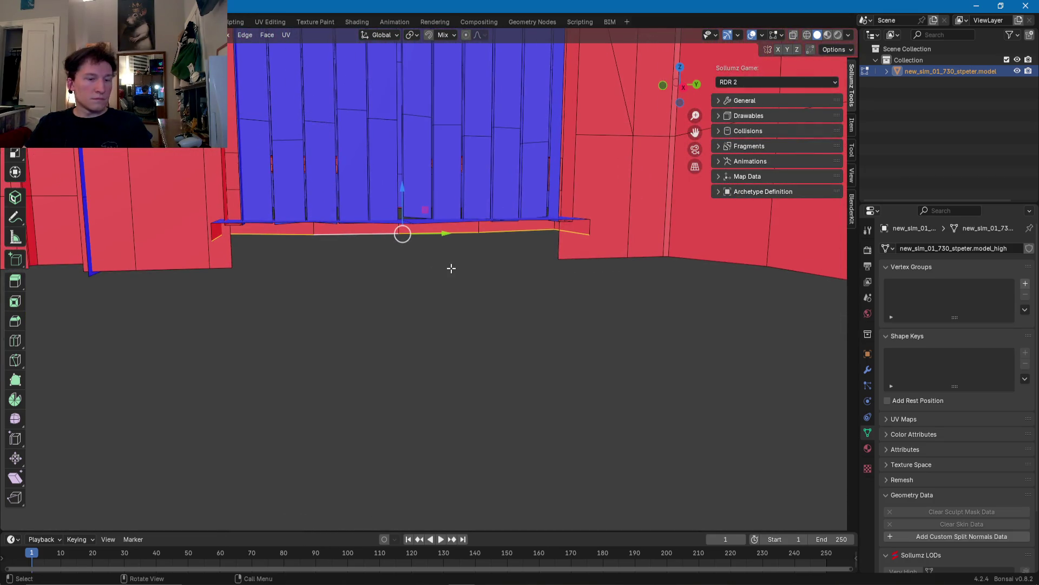
pyautogui.press('s')
pyautogui.press('z')
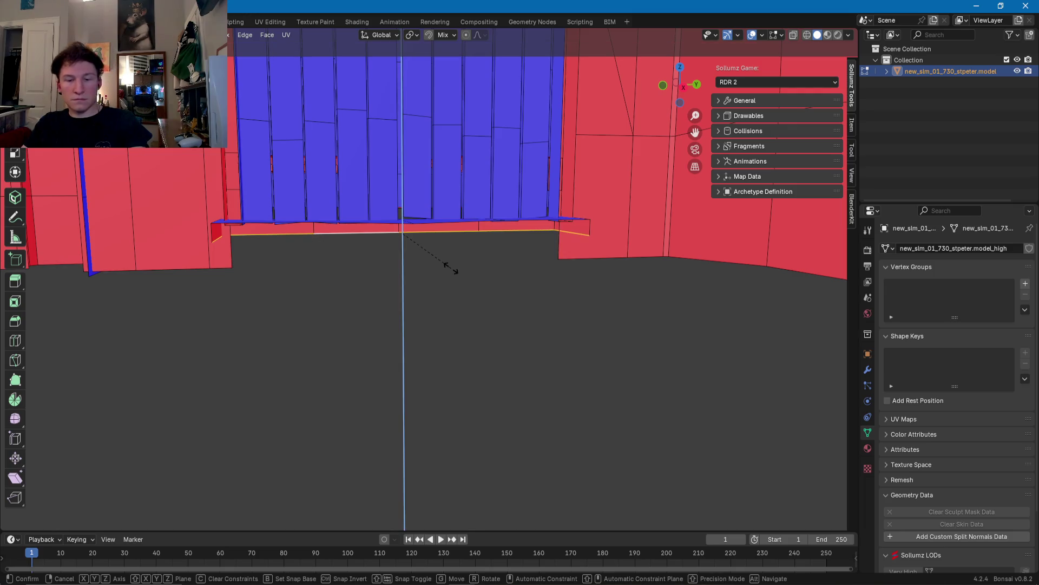
pyautogui.click(451, 268)
pyautogui.moveTo(402, 205); pyautogui.dragTo(395, 236)
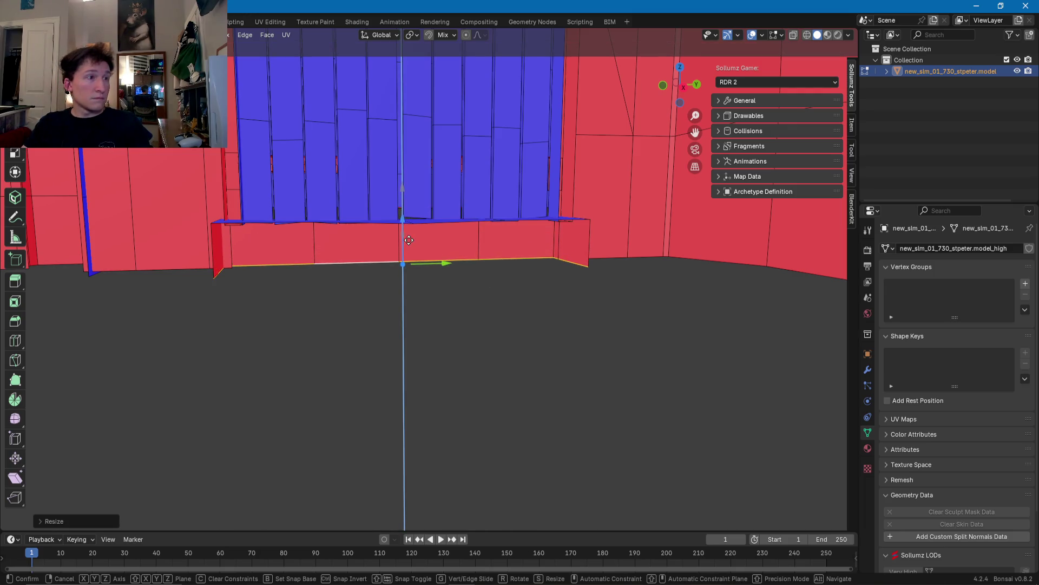
# Step: Select the four step top faces and flatten them with S Z 0
pyautogui.moveTo(395, 236)
pyautogui.mouseDown(button='middle')
pyautogui.moveTo(570, 231)
pyautogui.moveTo(573, 249)
pyautogui.mouseUp(button='middle')
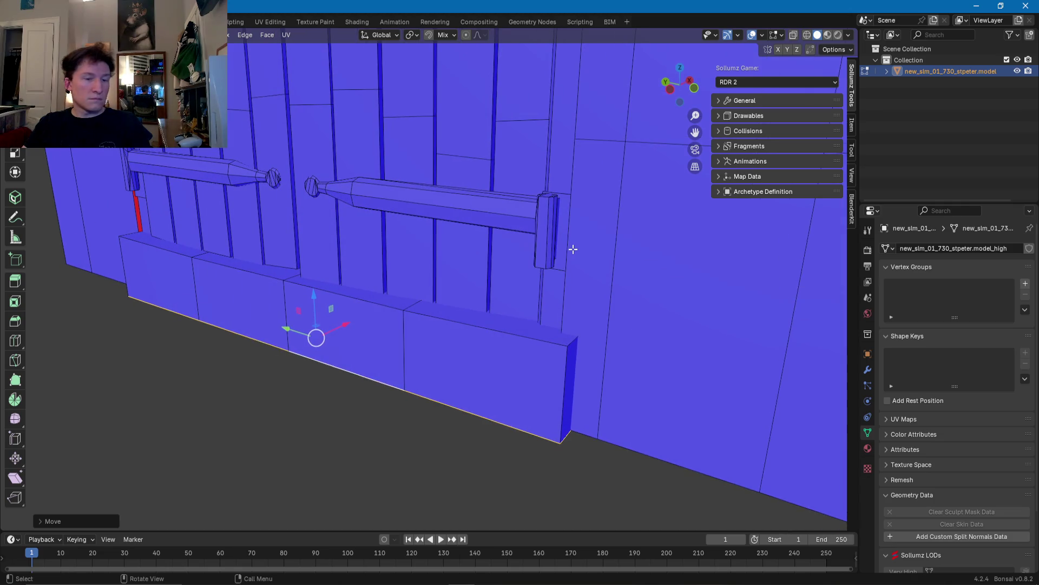
pyautogui.press('3')
pyautogui.click(460, 323)
pyautogui.keyDown('shift'); pyautogui.click(353, 293); pyautogui.keyUp('shift')
pyautogui.keyDown('shift'); pyautogui.click(220, 259); pyautogui.keyUp('shift')
pyautogui.keyDown('shift'); pyautogui.click(187, 249); pyautogui.keyUp('shift')
pyautogui.press('s')
pyautogui.press('z')
pyautogui.press('0')
pyautogui.press('Return')
# Step: Lower the flattened step top faces along Z
pyautogui.moveTo(188, 250); pyautogui.dragTo(256, 269, button='middle')
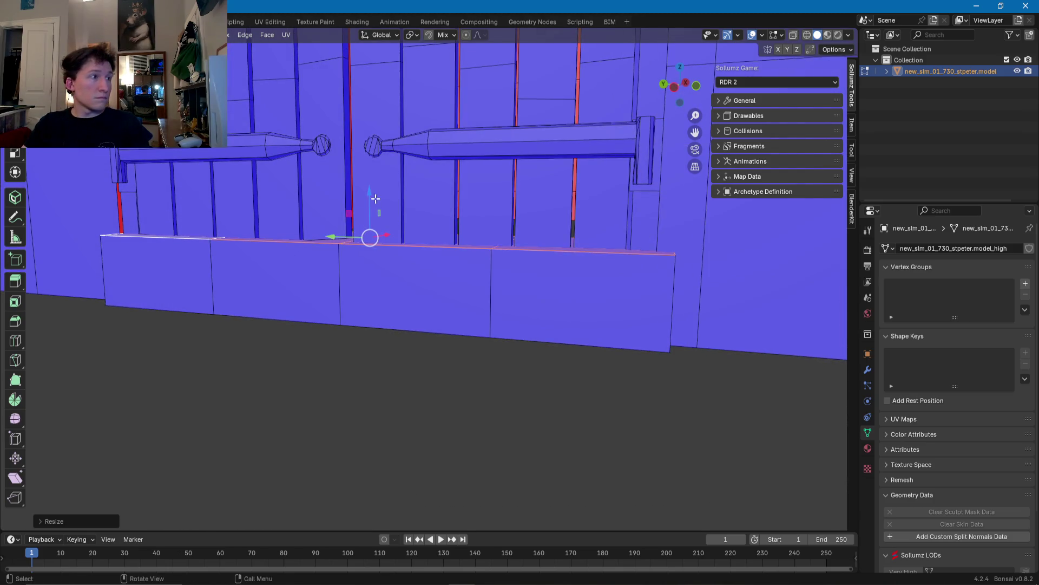
pyautogui.press('g')
pyautogui.press('z')
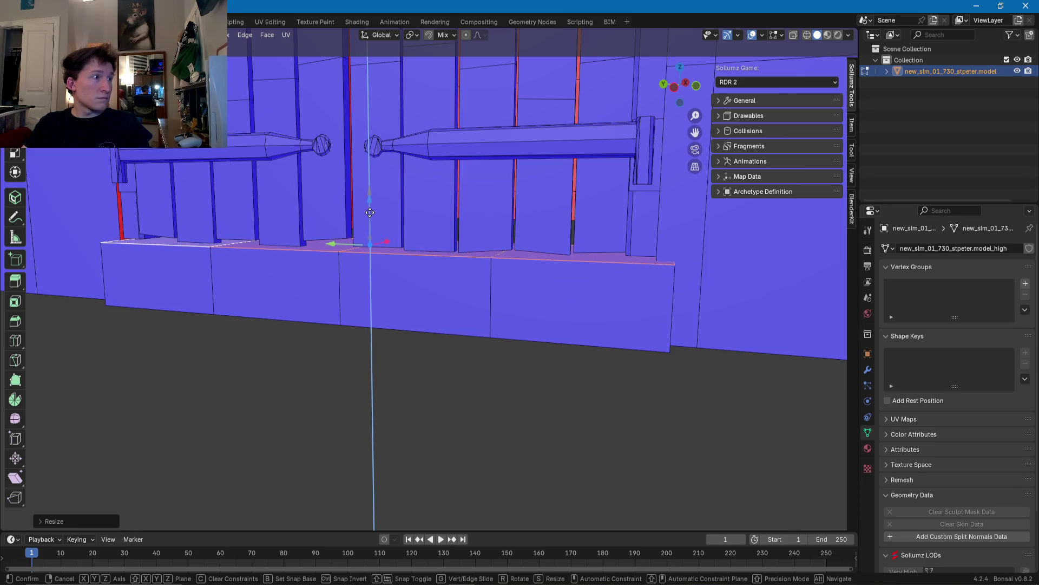
pyautogui.click(368, 217)
# Step: Dissolve the extra vertices on the step top so it becomes one face
pyautogui.moveTo(368, 216); pyautogui.dragTo(377, 261, button='middle')
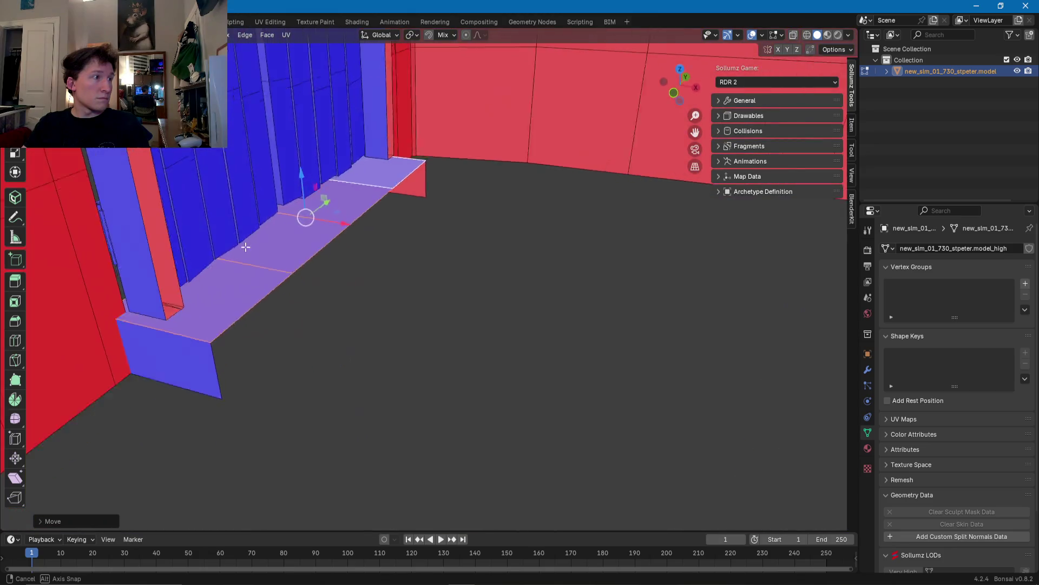
pyautogui.scroll(2, 377, 261)
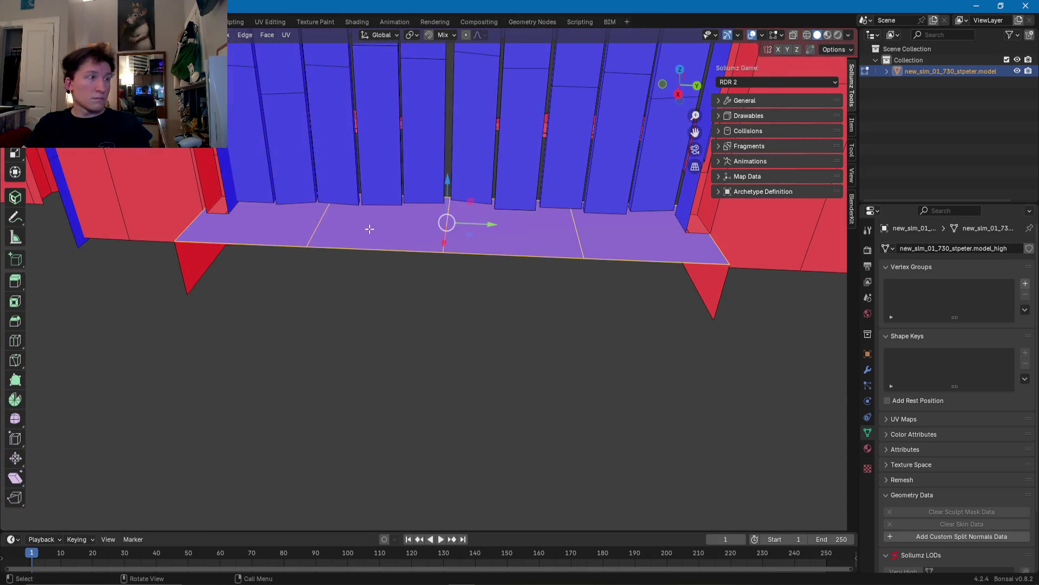
pyautogui.click(326, 223)
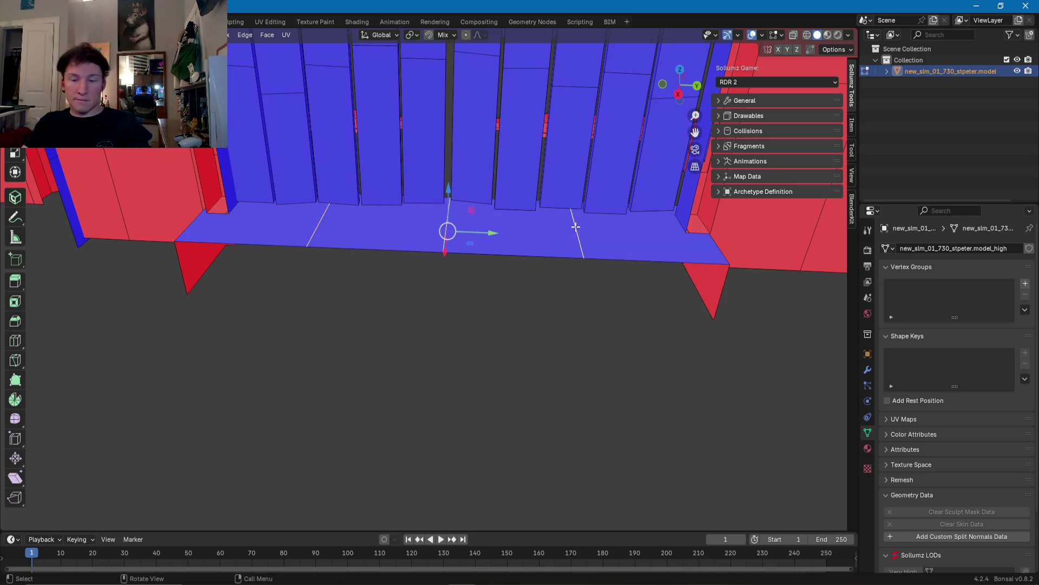
pyautogui.press('x')
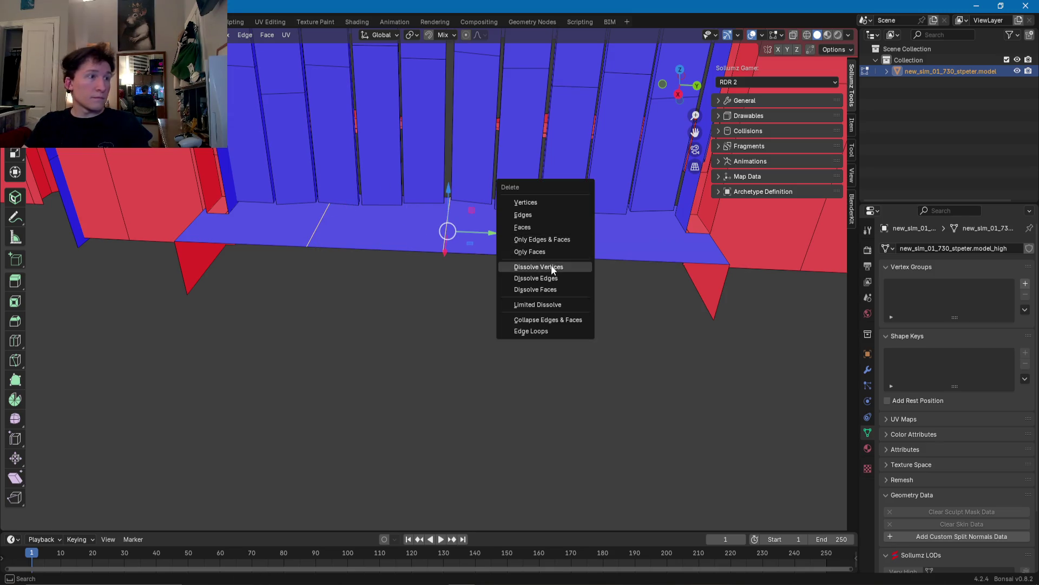
pyautogui.click(552, 269)
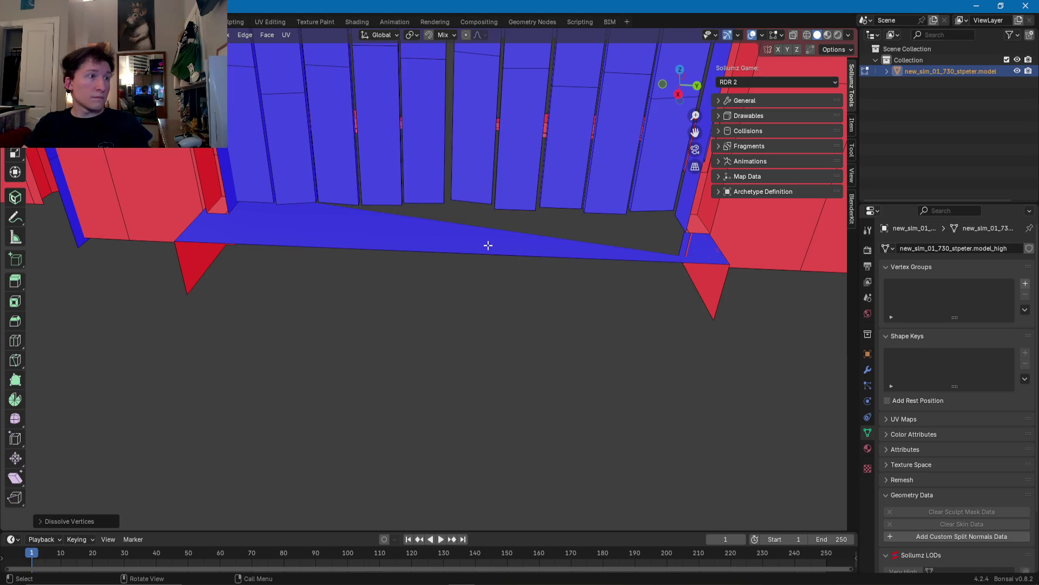
pyautogui.click(493, 244)
pyautogui.moveTo(493, 243)
pyautogui.mouseDown(button='middle')
pyautogui.moveTo(449, 306)
pyautogui.moveTo(487, 348)
pyautogui.moveTo(506, 341)
pyautogui.mouseUp(button='middle')
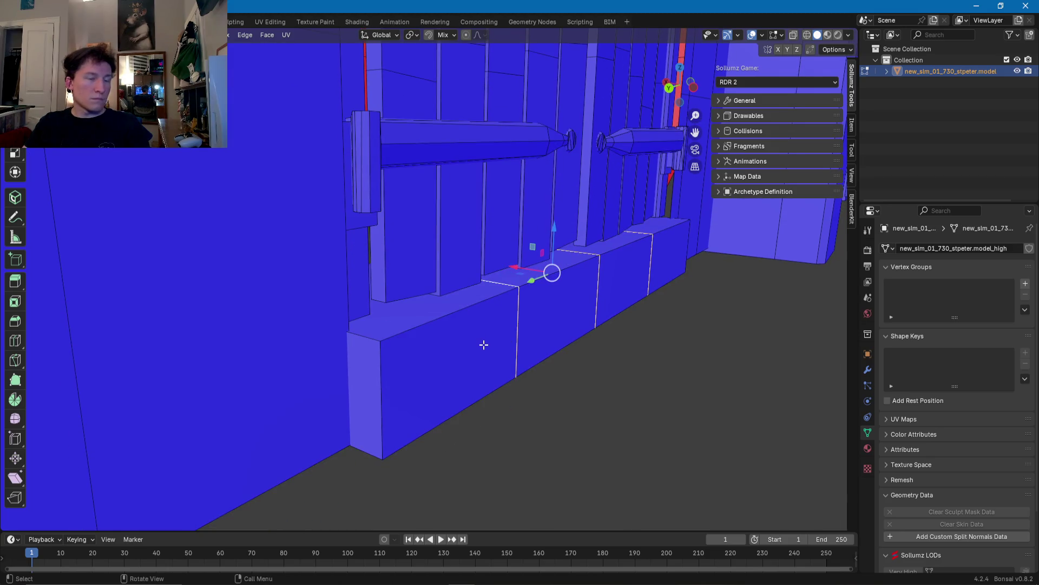
# Step: In see-through display, box-select the door step's lower vertex and its two left vertices
pyautogui.keyDown('shift'); pyautogui.click(451, 344); pyautogui.keyUp('shift')
pyautogui.keyDown('shift'); pyautogui.moveTo(452, 343); pyautogui.dragTo(473, 416, button='middle'); pyautogui.keyUp('shift')
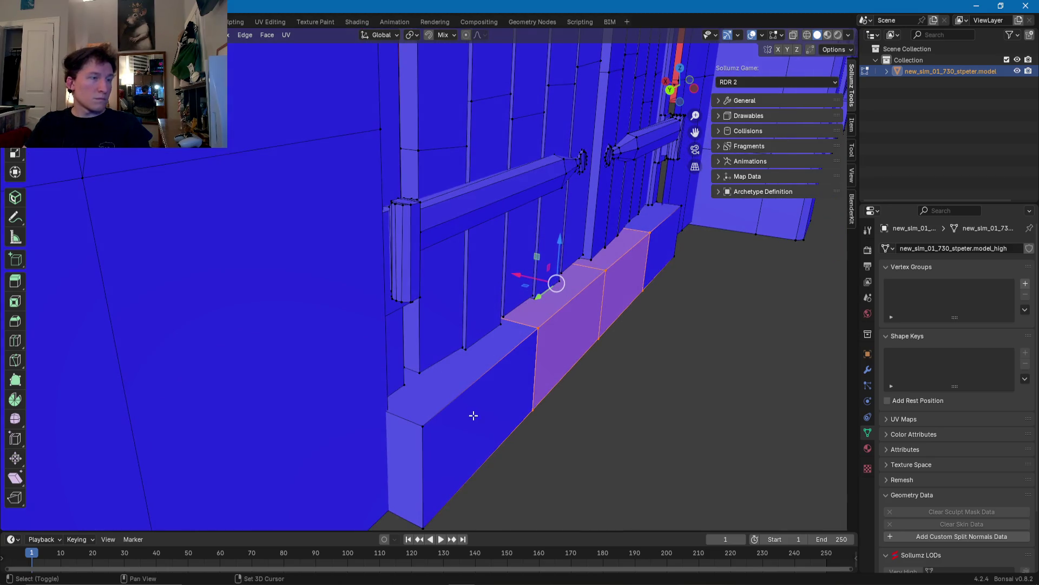
pyautogui.click(807, 35)
pyautogui.moveTo(477, 308)
pyautogui.mouseDown(button='middle')
pyautogui.moveTo(503, 339)
pyautogui.moveTo(484, 360)
pyautogui.mouseUp(button='middle')
pyautogui.moveTo(495, 436); pyautogui.dragTo(465, 507)
pyautogui.moveTo(467, 500); pyautogui.dragTo(484, 395, button='middle')
pyautogui.moveTo(420, 311); pyautogui.dragTo(467, 443)
pyautogui.moveTo(472, 394); pyautogui.dragTo(379, 400, button='middle')
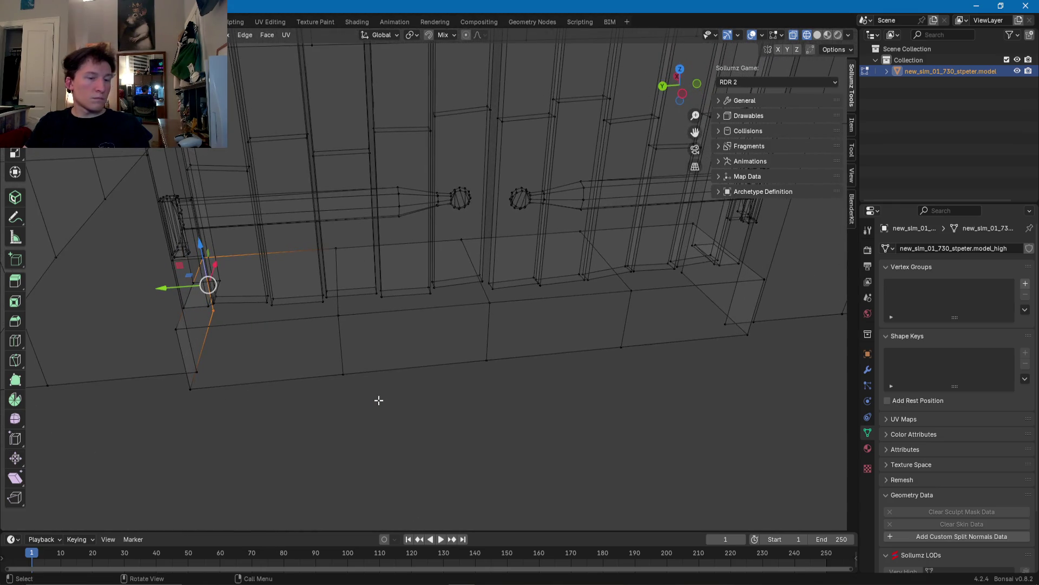
# Step: Back in solid view, merge a step vertex into the step's left-end vertex At Last
pyautogui.click(817, 34)
pyautogui.moveTo(476, 290)
pyautogui.mouseDown(button='middle')
pyautogui.moveTo(426, 347)
pyautogui.moveTo(452, 292)
pyautogui.mouseUp(button='middle')
pyautogui.click(451, 284)
pyautogui.keyDown('shift'); pyautogui.click(291, 310); pyautogui.keyUp('shift')
pyautogui.press('m')
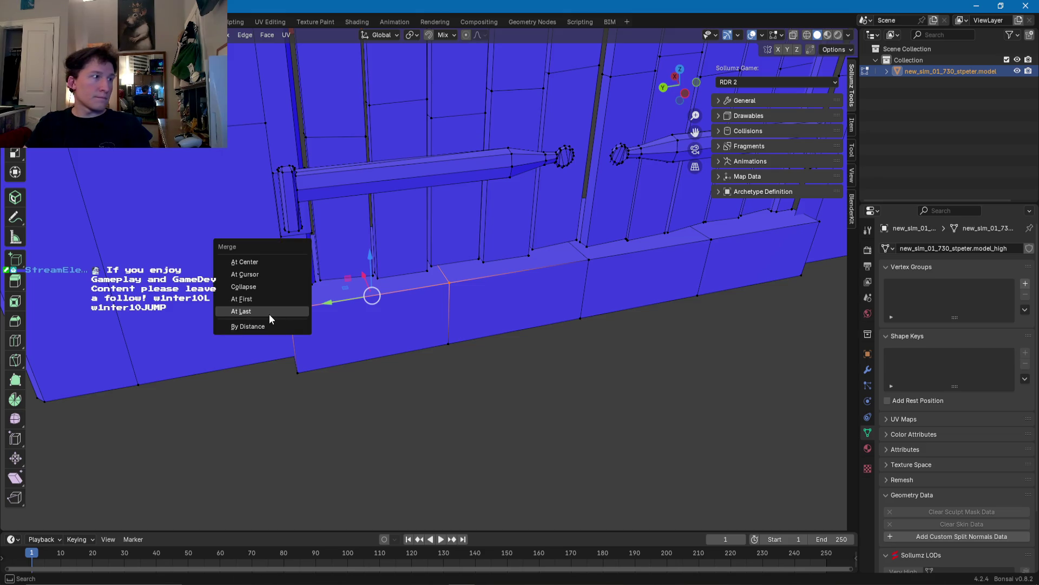
pyautogui.click(241, 311)
# Step: Merge the step's bottom vertex with its neighbouring vertex
pyautogui.click(439, 343)
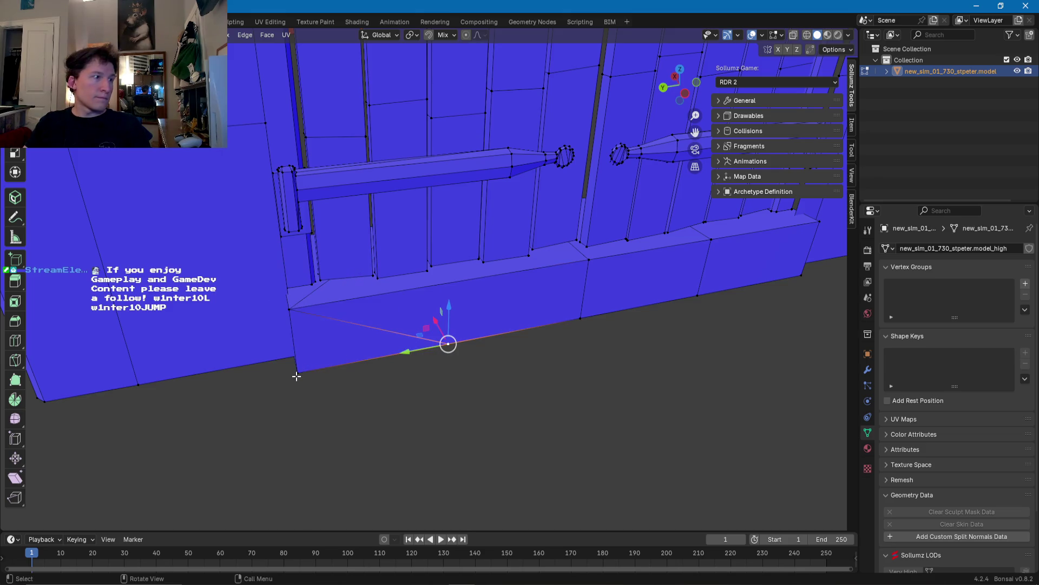
pyautogui.keyDown('shift'); pyautogui.click(297, 375); pyautogui.keyUp('shift')
pyautogui.press('m')
pyautogui.click(297, 375)
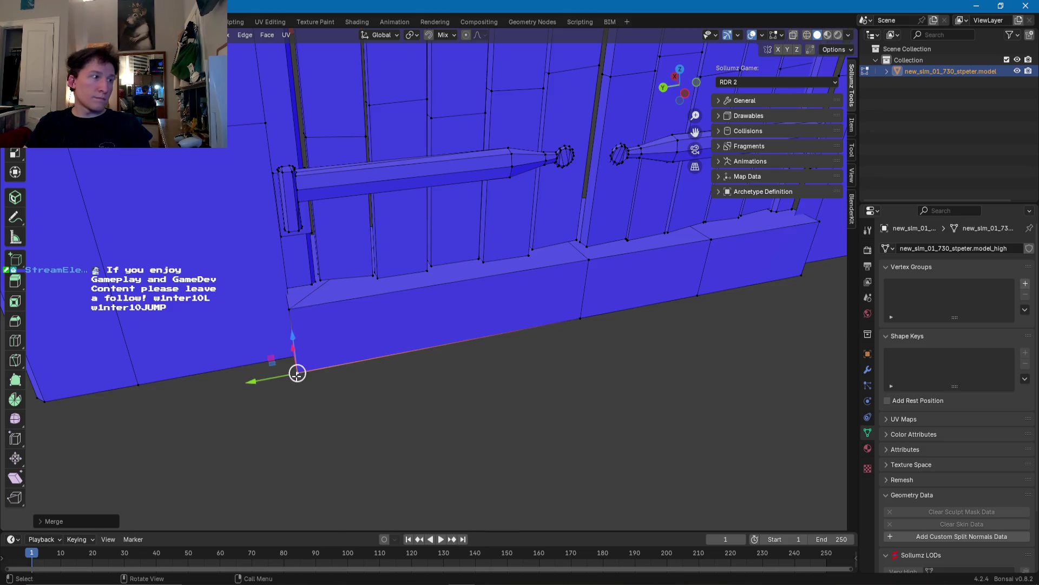
# Step: From below the step, merge the two corner vertices At Last
pyautogui.moveTo(297, 375); pyautogui.dragTo(550, 380, button='middle')
pyautogui.click(464, 153)
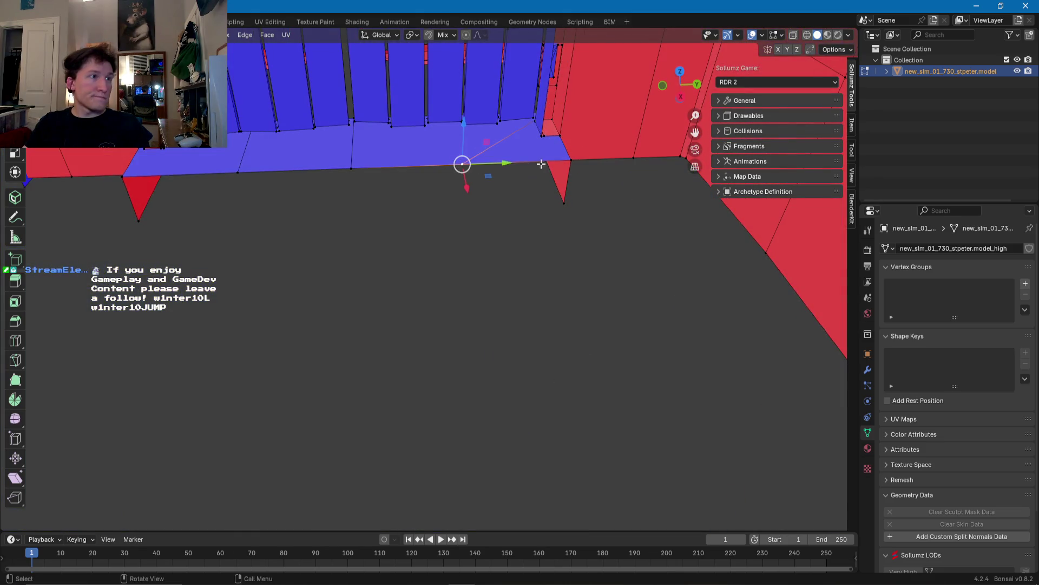
pyautogui.keyDown('shift'); pyautogui.click(569, 158); pyautogui.keyUp('shift')
pyautogui.press('m')
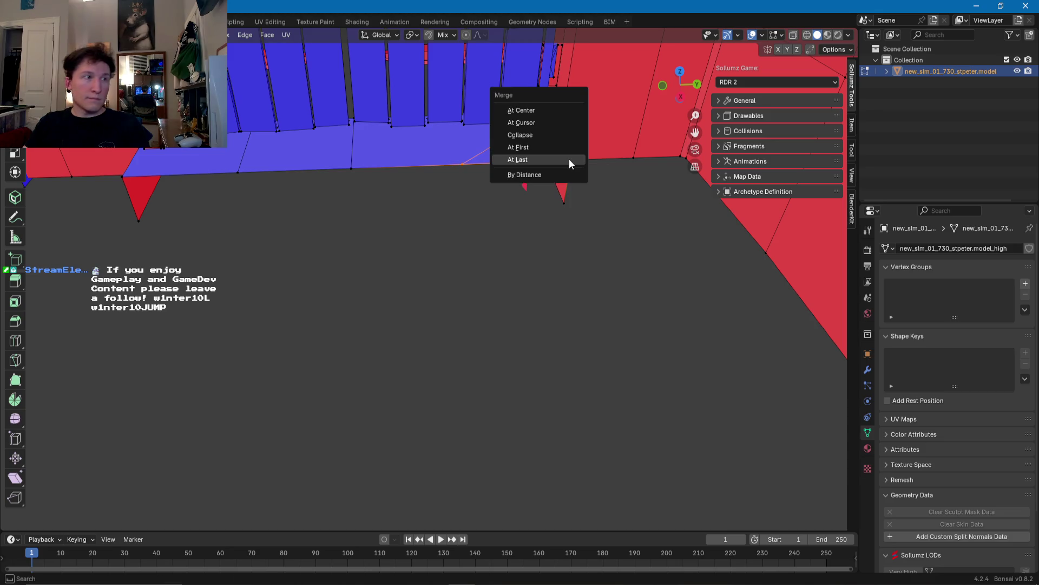
pyautogui.click(569, 158)
# Step: Merge the step's right-end vertex into its partner, then merge the left corner vertex
pyautogui.keyDown('shift'); pyautogui.moveTo(450, 167); pyautogui.dragTo(593, 270, button='middle'); pyautogui.keyUp('shift')
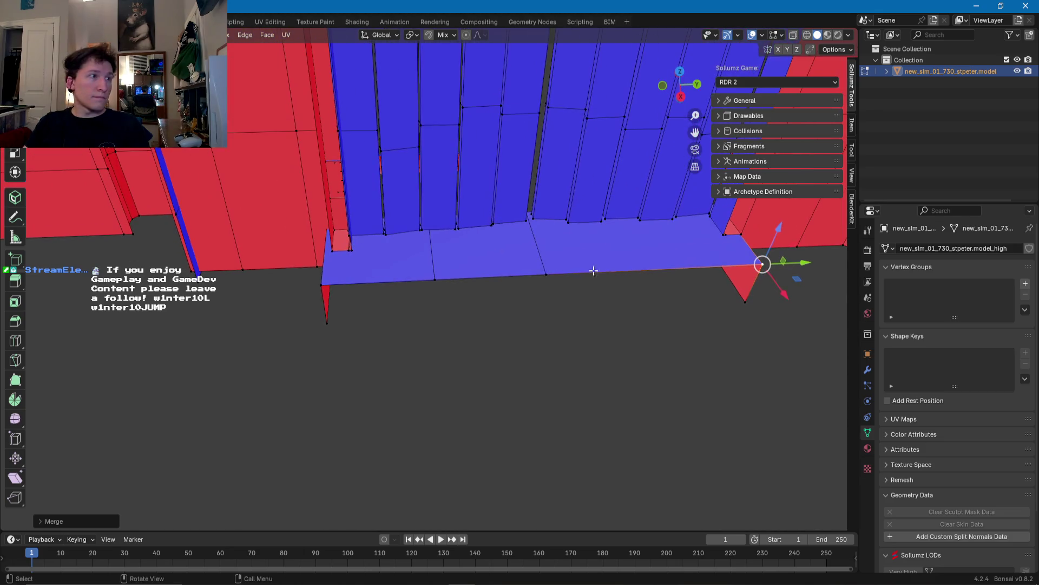
pyautogui.click(545, 275)
pyautogui.keyDown('shift'); pyautogui.click(433, 278); pyautogui.keyUp('shift')
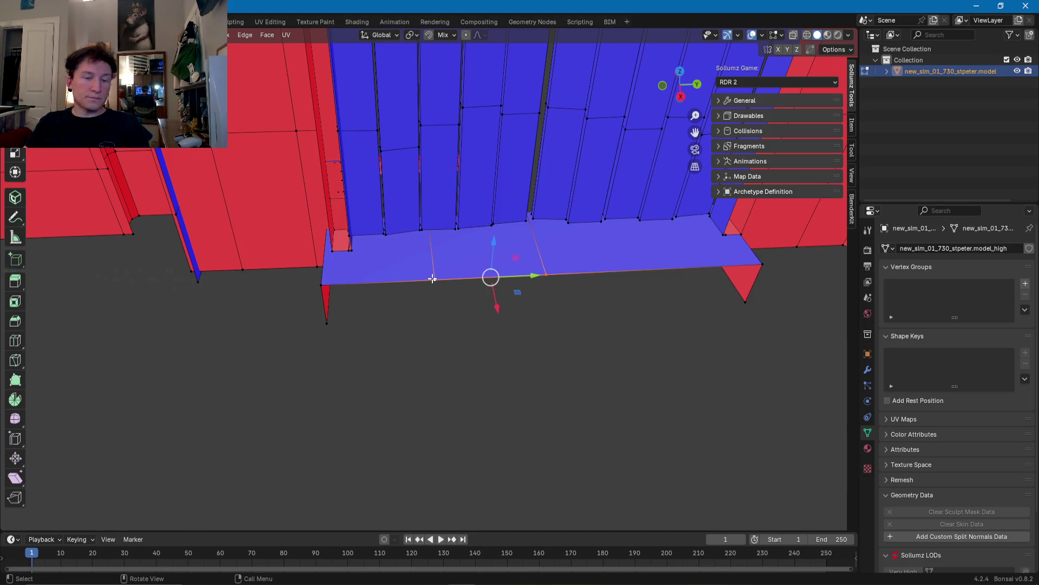
pyautogui.press('m')
pyautogui.click(439, 278)
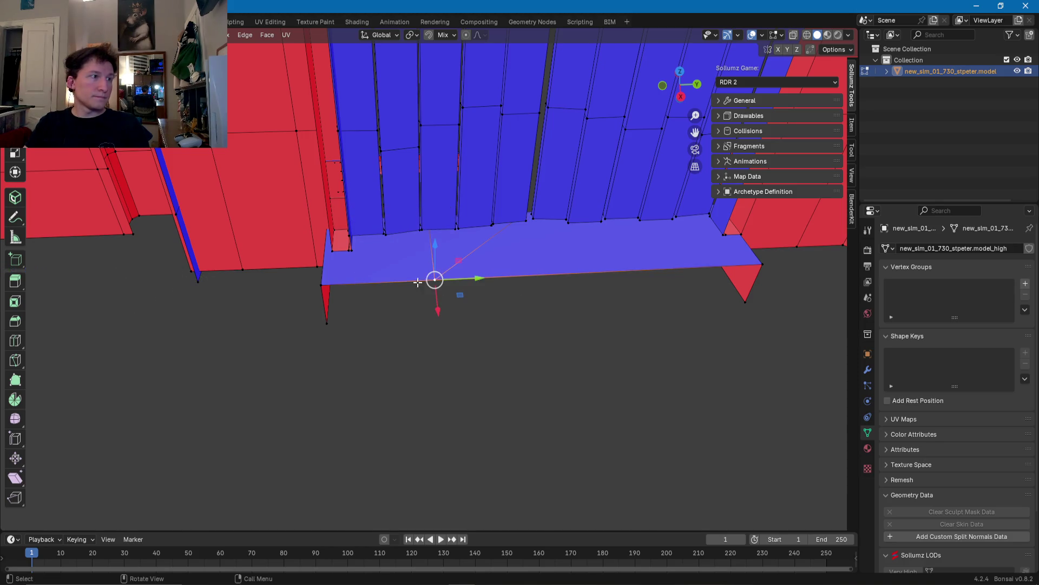
pyautogui.keyDown('shift'); pyautogui.click(322, 285); pyautogui.keyUp('shift')
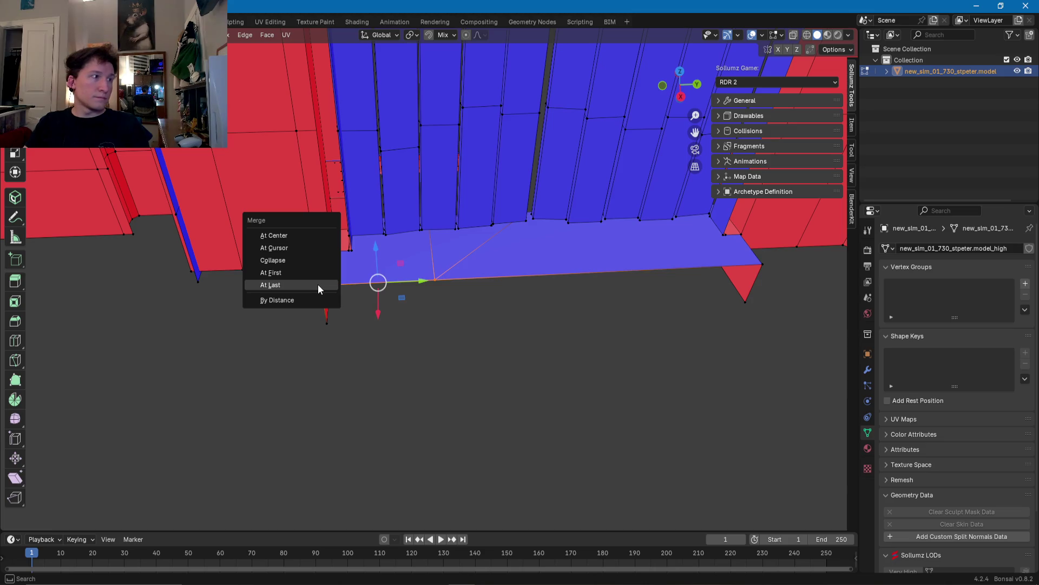
pyautogui.click(318, 284)
# Step: At the step's other end, merge the top-edge vertex, then the bottom corner vertex At First
pyautogui.moveTo(317, 284); pyautogui.dragTo(451, 310, button='middle')
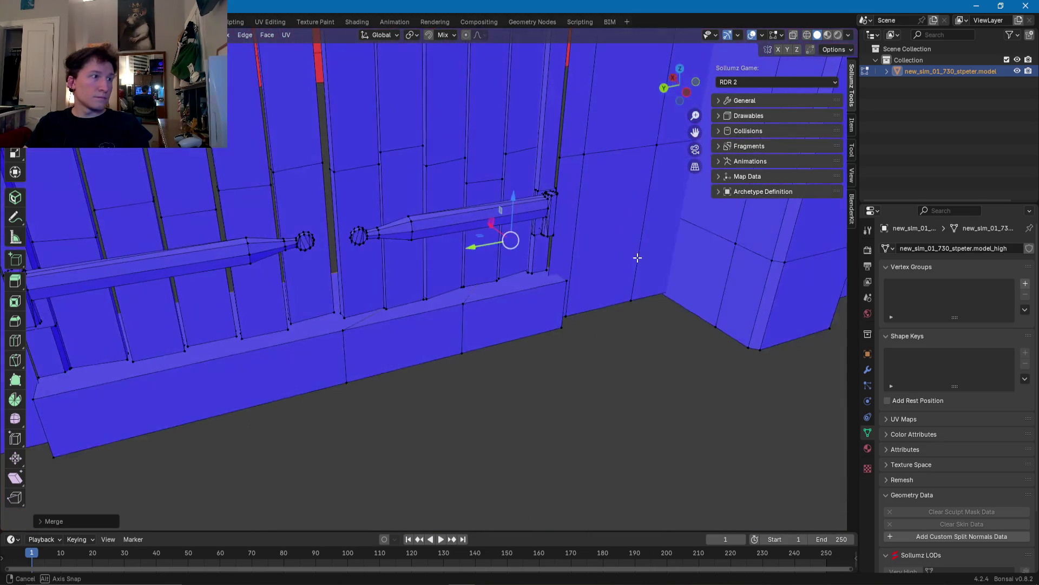
pyautogui.click(358, 324)
pyautogui.press('m')
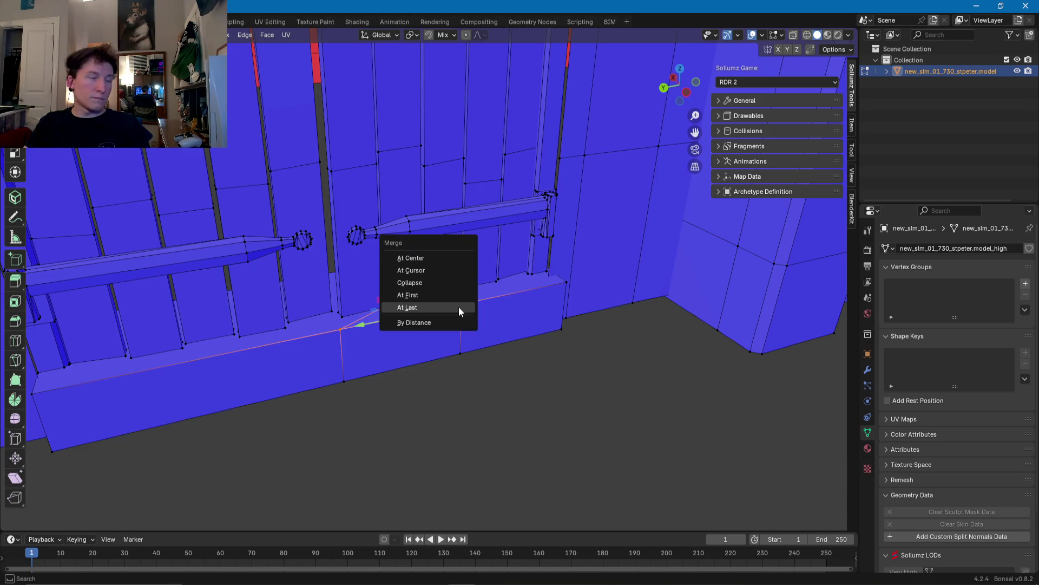
pyautogui.click(459, 307)
pyautogui.click(344, 382)
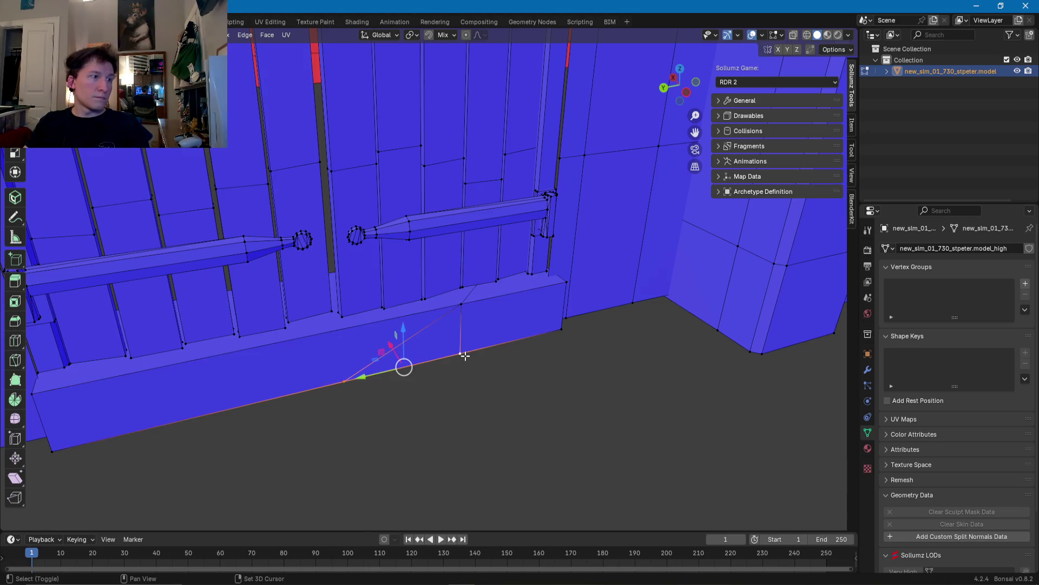
pyautogui.press('m')
pyautogui.click(437, 343)
# Step: Collapse the small sliver face at the step corner and merge the leftover edge into one point
pyautogui.click(460, 305)
pyautogui.keyDown('shift'); pyautogui.click(560, 282); pyautogui.keyUp('shift')
pyautogui.moveTo(561, 283)
pyautogui.mouseDown(button='middle')
pyautogui.moveTo(499, 322)
pyautogui.moveTo(426, 335)
pyautogui.mouseUp(button='middle')
pyautogui.press('m')
pyautogui.click(498, 323)
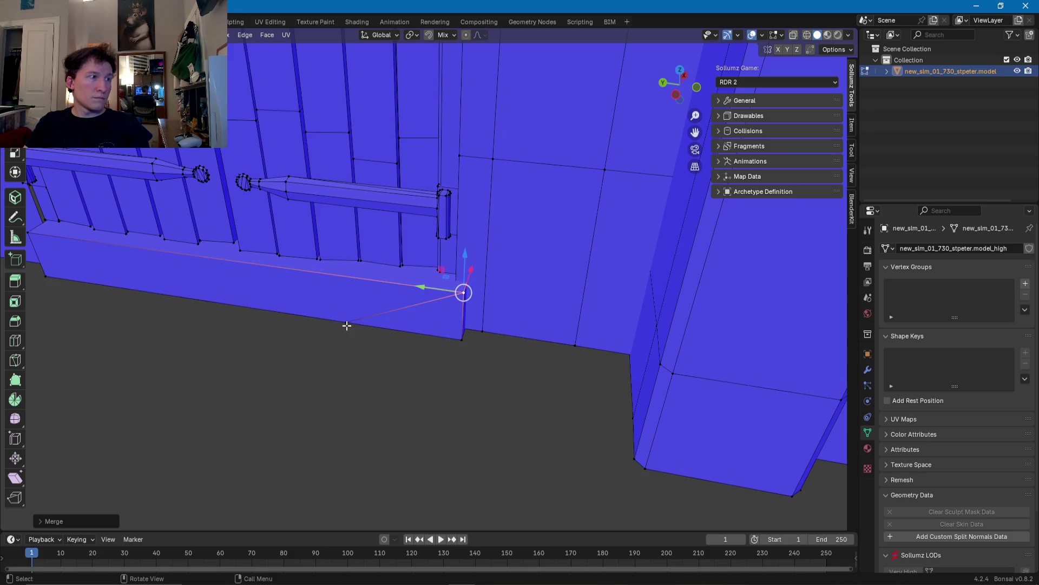
pyautogui.press('m')
pyautogui.click(457, 340)
pyautogui.moveTo(458, 339)
pyautogui.mouseDown(button='middle')
pyautogui.moveTo(452, 317)
pyautogui.moveTo(478, 311)
pyautogui.mouseUp(button='middle')
pyautogui.click(438, 287)
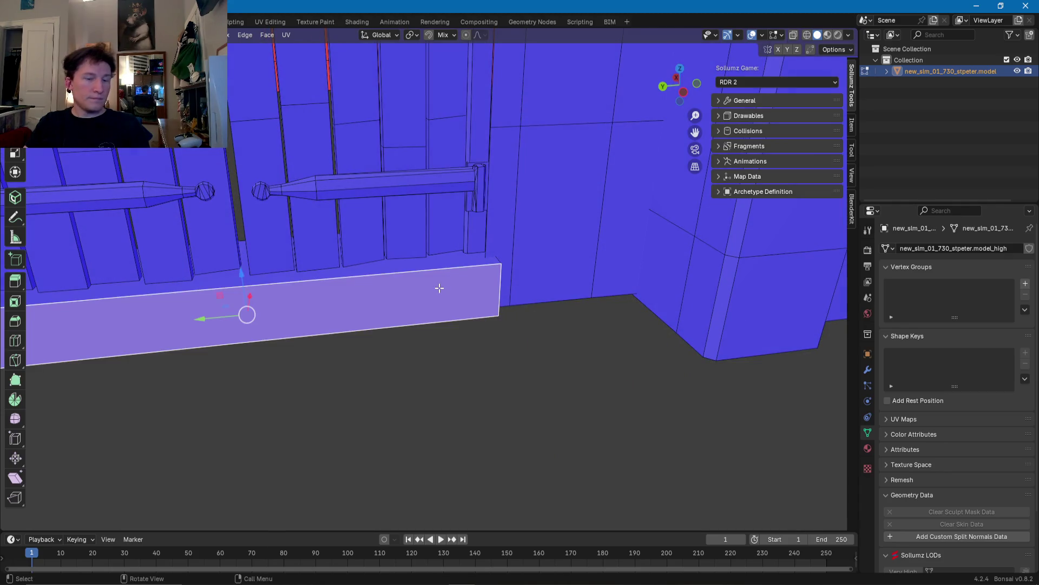
# Step: Select the whole baseboard strip with L and frame it in the view
pyautogui.press('l')
pyautogui.press('KP_Decimal')
pyautogui.scroll(-5, 468, 291)
pyautogui.moveTo(585, 348); pyautogui.dragTo(397, 341, button='middle')
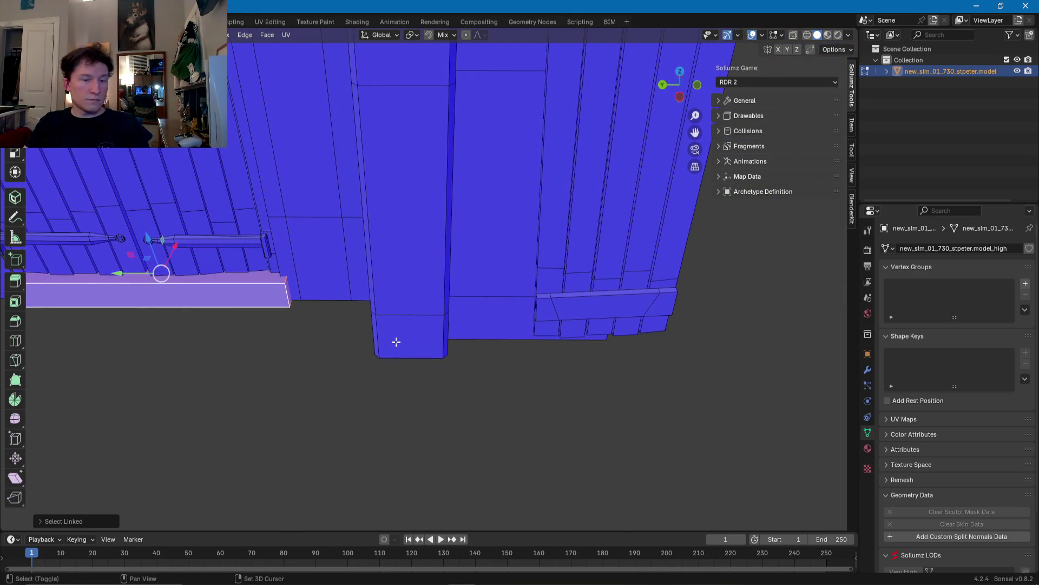
pyautogui.press('g')
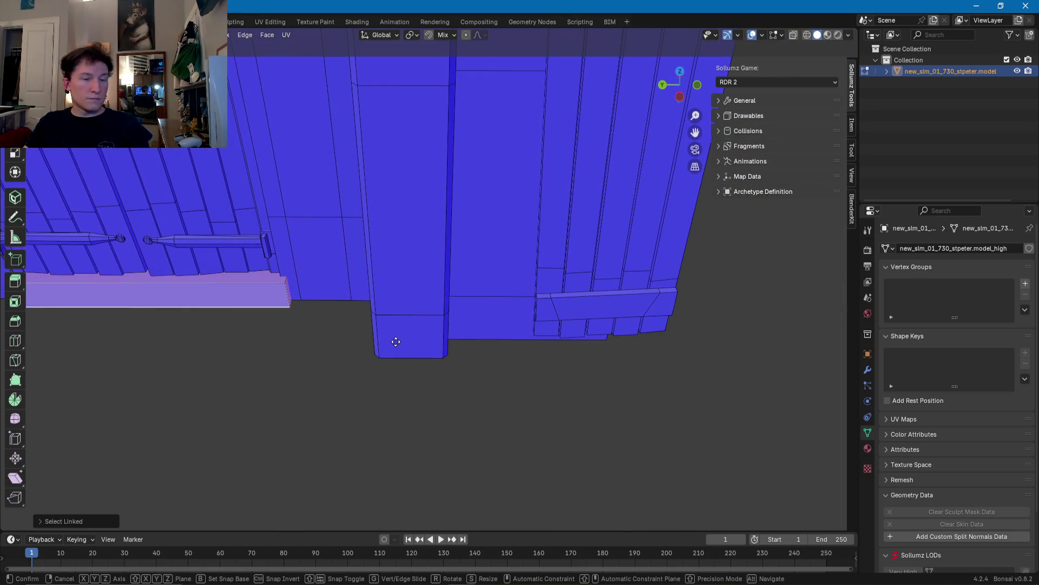
pyautogui.press('Escape')
# Step: Duplicate the step board and slide the copy along X to sit beneath the neighbouring doorway
pyautogui.hotkey('shift', 'd')
pyautogui.press('x')
pyautogui.click(27, 342)
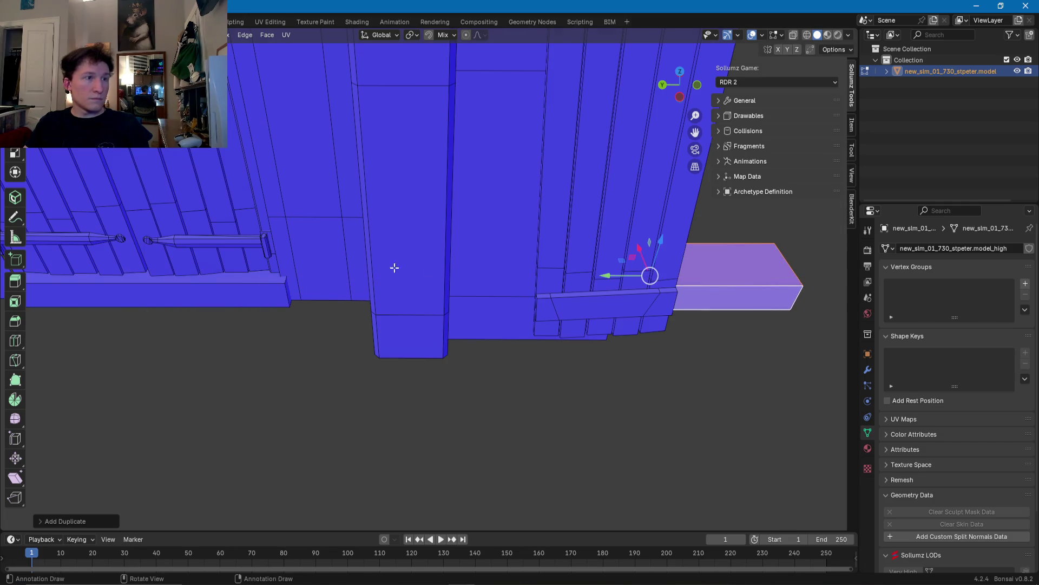
pyautogui.moveTo(357, 267); pyautogui.dragTo(294, 298, button='middle')
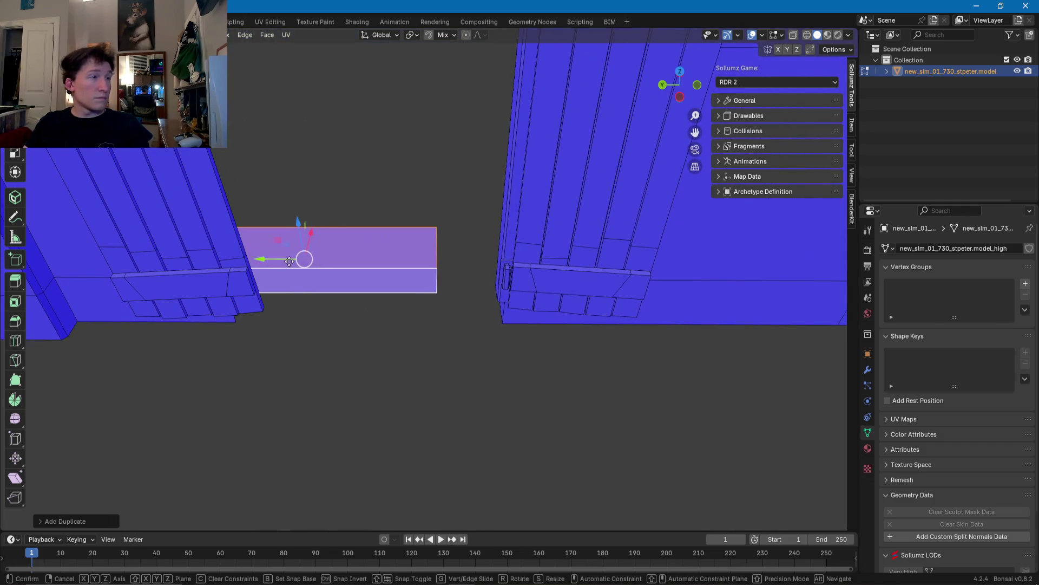
pyautogui.moveTo(284, 261); pyautogui.dragTo(332, 259)
pyautogui.moveTo(332, 259)
pyautogui.mouseDown(button='middle')
pyautogui.moveTo(364, 239)
pyautogui.moveTo(351, 258)
pyautogui.mouseUp(button='middle')
pyautogui.moveTo(345, 279); pyautogui.dragTo(383, 279)
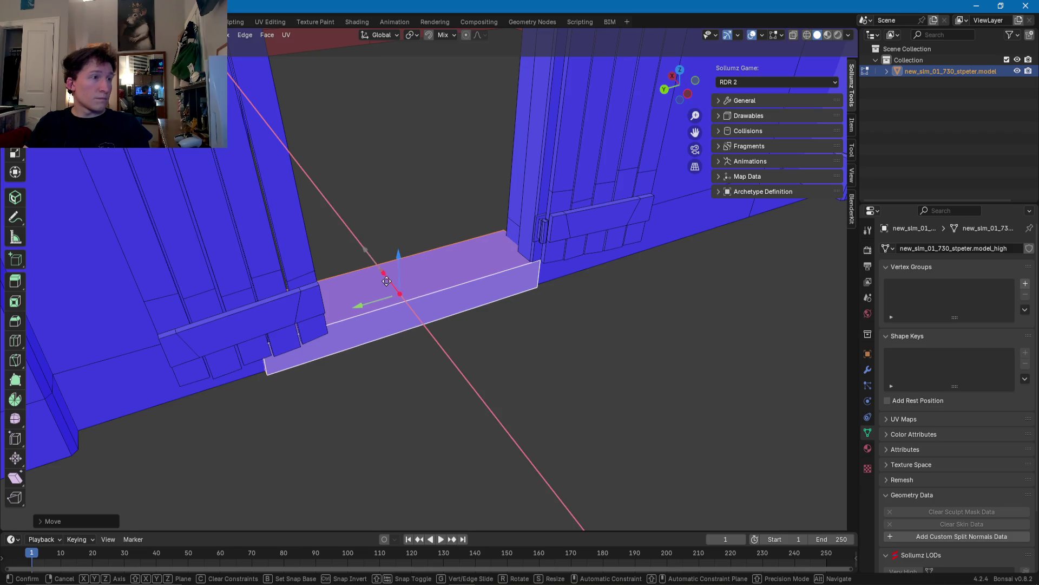
pyautogui.moveTo(383, 279)
pyautogui.mouseDown()
pyautogui.moveTo(355, 203)
pyautogui.moveTo(334, 221)
pyautogui.mouseUp()
pyautogui.moveTo(333, 221); pyautogui.dragTo(457, 262, button='middle')
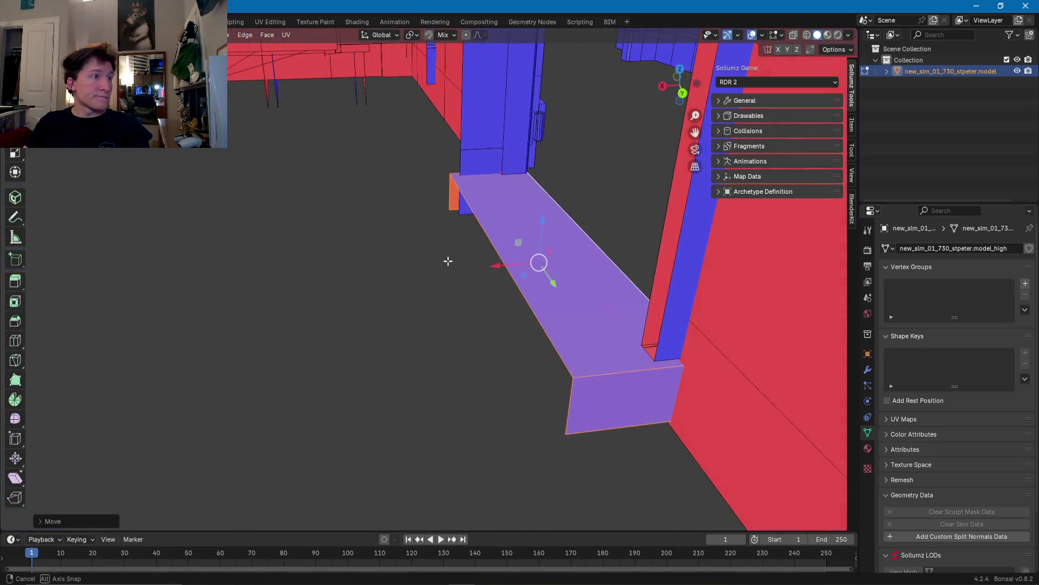
pyautogui.moveTo(499, 265); pyautogui.dragTo(499, 262)
pyautogui.moveTo(499, 262); pyautogui.dragTo(348, 157, button='middle')
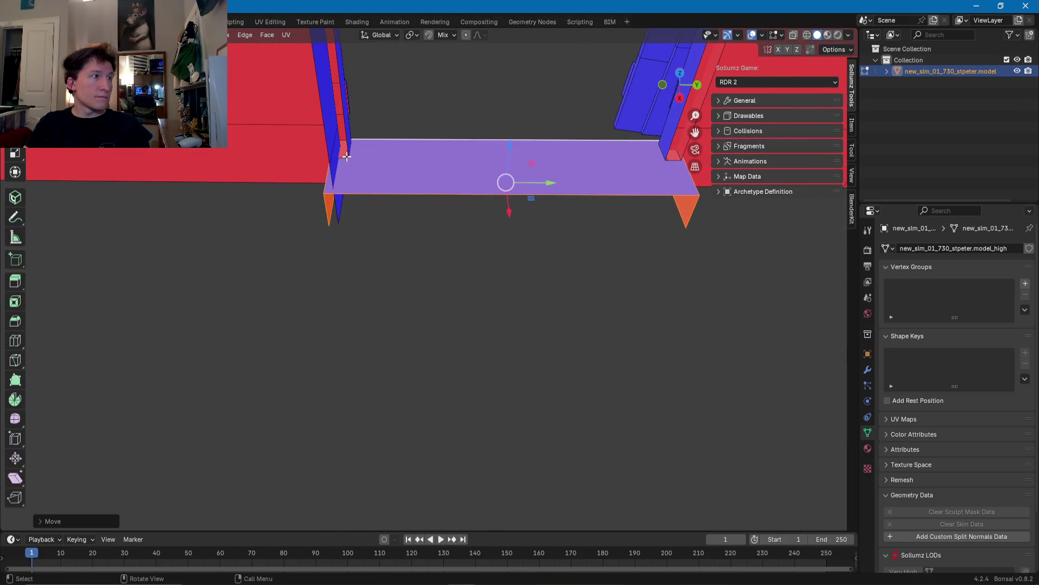
pyautogui.click(348, 157)
# Step: Select the thin side face and small triangular face at the new step's wall corner
pyautogui.scroll(8, 471, 227)
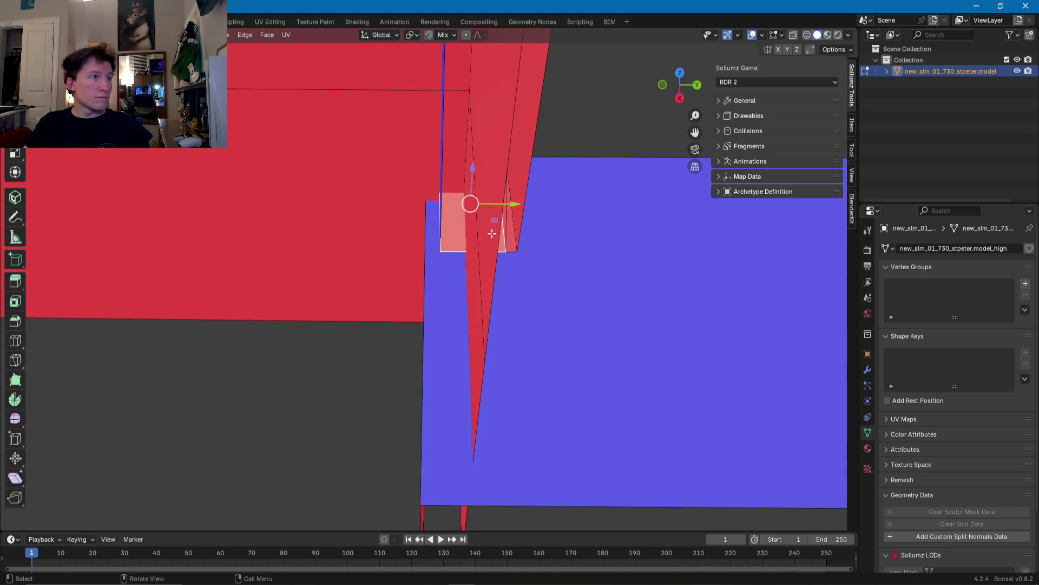
pyautogui.moveTo(491, 234); pyautogui.dragTo(463, 258, button='middle')
pyautogui.keyDown('shift'); pyautogui.click(535, 214); pyautogui.keyUp('shift')
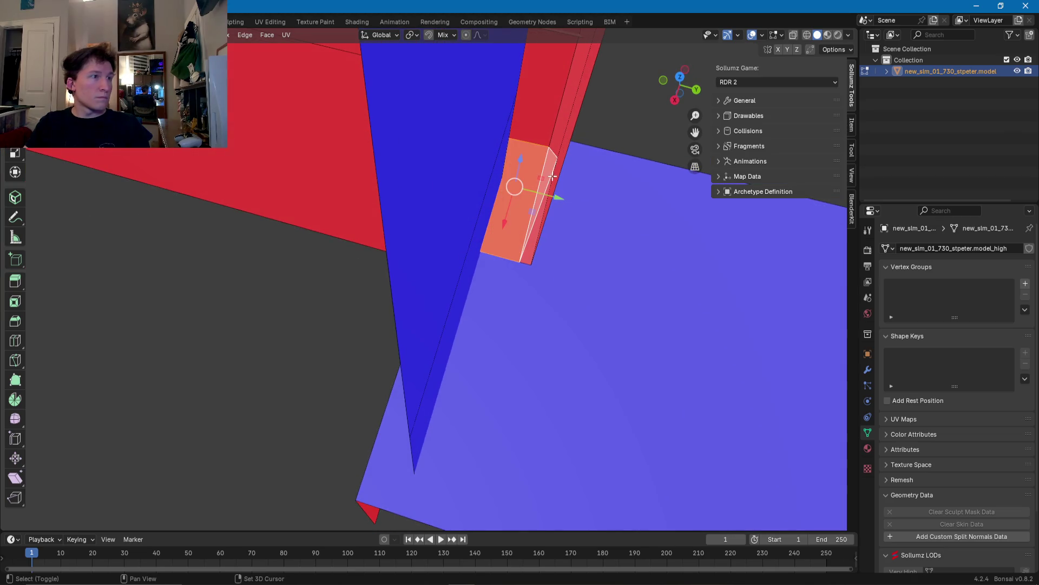
pyautogui.scroll(-4, 533, 241)
pyautogui.moveTo(533, 241)
pyautogui.mouseDown(button='middle')
pyautogui.moveTo(205, 242)
pyautogui.moveTo(534, 300)
pyautogui.mouseUp(button='middle')
pyautogui.scroll(5, 359, 297)
pyautogui.click(312, 272)
pyautogui.scroll(-4, 311, 272)
pyautogui.moveTo(227, 297); pyautogui.dragTo(351, 251, button='middle')
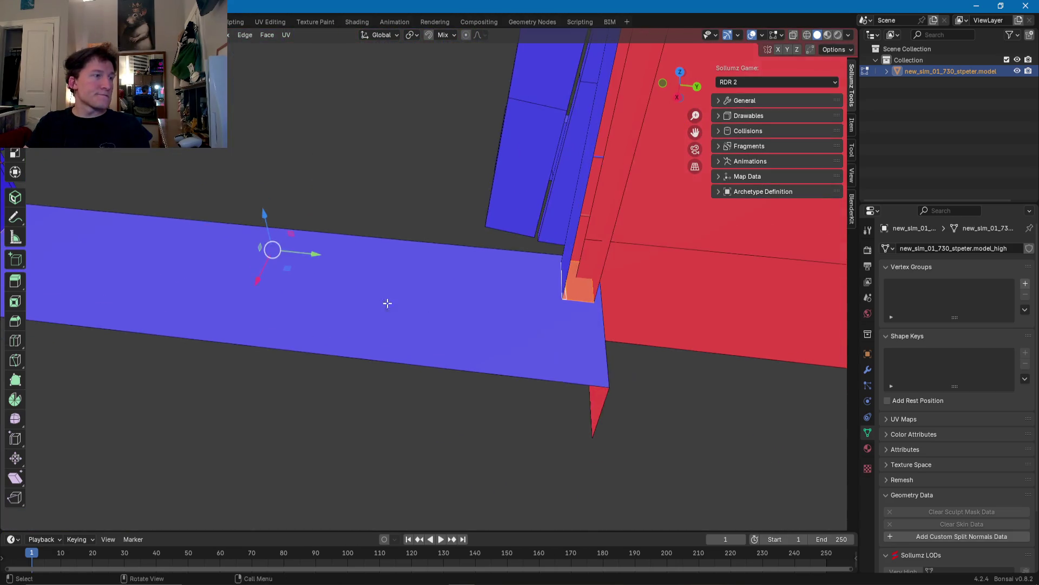
# Step: Move the selected corner faces along Z, then delete them as Faces
pyautogui.moveTo(289, 219); pyautogui.dragTo(292, 233)
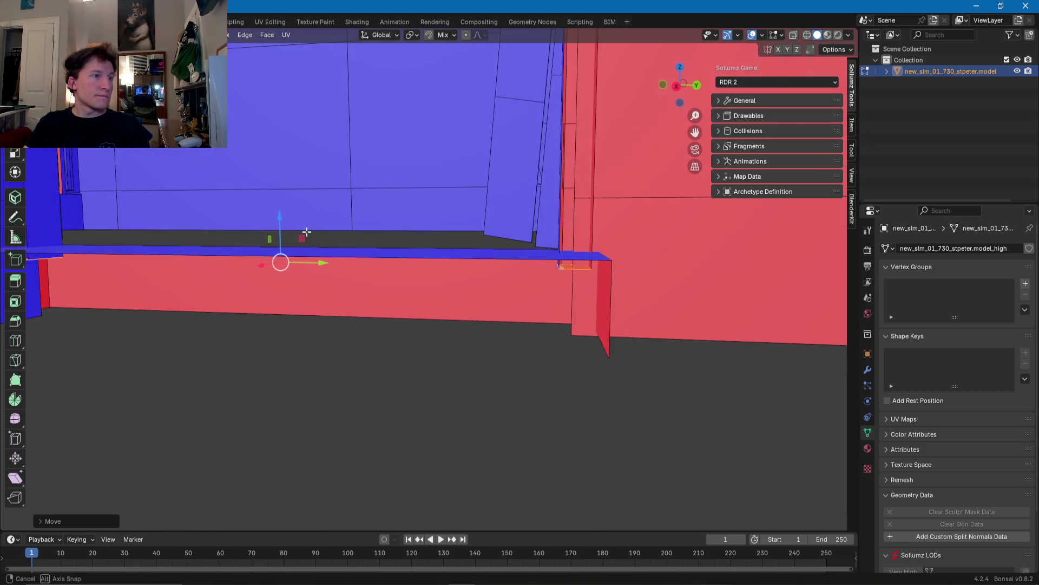
pyautogui.moveTo(292, 232); pyautogui.dragTo(311, 231, button='middle')
pyautogui.press('x')
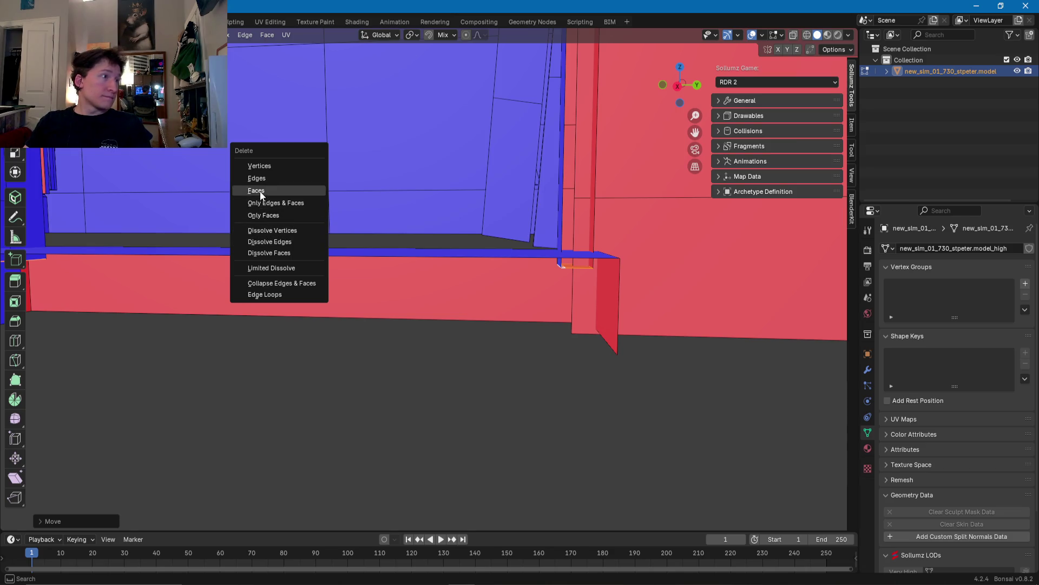
pyautogui.click(261, 195)
pyautogui.moveTo(483, 176)
pyautogui.mouseDown(button='middle')
pyautogui.moveTo(395, 265)
pyautogui.moveTo(376, 325)
pyautogui.moveTo(341, 309)
pyautogui.moveTo(339, 321)
pyautogui.moveTo(320, 320)
pyautogui.mouseUp(button='middle')
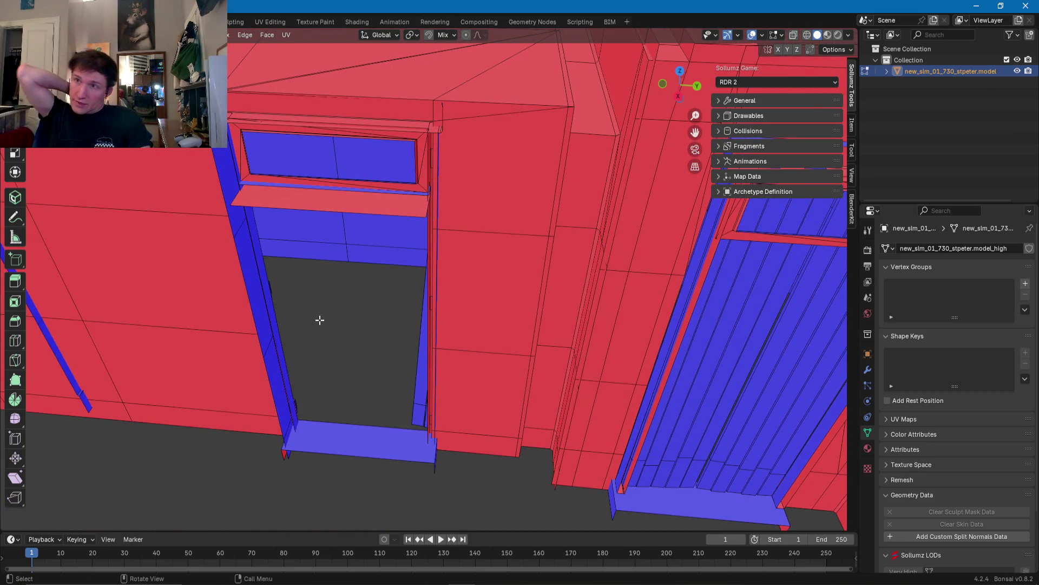
# Step: Select the doorway's jamb faces, reduce the selection to a single face, then clear it
pyautogui.moveTo(244, 265)
pyautogui.mouseDown(button='middle')
pyautogui.moveTo(371, 313)
pyautogui.moveTo(413, 302)
pyautogui.moveTo(336, 308)
pyautogui.mouseUp(button='middle')
pyautogui.scroll(3, 341, 243)
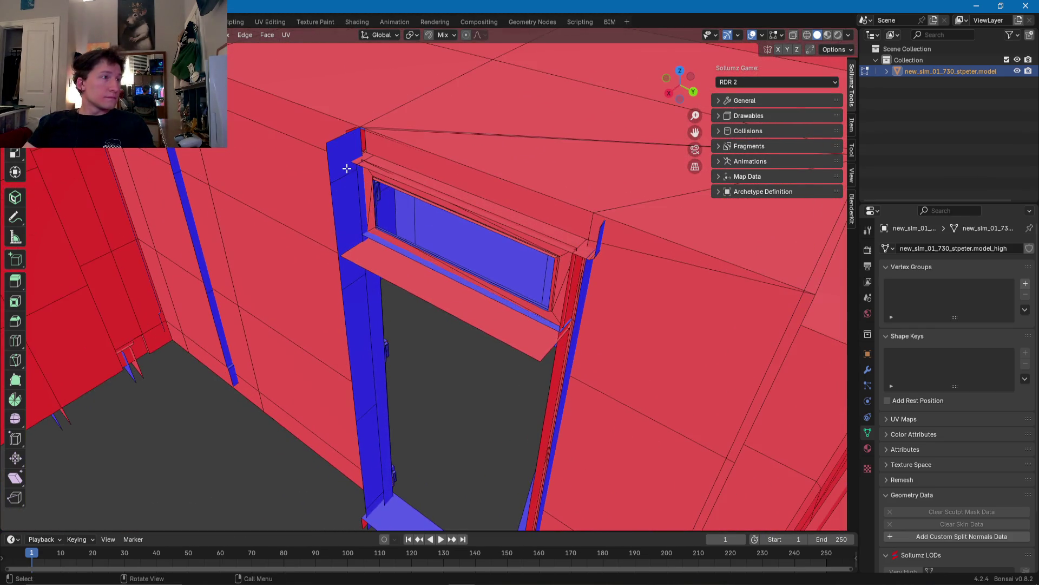
pyautogui.keyDown('shift'); pyautogui.click(346, 201); pyautogui.keyUp('shift')
pyautogui.keyDown('shift'); pyautogui.click(353, 292); pyautogui.keyUp('shift')
pyautogui.keyDown('shift'); pyautogui.click(365, 429); pyautogui.keyUp('shift')
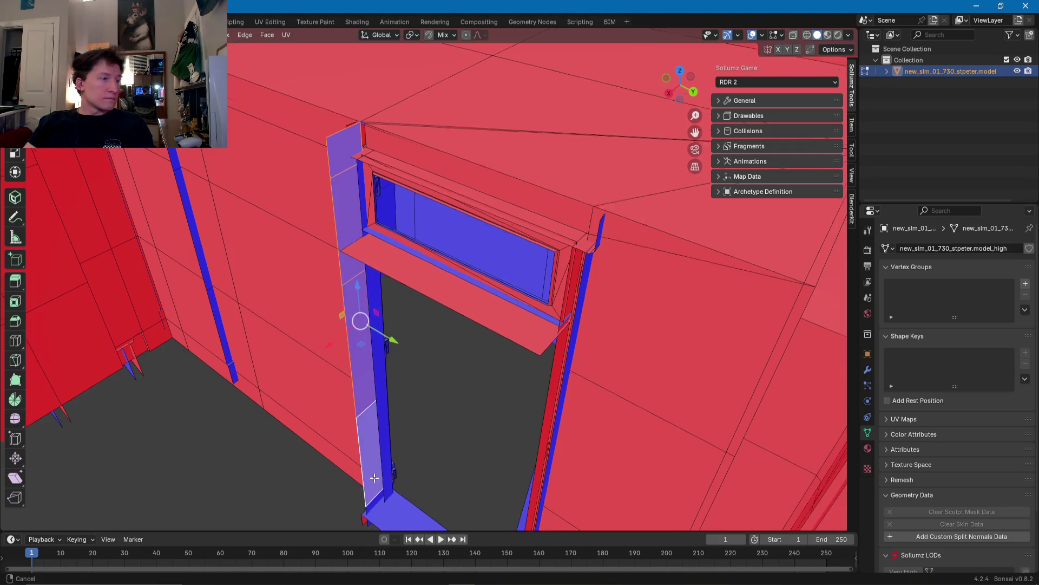
pyautogui.scroll(3, 403, 345)
pyautogui.click(380, 399)
pyautogui.moveTo(380, 399)
pyautogui.mouseDown(button='middle')
pyautogui.moveTo(372, 379)
pyautogui.moveTo(413, 337)
pyautogui.moveTo(435, 386)
pyautogui.mouseUp(button='middle')
pyautogui.click(435, 386)
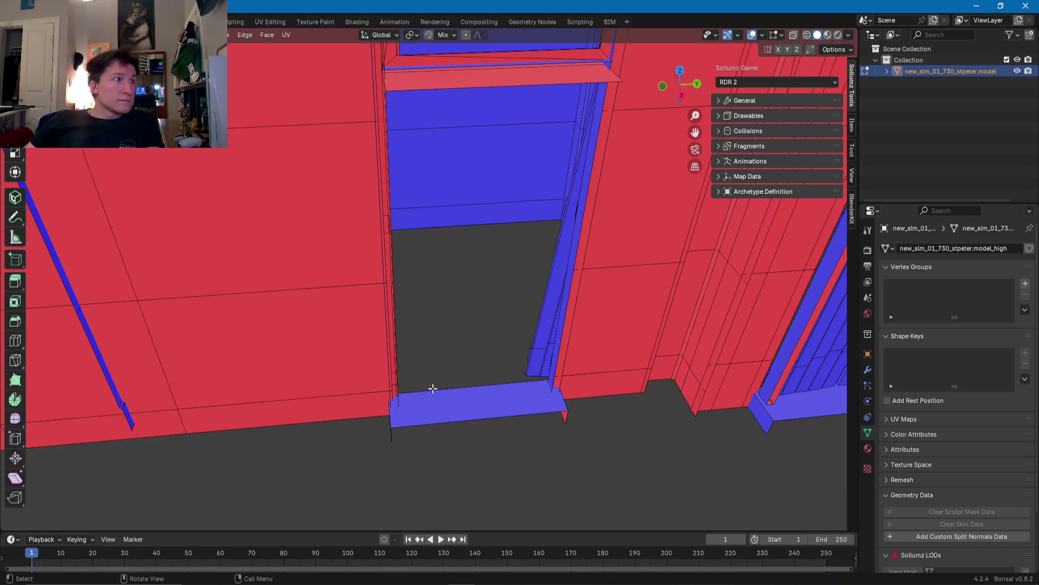
# Step: Nudge the thin vertical wall strip's edge slightly along X
pyautogui.moveTo(359, 251)
pyautogui.mouseDown(button='middle')
pyautogui.moveTo(455, 341)
pyautogui.moveTo(343, 352)
pyautogui.moveTo(332, 330)
pyautogui.moveTo(425, 364)
pyautogui.moveTo(397, 306)
pyautogui.moveTo(471, 281)
pyautogui.moveTo(343, 236)
pyautogui.moveTo(385, 248)
pyautogui.moveTo(392, 270)
pyautogui.mouseUp(button='middle')
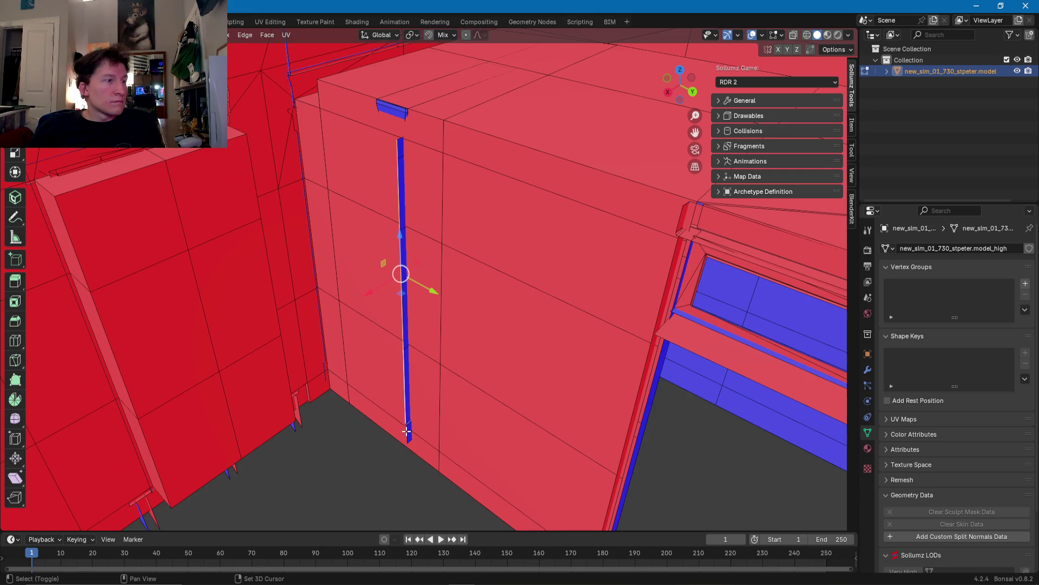
pyautogui.moveTo(418, 385)
pyautogui.mouseDown(button='middle')
pyautogui.moveTo(401, 239)
pyautogui.moveTo(331, 357)
pyautogui.moveTo(423, 337)
pyautogui.moveTo(466, 344)
pyautogui.mouseUp(button='middle')
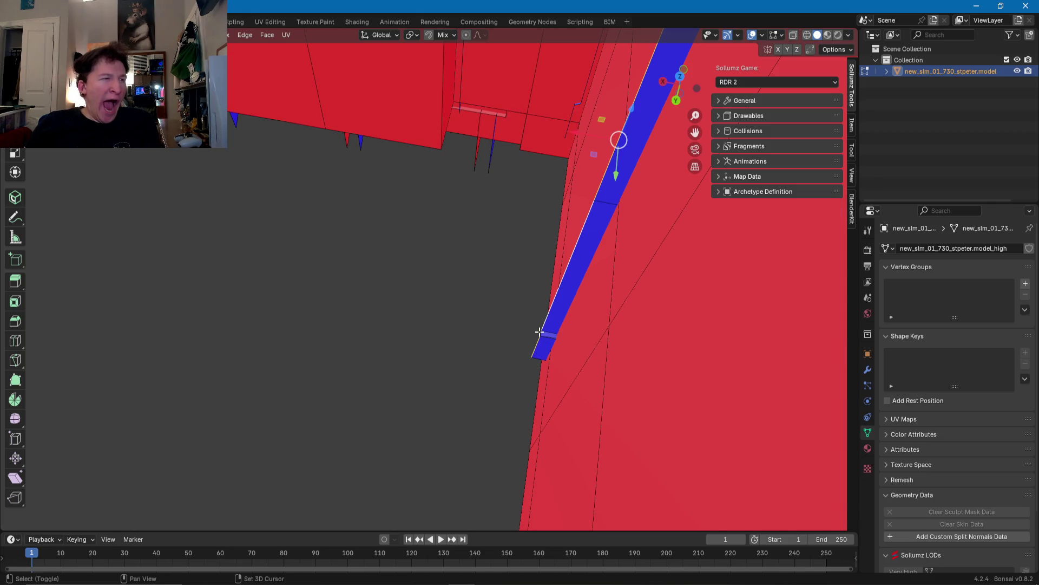
pyautogui.moveTo(528, 352)
pyautogui.mouseDown(button='middle')
pyautogui.moveTo(520, 284)
pyautogui.moveTo(469, 239)
pyautogui.moveTo(455, 274)
pyautogui.mouseUp(button='middle')
pyautogui.moveTo(437, 250); pyautogui.dragTo(445, 251)
pyautogui.moveTo(445, 251)
pyautogui.mouseDown(button='middle')
pyautogui.moveTo(408, 244)
pyautogui.moveTo(557, 157)
pyautogui.moveTo(676, 144)
pyautogui.moveTo(563, 250)
pyautogui.moveTo(515, 273)
pyautogui.moveTo(493, 266)
pyautogui.moveTo(476, 291)
pyautogui.moveTo(476, 281)
pyautogui.moveTo(335, 323)
pyautogui.moveTo(418, 320)
pyautogui.moveTo(425, 272)
pyautogui.mouseUp(button='middle')
pyautogui.scroll(3, 421, 269)
pyautogui.scroll(2, 355, 290)
pyautogui.moveTo(355, 290)
pyautogui.mouseDown(button='middle')
pyautogui.moveTo(264, 304)
pyautogui.moveTo(462, 238)
pyautogui.moveTo(455, 294)
pyautogui.moveTo(478, 343)
pyautogui.moveTo(469, 316)
pyautogui.moveTo(509, 353)
pyautogui.mouseUp(button='middle')
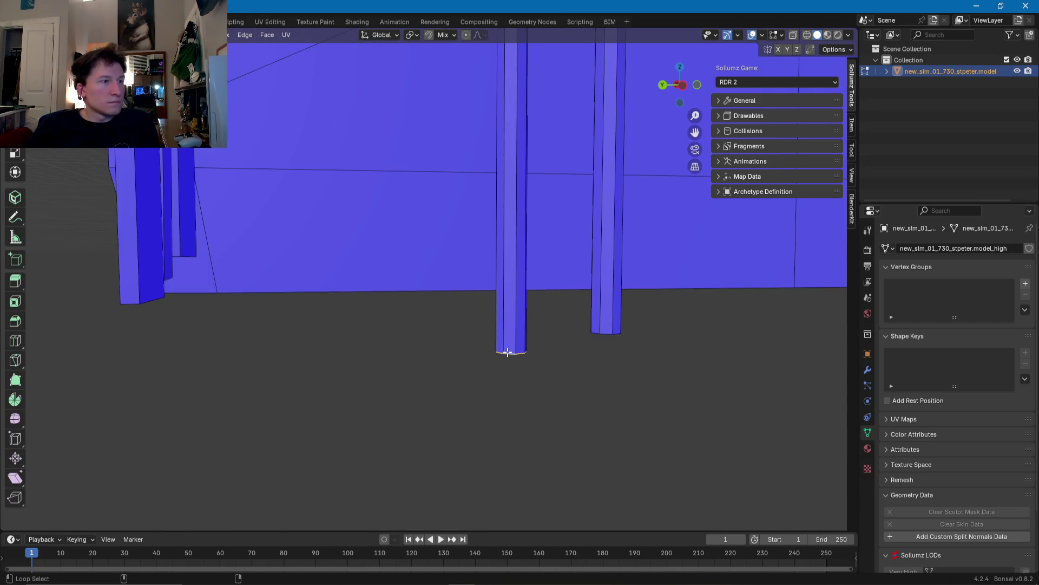
pyautogui.moveTo(608, 333)
pyautogui.mouseDown(button='middle')
pyautogui.moveTo(552, 262)
pyautogui.moveTo(371, 399)
pyautogui.moveTo(386, 388)
pyautogui.moveTo(413, 262)
pyautogui.moveTo(436, 496)
pyautogui.mouseUp(button='middle')
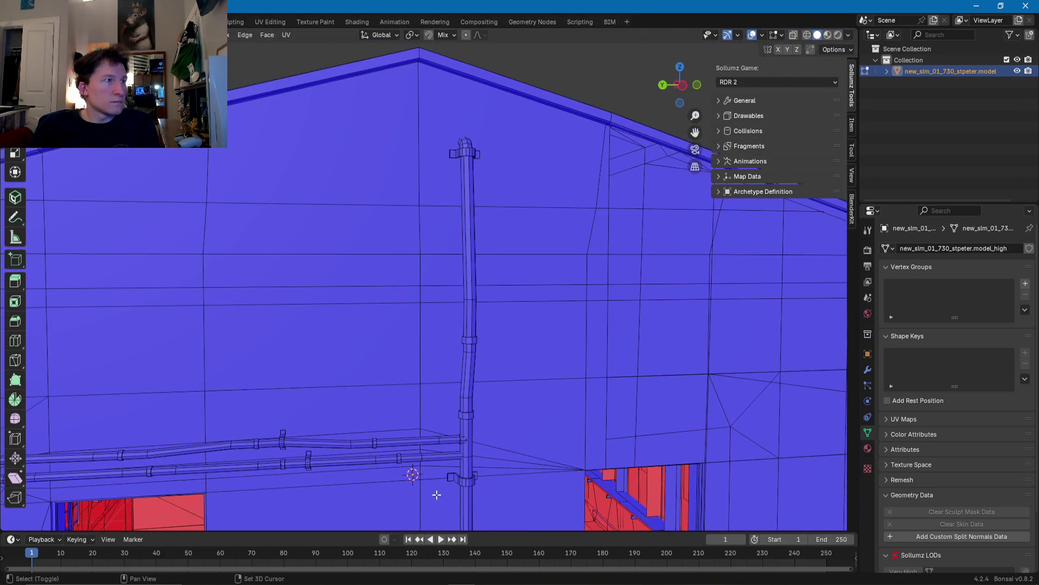
pyautogui.moveTo(455, 412)
pyautogui.keyDown('shift'); pyautogui.mouseDown(button='middle')
pyautogui.moveTo(476, 205)
pyautogui.moveTo(367, 299)
pyautogui.moveTo(464, 348)
pyautogui.mouseUp(button='middle'); pyautogui.keyUp('shift')
pyautogui.scroll(4, 343, 283)
pyautogui.scroll(2, 336, 276)
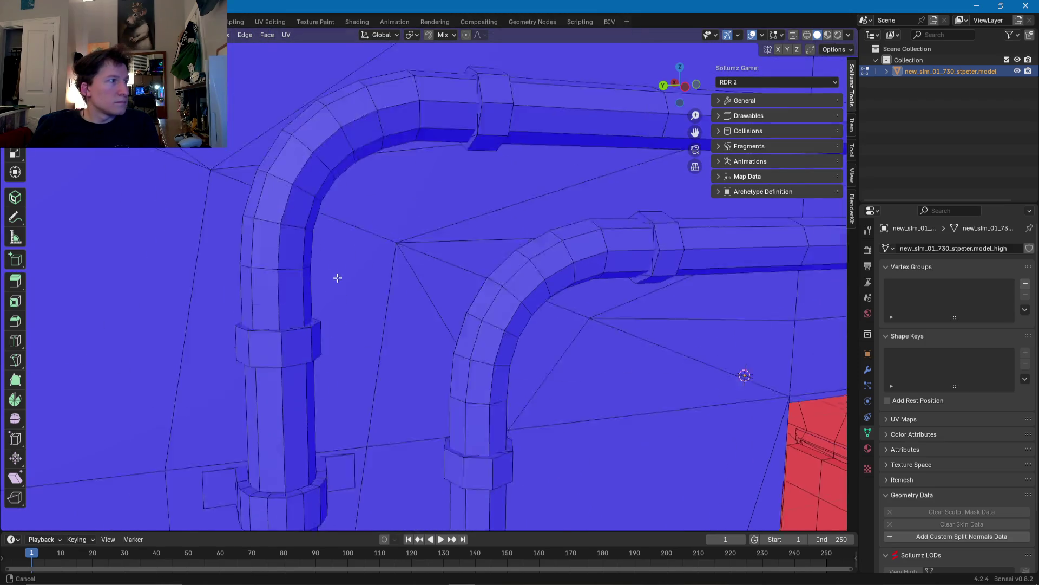
pyautogui.keyDown('shift'); pyautogui.moveTo(335, 276); pyautogui.dragTo(343, 325, button='middle'); pyautogui.keyUp('shift')
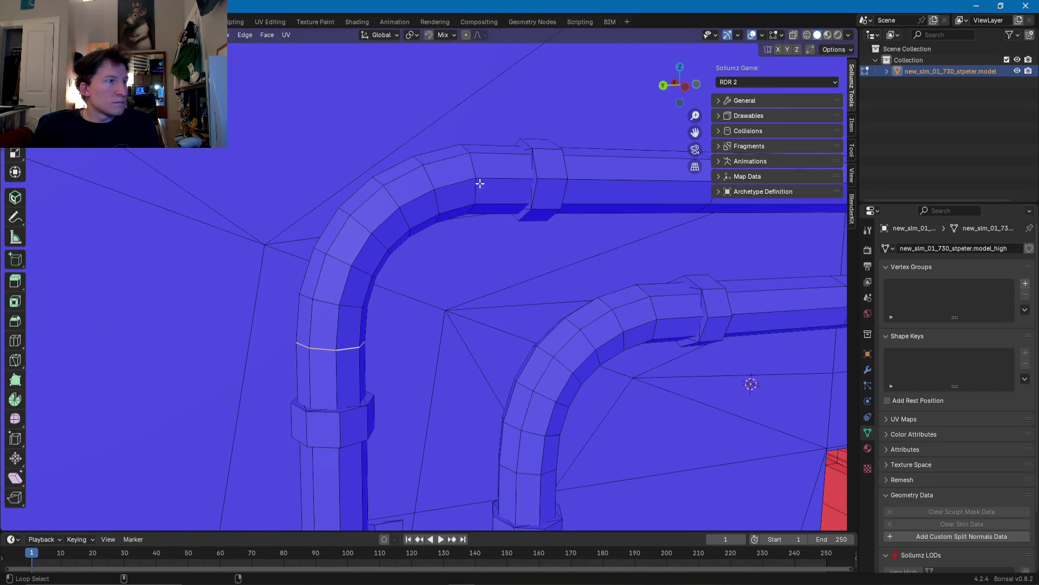
pyautogui.moveTo(656, 312)
pyautogui.keyDown('shift'); pyautogui.mouseDown(button='middle')
pyautogui.moveTo(592, 314)
pyautogui.moveTo(506, 340)
pyautogui.moveTo(298, 290)
pyautogui.mouseUp(button='middle'); pyautogui.keyUp('shift')
pyautogui.scroll(-5, 493, 355)
pyautogui.moveTo(389, 246); pyautogui.dragTo(345, 262, button='middle')
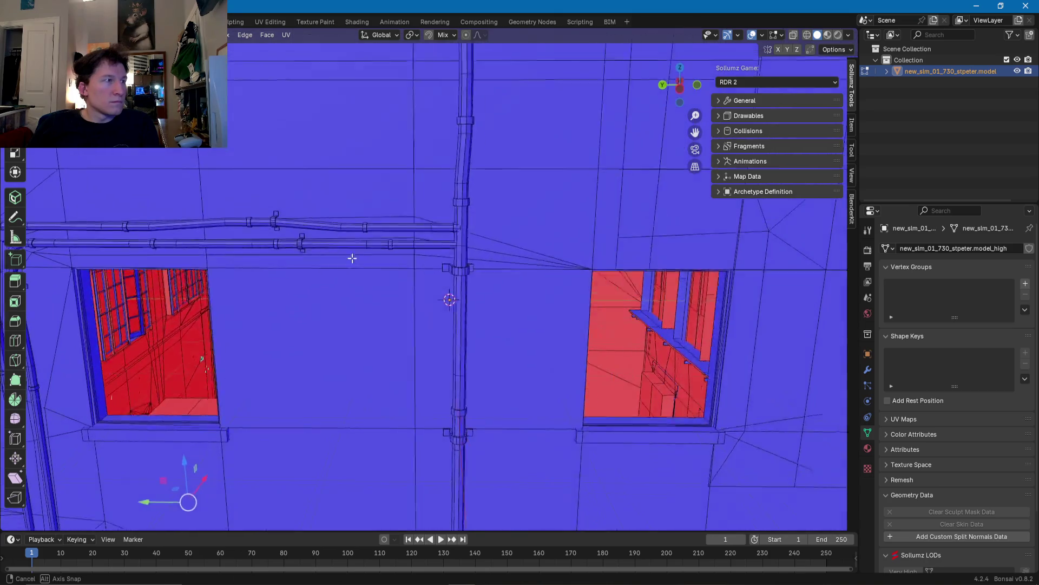
pyautogui.moveTo(351, 321)
pyautogui.mouseDown(button='middle')
pyautogui.moveTo(388, 248)
pyautogui.moveTo(448, 237)
pyautogui.mouseUp(button='middle')
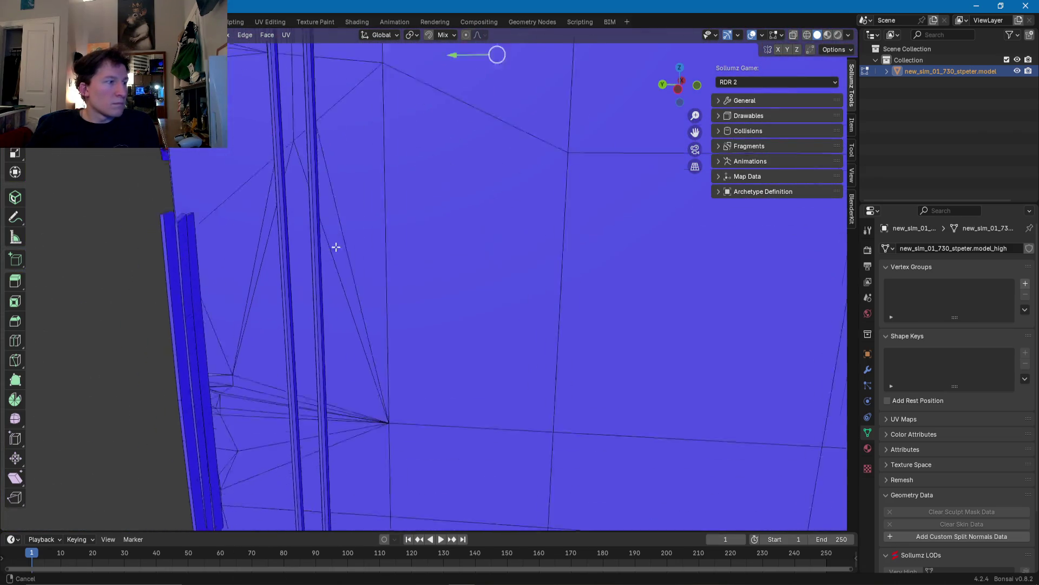
pyautogui.moveTo(448, 237)
pyautogui.mouseDown(button='middle')
pyautogui.moveTo(360, 241)
pyautogui.moveTo(408, 332)
pyautogui.mouseUp(button='middle')
pyautogui.scroll(3, 409, 222)
pyautogui.scroll(2, 411, 252)
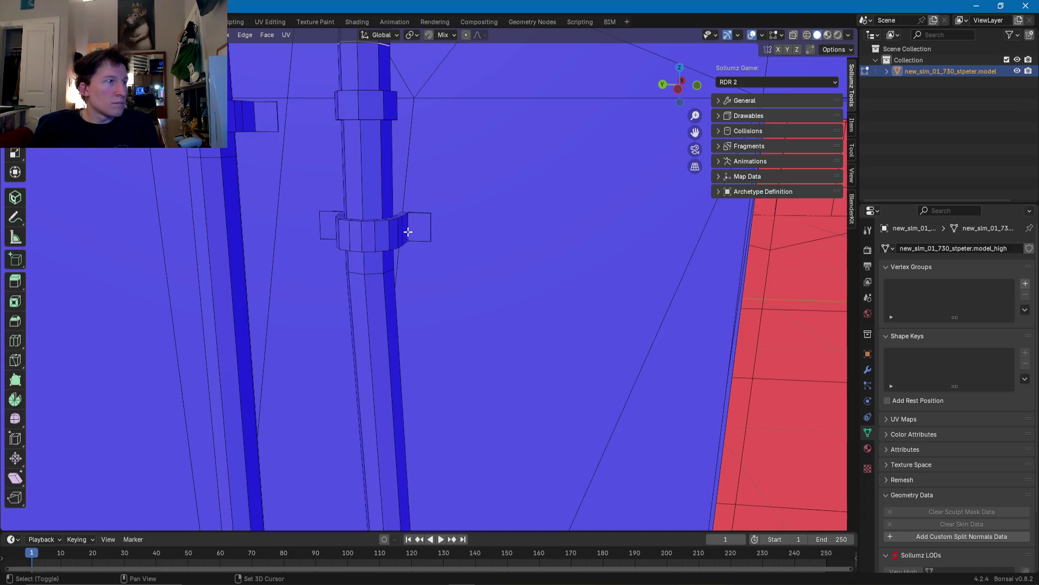
pyautogui.keyDown('shift'); pyautogui.moveTo(409, 229); pyautogui.dragTo(573, 270, button='middle'); pyautogui.keyUp('shift')
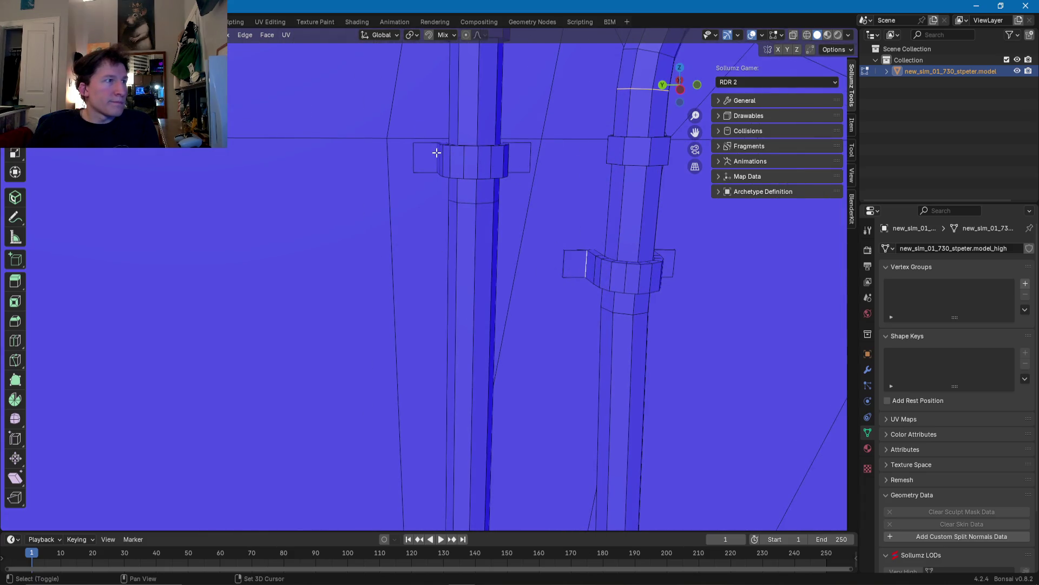
pyautogui.moveTo(433, 157)
pyautogui.keyDown('shift'); pyautogui.mouseDown(button='middle')
pyautogui.moveTo(166, 257)
pyautogui.moveTo(246, 262)
pyautogui.mouseUp(button='middle'); pyautogui.keyUp('shift')
pyautogui.scroll(-5, 430, 158)
pyautogui.scroll(-4, 680, 258)
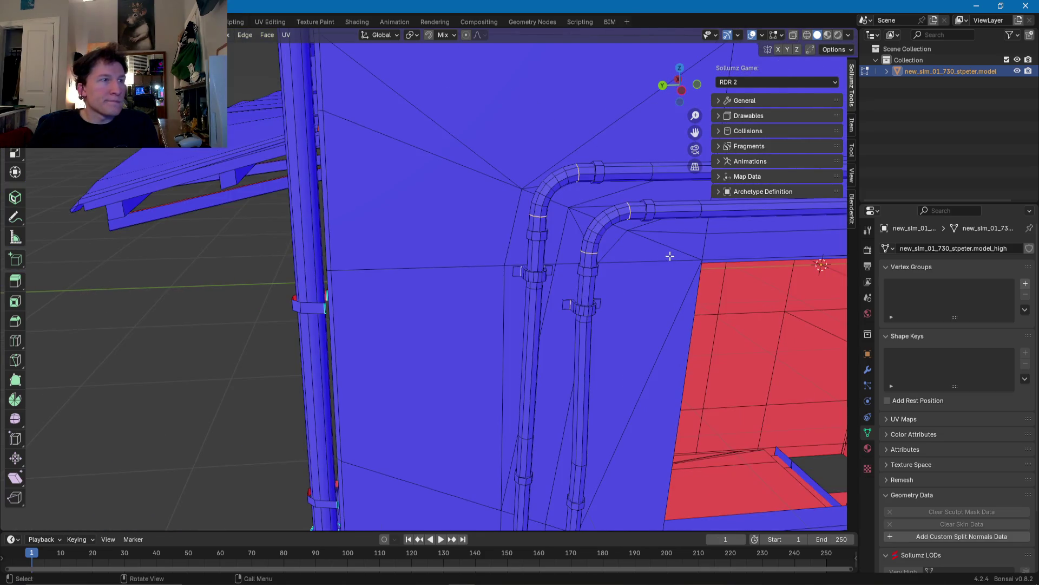
pyautogui.moveTo(680, 258)
pyautogui.keyDown('shift'); pyautogui.mouseDown(button='middle')
pyautogui.moveTo(489, 156)
pyautogui.moveTo(471, 314)
pyautogui.mouseUp(button='middle'); pyautogui.keyUp('shift')
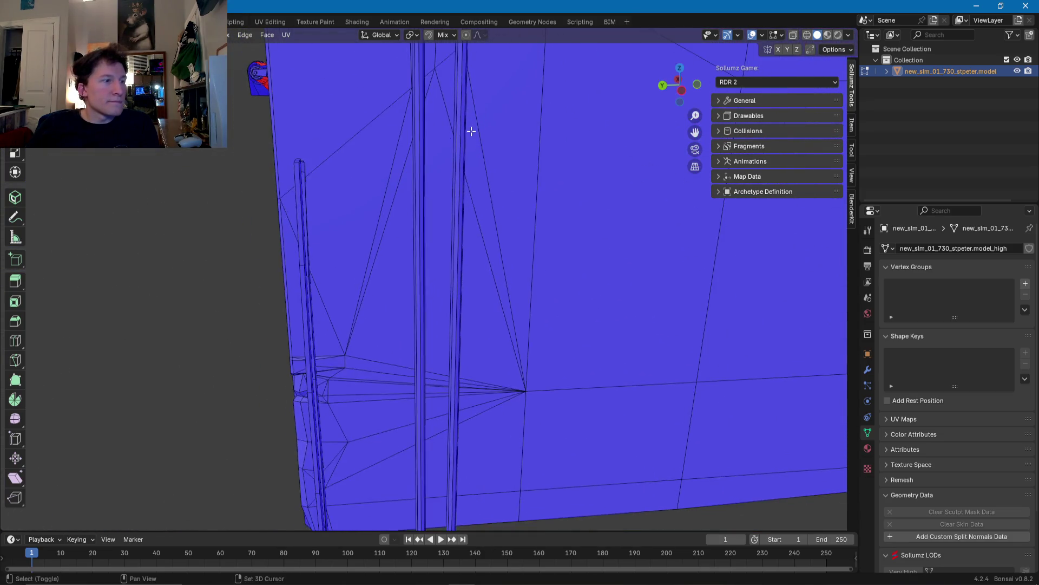
pyautogui.scroll(-5, 472, 314)
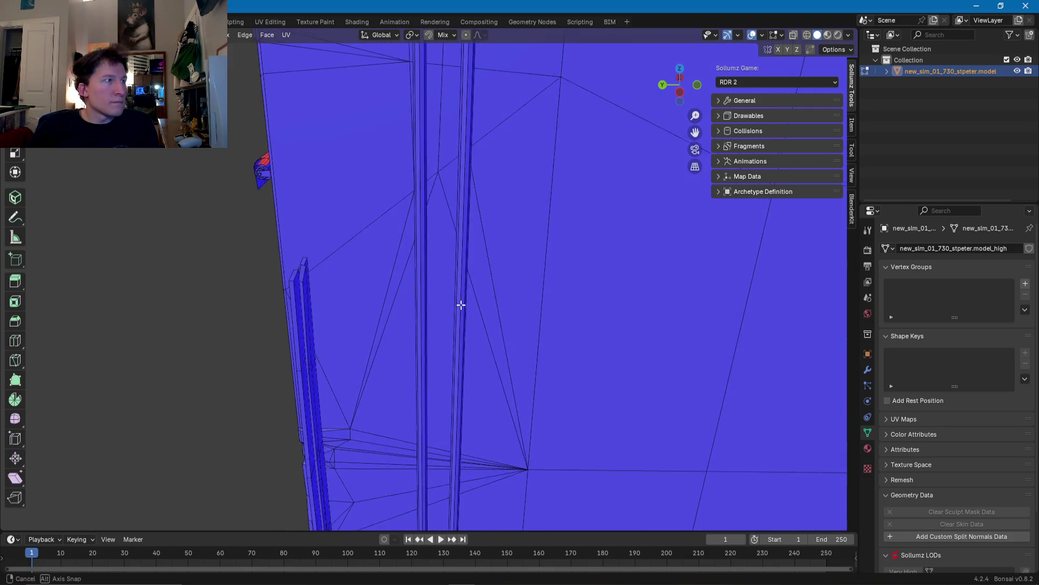
pyautogui.keyDown('shift'); pyautogui.moveTo(536, 179); pyautogui.dragTo(492, 297, button='middle'); pyautogui.keyUp('shift')
pyautogui.scroll(6, 490, 299)
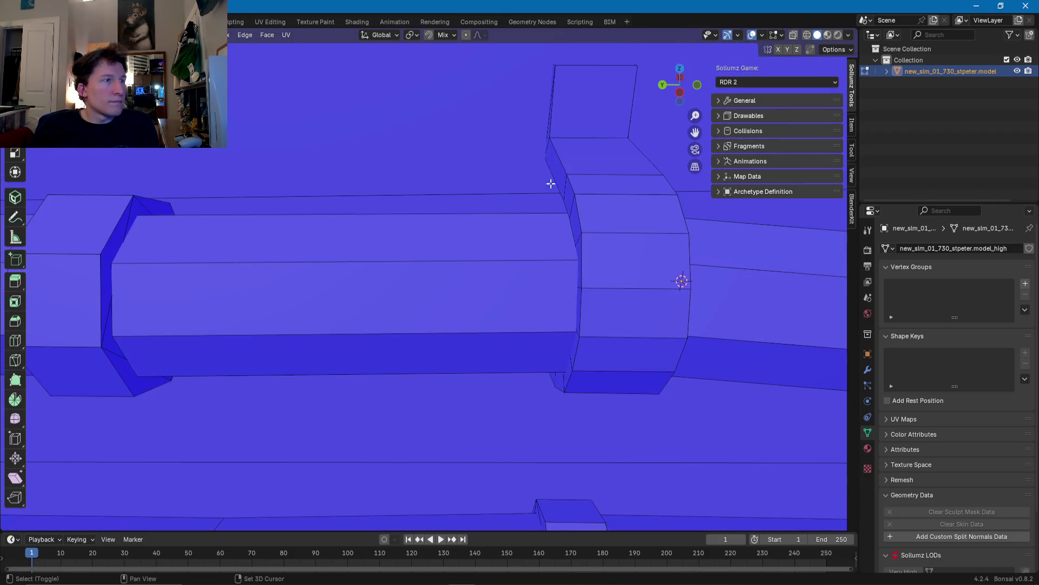
pyautogui.scroll(-6, 578, 137)
pyautogui.moveTo(540, 190)
pyautogui.keyDown('shift'); pyautogui.mouseDown(button='middle')
pyautogui.moveTo(495, 121)
pyautogui.moveTo(475, 214)
pyautogui.mouseUp(button='middle'); pyautogui.keyUp('shift')
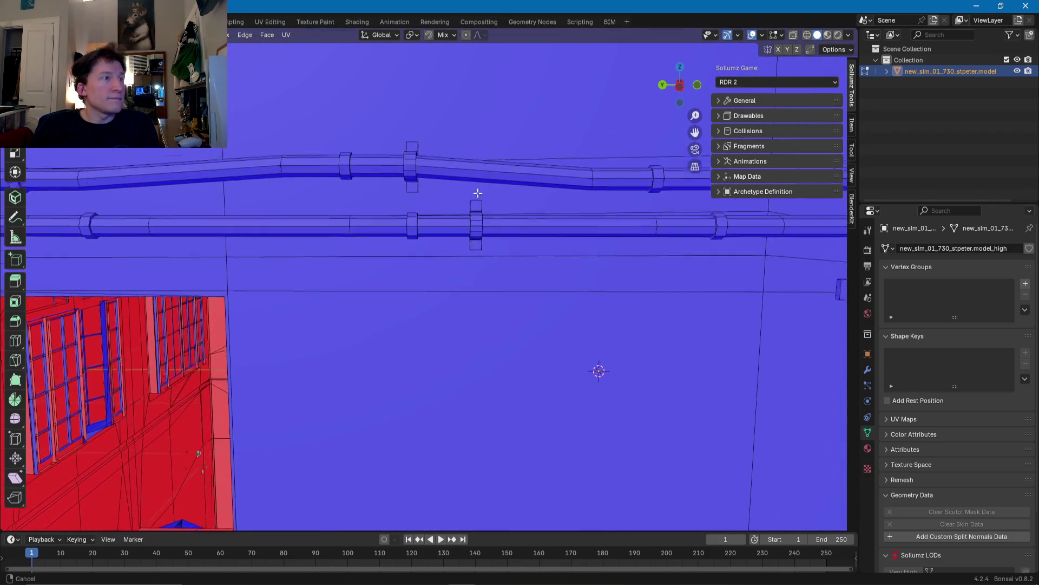
pyautogui.scroll(3, 476, 213)
pyautogui.scroll(1, 514, 204)
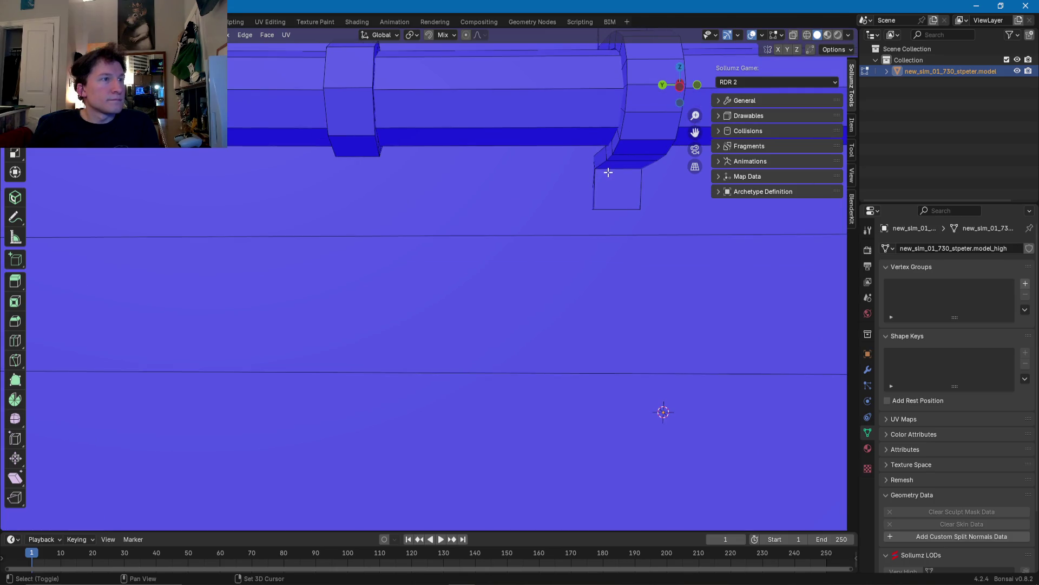
pyautogui.moveTo(596, 168)
pyautogui.keyDown('shift'); pyautogui.mouseDown(button='middle')
pyautogui.moveTo(590, 239)
pyautogui.moveTo(510, 202)
pyautogui.moveTo(522, 190)
pyautogui.moveTo(491, 141)
pyautogui.mouseUp(button='middle'); pyautogui.keyUp('shift')
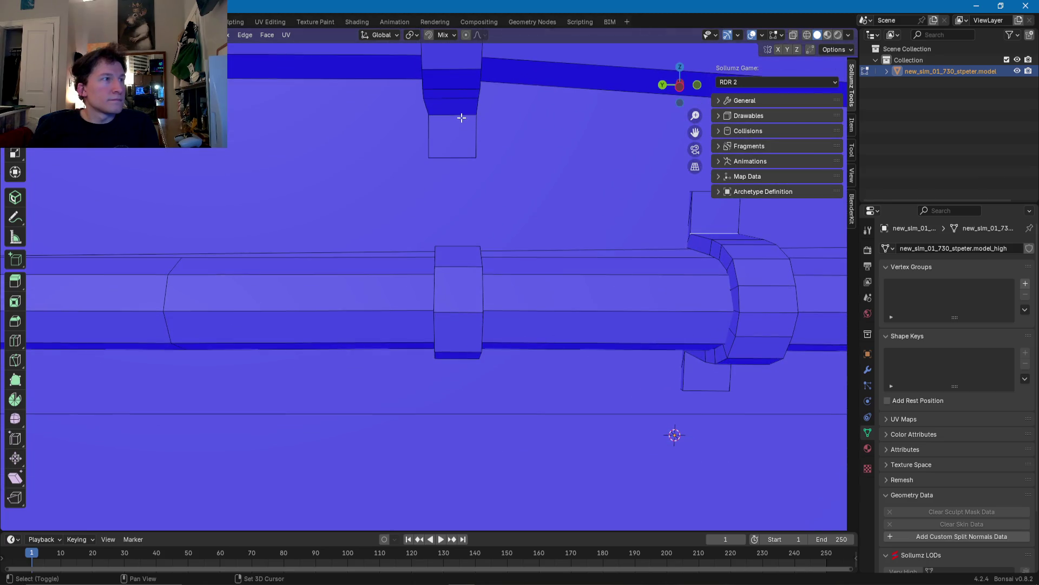
pyautogui.scroll(-3, 468, 119)
pyautogui.scroll(-2, 475, 162)
pyautogui.scroll(-2, 476, 178)
pyautogui.scroll(-2, 503, 235)
pyautogui.keyDown('shift'); pyautogui.moveTo(516, 261); pyautogui.dragTo(385, 225, button='middle'); pyautogui.keyUp('shift')
pyautogui.scroll(1, 429, 229)
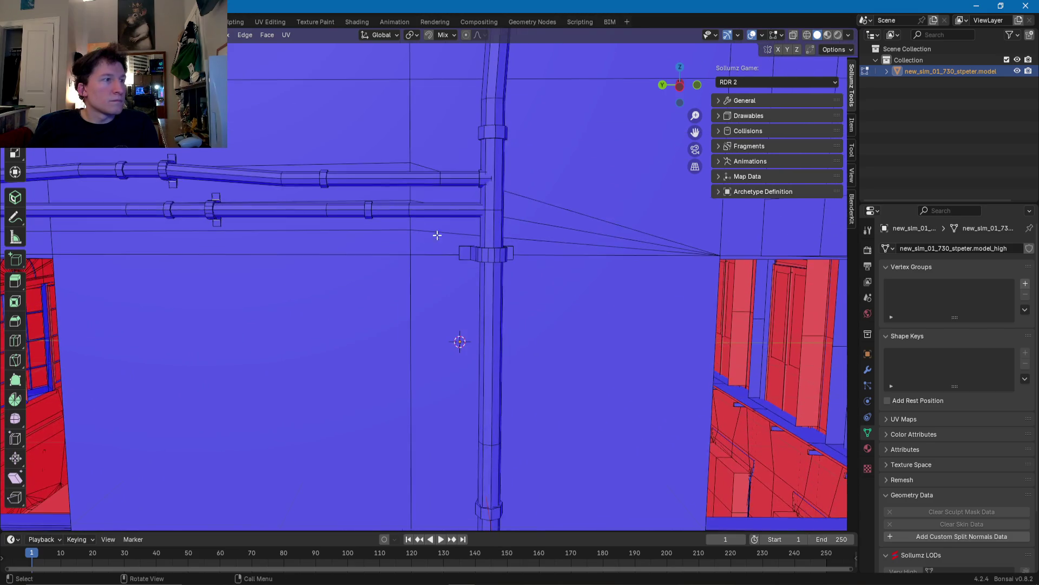
pyautogui.scroll(2, 497, 242)
pyautogui.moveTo(492, 242)
pyautogui.keyDown('ctrl'); pyautogui.mouseDown(button='middle')
pyautogui.moveTo(503, 146)
pyautogui.moveTo(487, 212)
pyautogui.mouseUp(button='middle'); pyautogui.keyUp('ctrl')
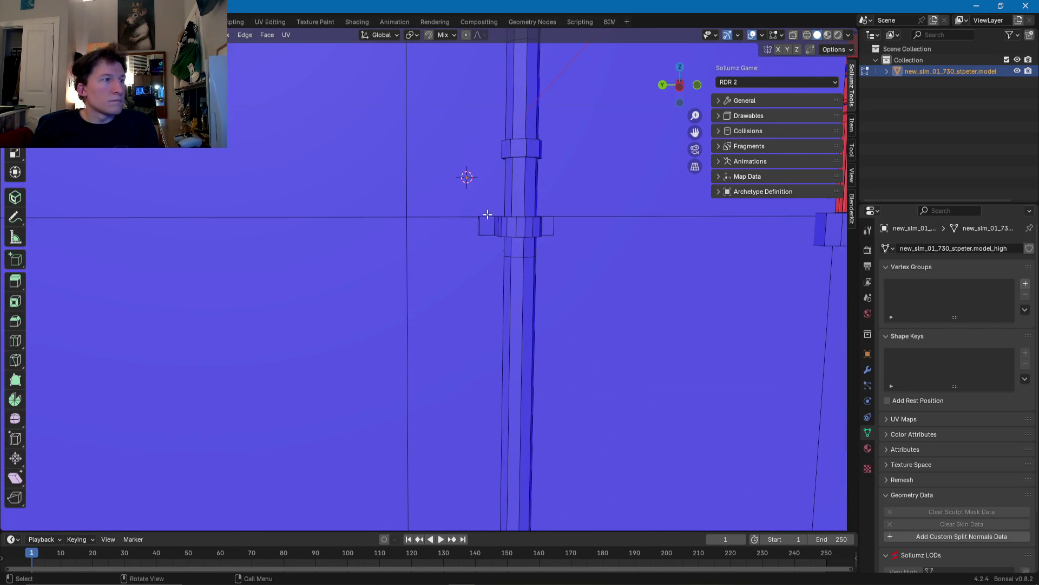
pyautogui.keyDown('shift'); pyautogui.moveTo(497, 276); pyautogui.dragTo(499, 130, button='middle'); pyautogui.keyUp('shift')
pyautogui.scroll(-1, 480, 167)
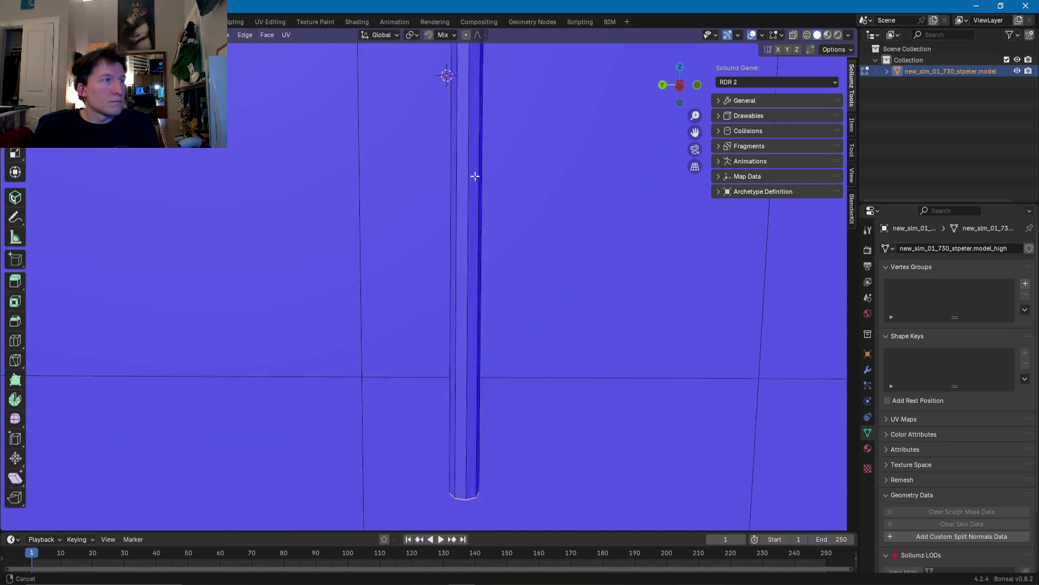
pyautogui.keyDown('shift'); pyautogui.moveTo(480, 167); pyautogui.dragTo(378, 297, button='middle'); pyautogui.keyUp('shift')
pyautogui.scroll(2, 284, 334)
pyautogui.moveTo(306, 157)
pyautogui.keyDown('shift'); pyautogui.mouseDown(button='middle')
pyautogui.moveTo(309, 279)
pyautogui.moveTo(283, 311)
pyautogui.moveTo(229, 310)
pyautogui.moveTo(169, 274)
pyautogui.moveTo(244, 378)
pyautogui.moveTo(390, 287)
pyautogui.mouseUp(button='middle'); pyautogui.keyUp('shift')
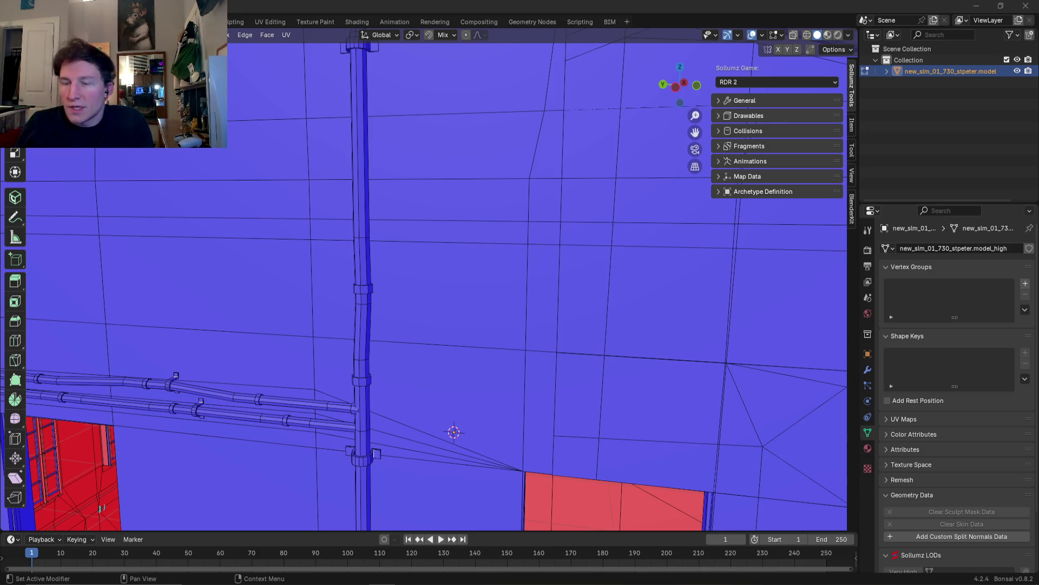
pyautogui.keyDown('shift'); pyautogui.moveTo(453, 265); pyautogui.dragTo(467, 416, button='middle'); pyautogui.keyUp('shift')
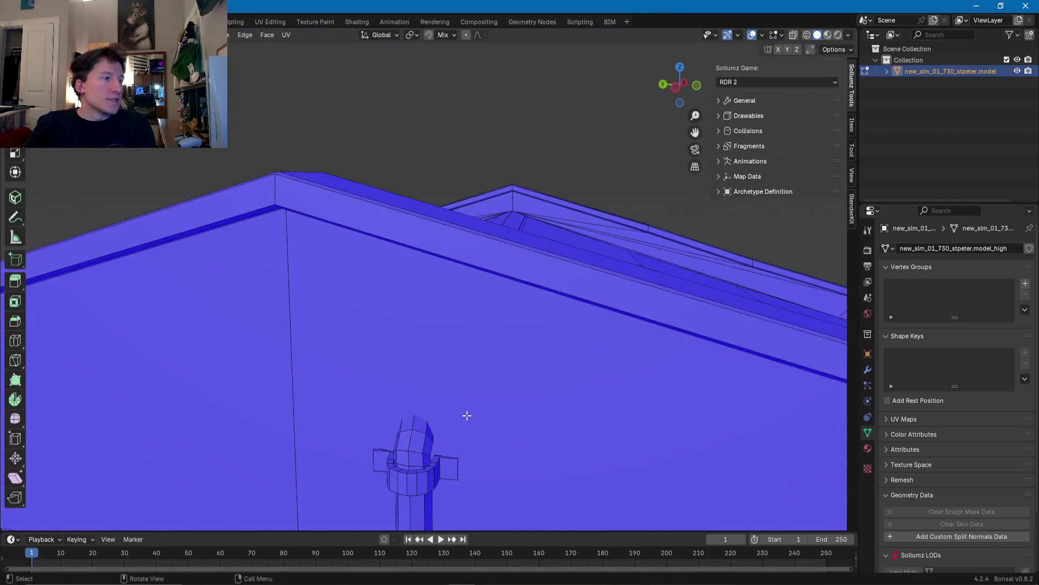
pyautogui.moveTo(441, 465); pyautogui.dragTo(572, 443, button='middle')
pyautogui.scroll(-5, 621, 423)
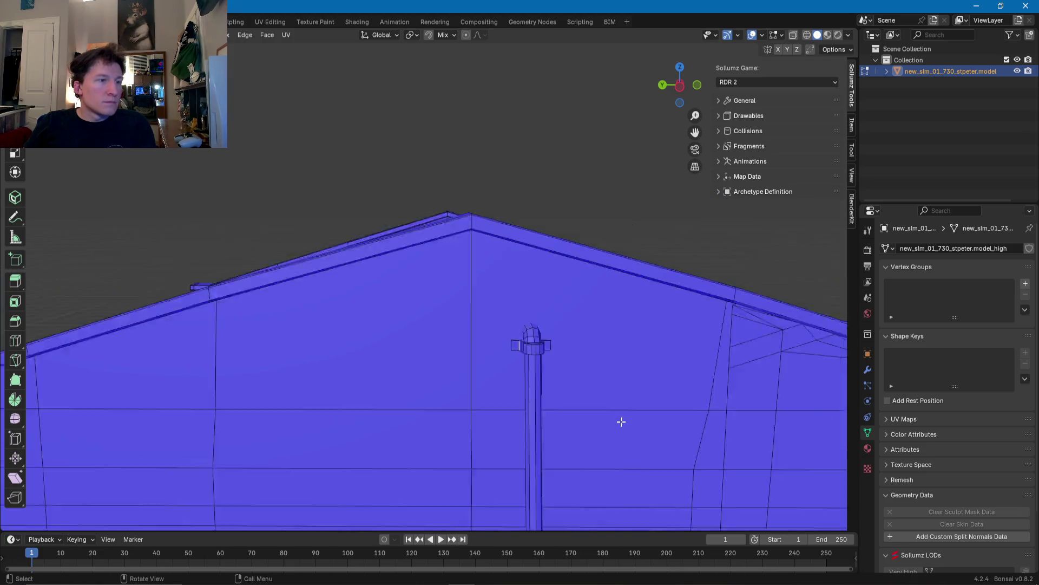
pyautogui.moveTo(506, 458)
pyautogui.mouseDown(button='middle')
pyautogui.moveTo(425, 250)
pyautogui.moveTo(232, 283)
pyautogui.moveTo(353, 301)
pyautogui.mouseUp(button='middle')
pyautogui.scroll(4, 252, 275)
pyautogui.scroll(3, 416, 308)
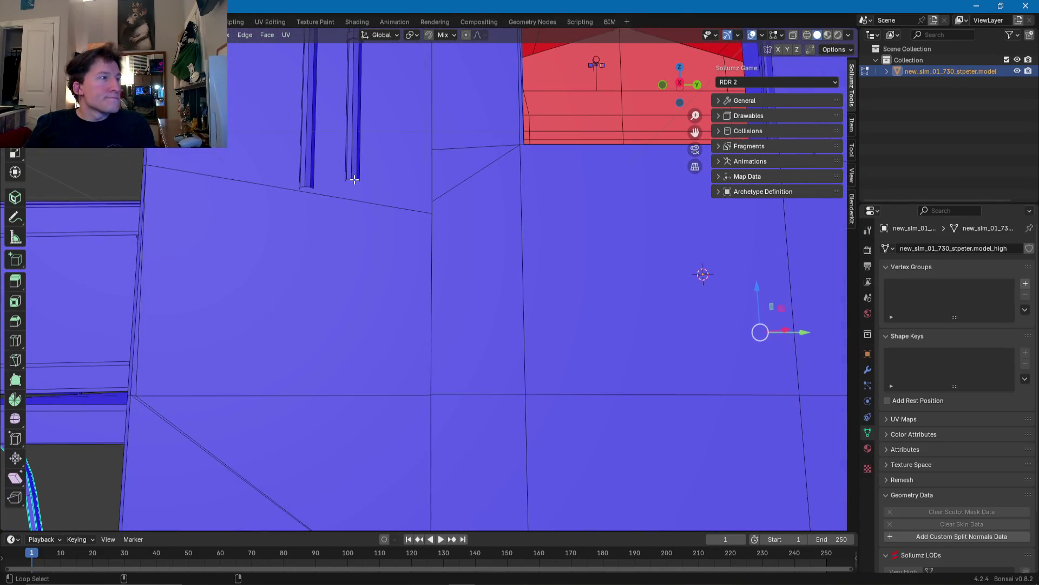
pyautogui.moveTo(307, 187)
pyautogui.mouseDown(button='middle')
pyautogui.moveTo(365, 204)
pyautogui.moveTo(350, 268)
pyautogui.mouseUp(button='middle')
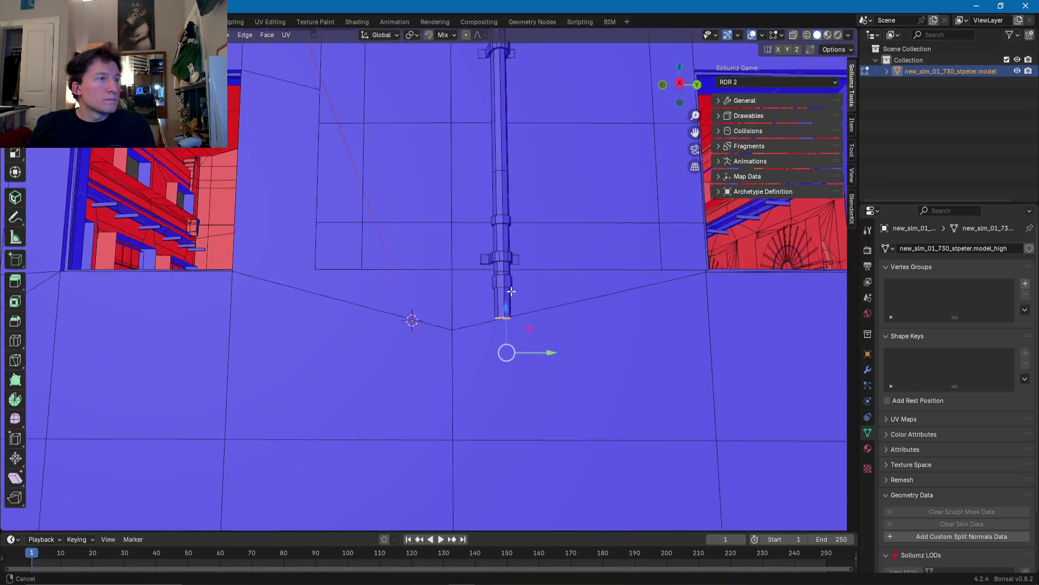
pyautogui.scroll(4, 503, 305)
pyautogui.moveTo(543, 290); pyautogui.dragTo(421, 313, button='middle')
pyautogui.scroll(-3, 418, 321)
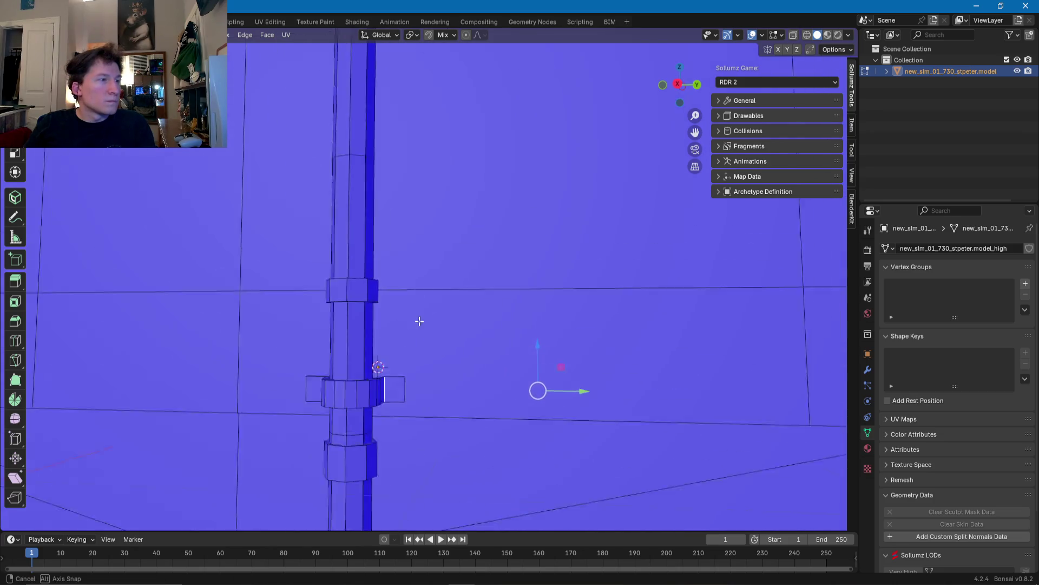
pyautogui.scroll(-3, 415, 323)
pyautogui.moveTo(415, 324); pyautogui.dragTo(401, 314, button='middle')
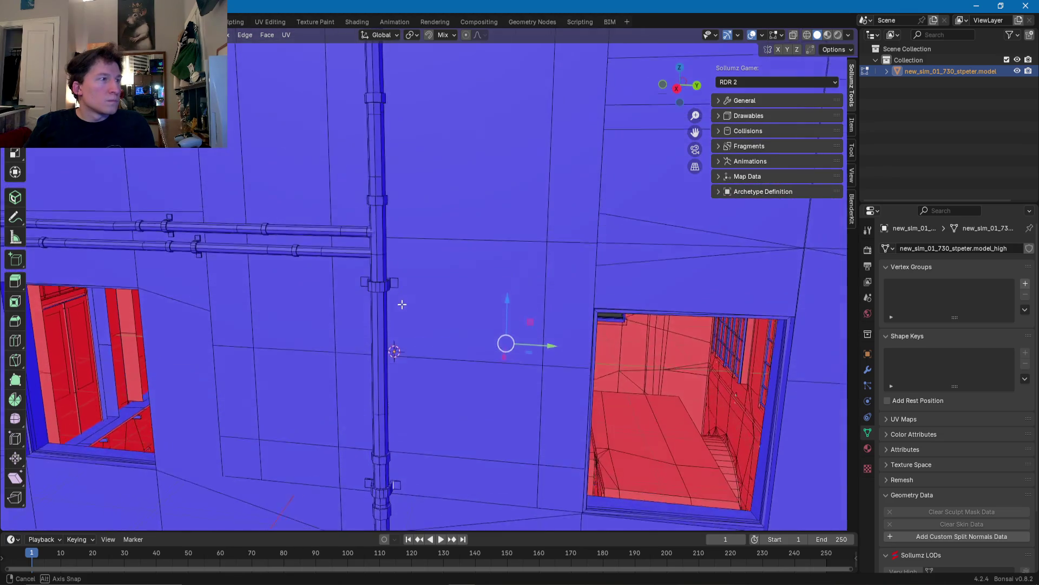
pyautogui.scroll(5, 392, 312)
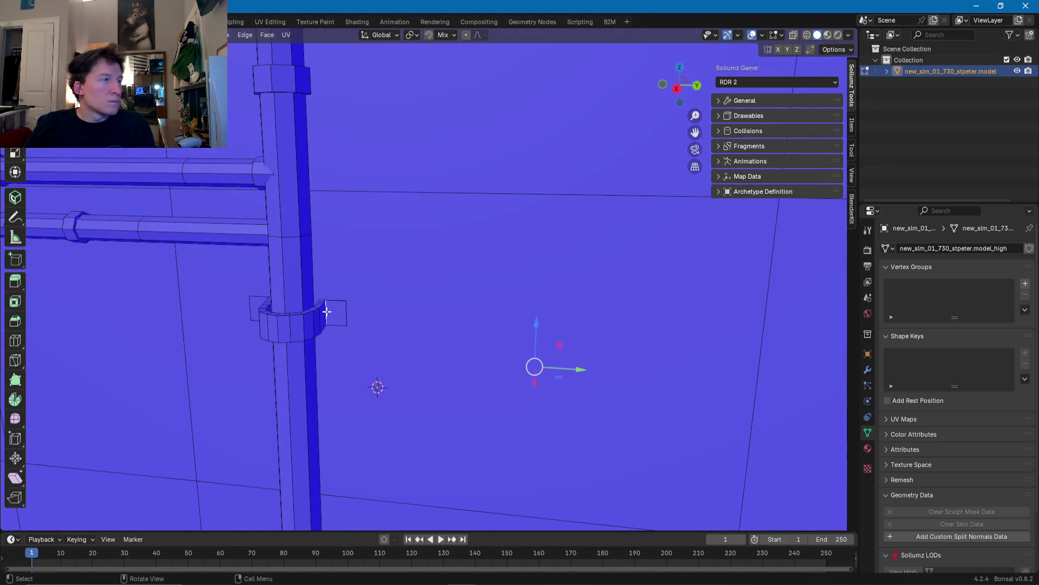
pyautogui.moveTo(327, 312); pyautogui.dragTo(406, 312, button='middle')
pyautogui.moveTo(547, 294)
pyautogui.keyDown('shift'); pyautogui.mouseDown(button='middle')
pyautogui.moveTo(514, 407)
pyautogui.moveTo(465, 372)
pyautogui.moveTo(413, 362)
pyautogui.moveTo(347, 330)
pyautogui.mouseUp(button='middle'); pyautogui.keyUp('shift')
pyautogui.scroll(-5, 265, 232)
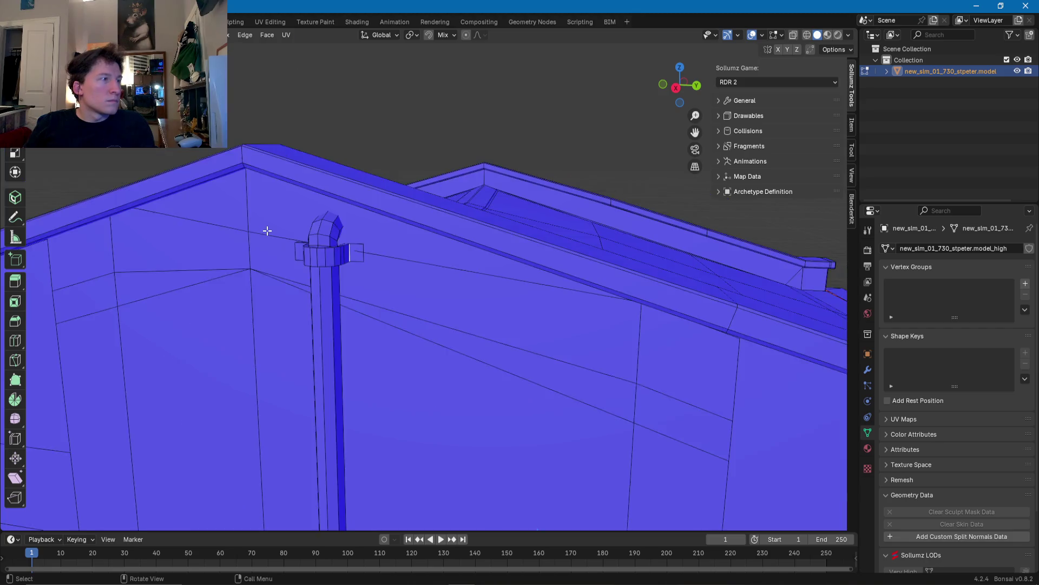
pyautogui.moveTo(267, 229); pyautogui.dragTo(585, 290, button='middle')
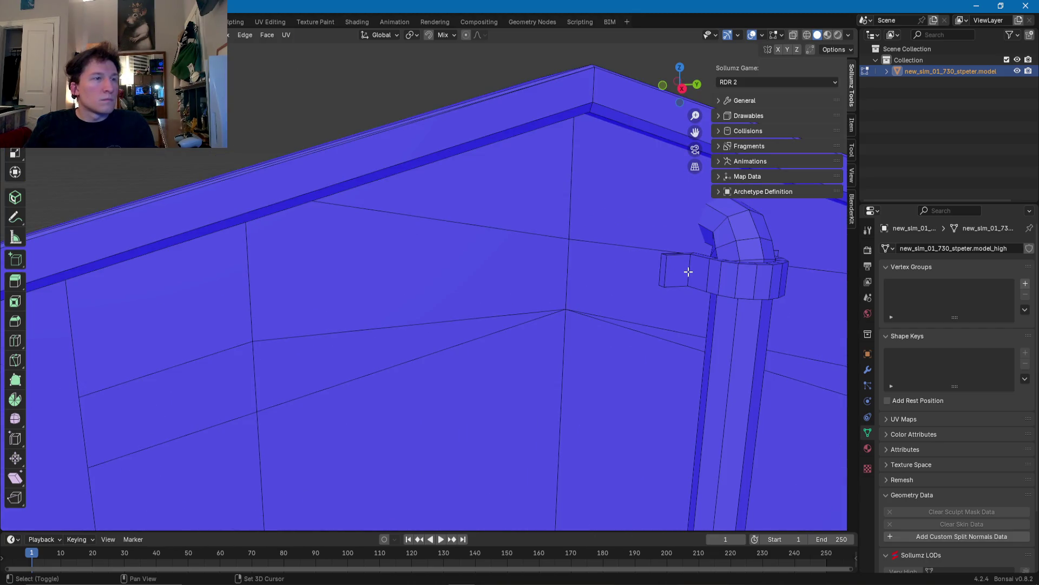
pyautogui.scroll(-5, 690, 272)
pyautogui.moveTo(424, 431)
pyautogui.mouseDown(button='middle')
pyautogui.moveTo(455, 325)
pyautogui.moveTo(455, 348)
pyautogui.moveTo(307, 352)
pyautogui.moveTo(365, 302)
pyautogui.moveTo(355, 267)
pyautogui.mouseUp(button='middle')
pyautogui.scroll(3, 455, 349)
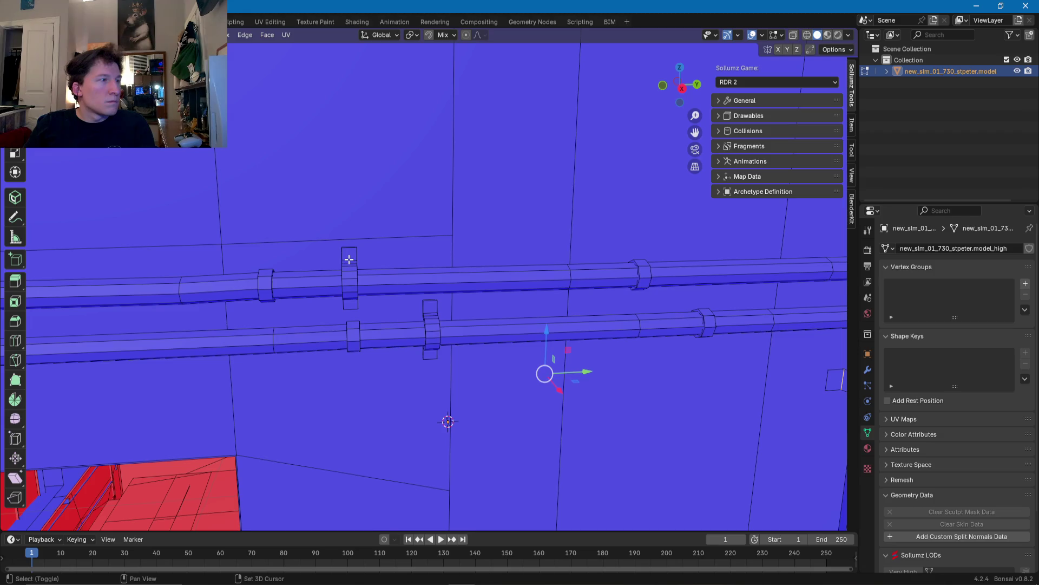
pyautogui.moveTo(431, 311)
pyautogui.keyDown('shift'); pyautogui.mouseDown(button='middle')
pyautogui.moveTo(420, 283)
pyautogui.moveTo(437, 294)
pyautogui.moveTo(464, 409)
pyautogui.moveTo(464, 287)
pyautogui.moveTo(448, 298)
pyautogui.mouseUp(button='middle'); pyautogui.keyUp('shift')
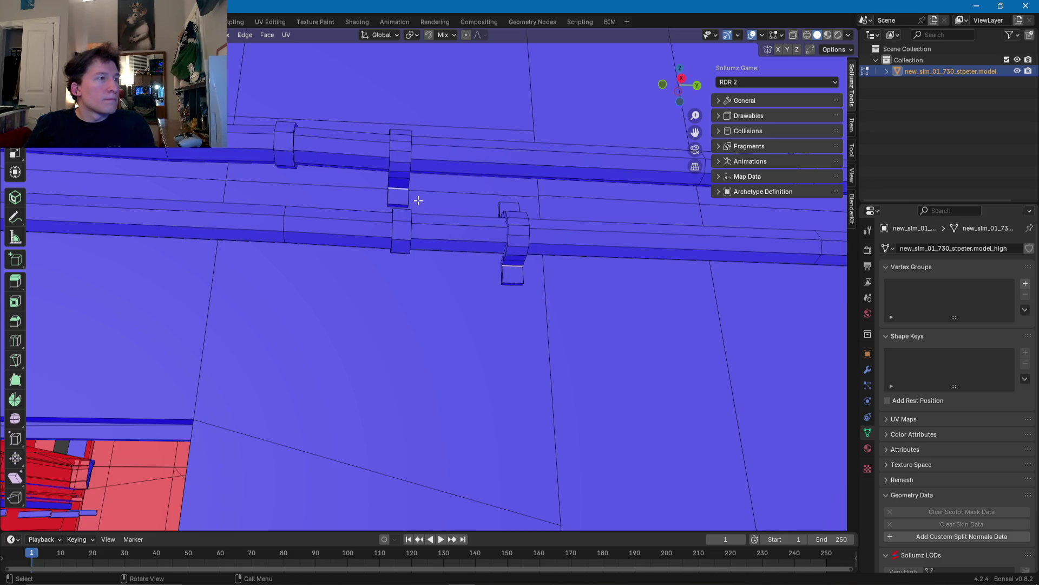
pyautogui.scroll(-5, 416, 198)
pyautogui.scroll(-5, 408, 204)
pyautogui.moveTo(409, 238)
pyautogui.mouseDown(button='middle')
pyautogui.moveTo(396, 295)
pyautogui.moveTo(407, 325)
pyautogui.mouseUp(button='middle')
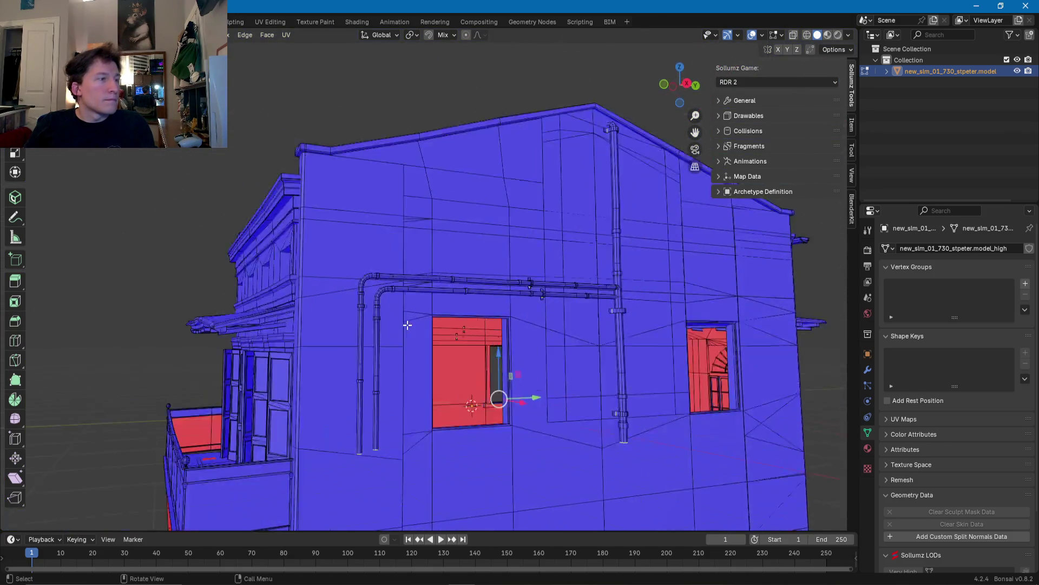
# Step: Mark the selected window opening edges as sharp
pyautogui.scroll(2, 383, 318)
pyautogui.scroll(4, 401, 292)
pyautogui.rightClick(386, 417)
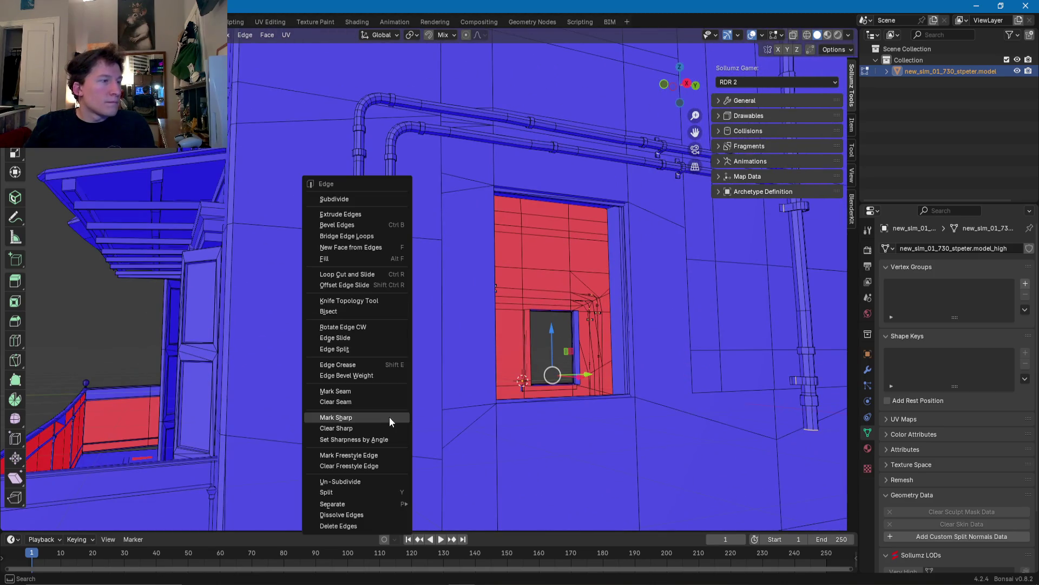
pyautogui.click(367, 417)
# Step: Select the linked pieces of the left drainpipe plus the upper sections of both pipes
pyautogui.moveTo(367, 417); pyautogui.dragTo(411, 386, button='middle')
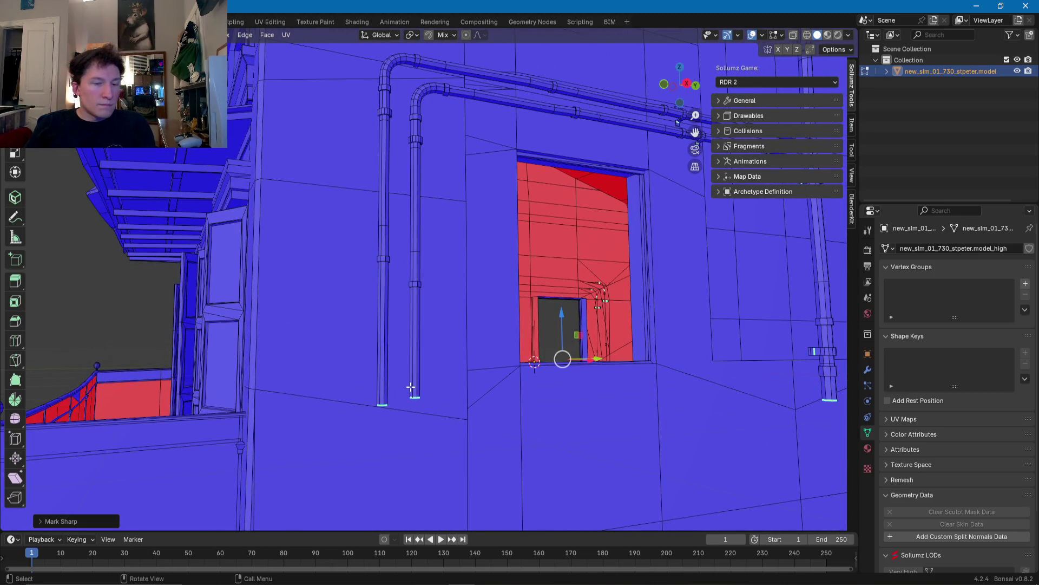
pyautogui.click(418, 360)
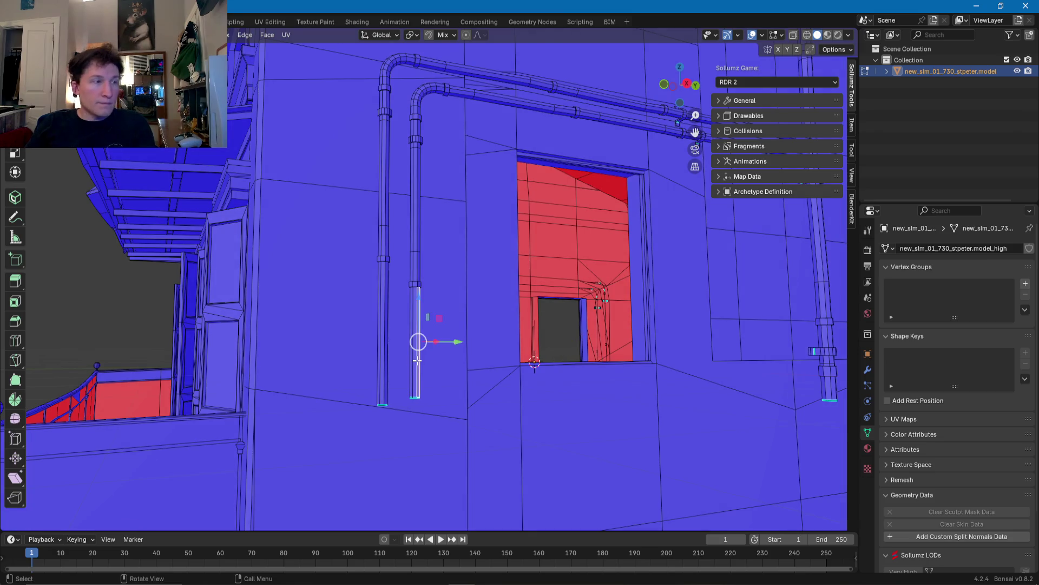
pyautogui.press('l')
pyautogui.hotkey('shift', 'l')
pyautogui.moveTo(382, 311)
pyautogui.keyDown('shift'); pyautogui.mouseDown(button='middle')
pyautogui.moveTo(355, 391)
pyautogui.moveTo(413, 311)
pyautogui.mouseUp(button='middle'); pyautogui.keyUp('shift')
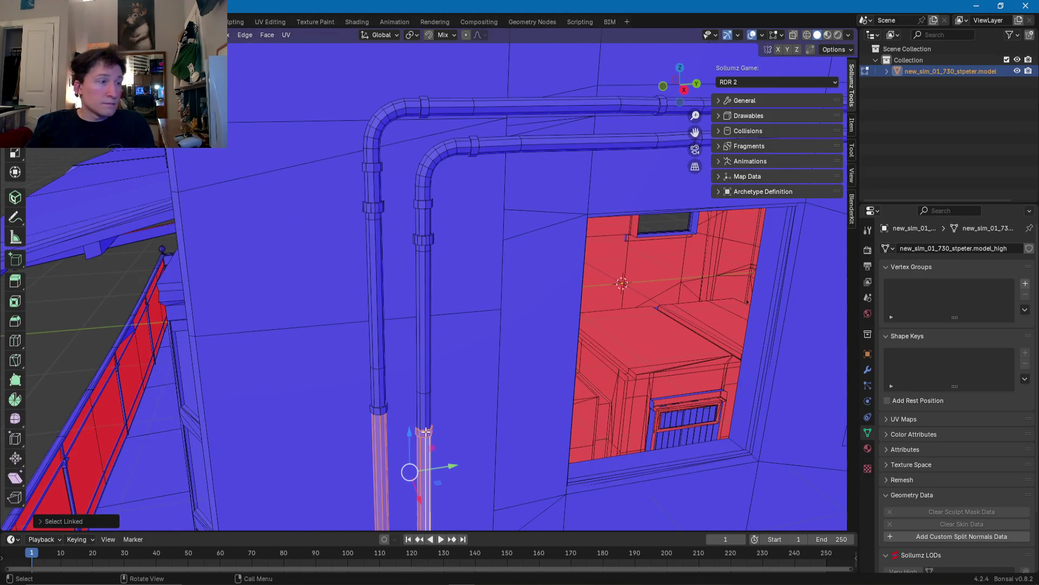
pyautogui.press('l')
pyautogui.press('l')
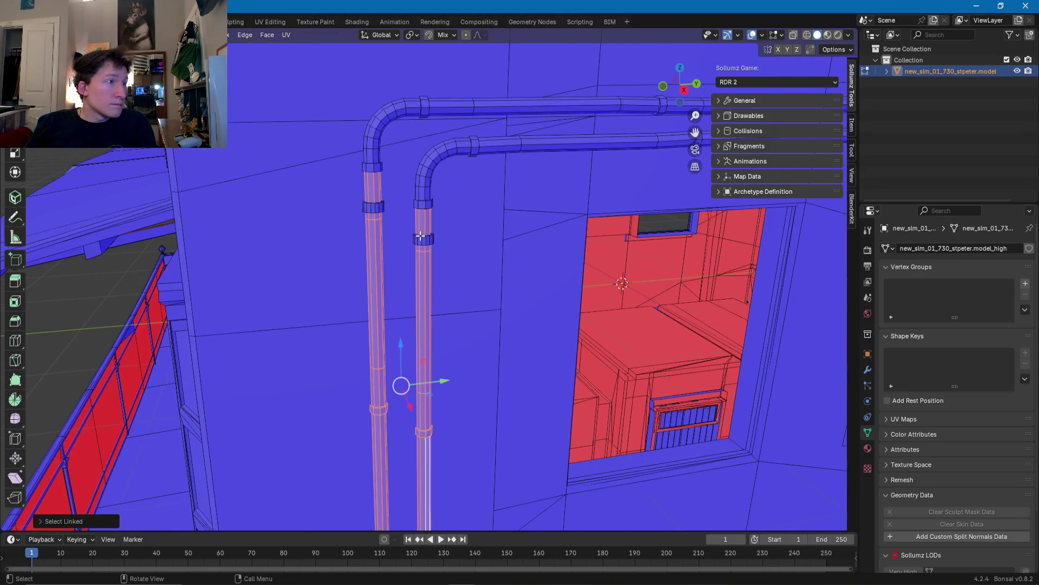
pyautogui.moveTo(426, 242)
pyautogui.keyDown('shift'); pyautogui.mouseDown(button='middle')
pyautogui.moveTo(427, 324)
pyautogui.moveTo(482, 365)
pyautogui.moveTo(464, 338)
pyautogui.mouseUp(button='middle'); pyautogui.keyUp('shift')
pyautogui.scroll(3, 428, 325)
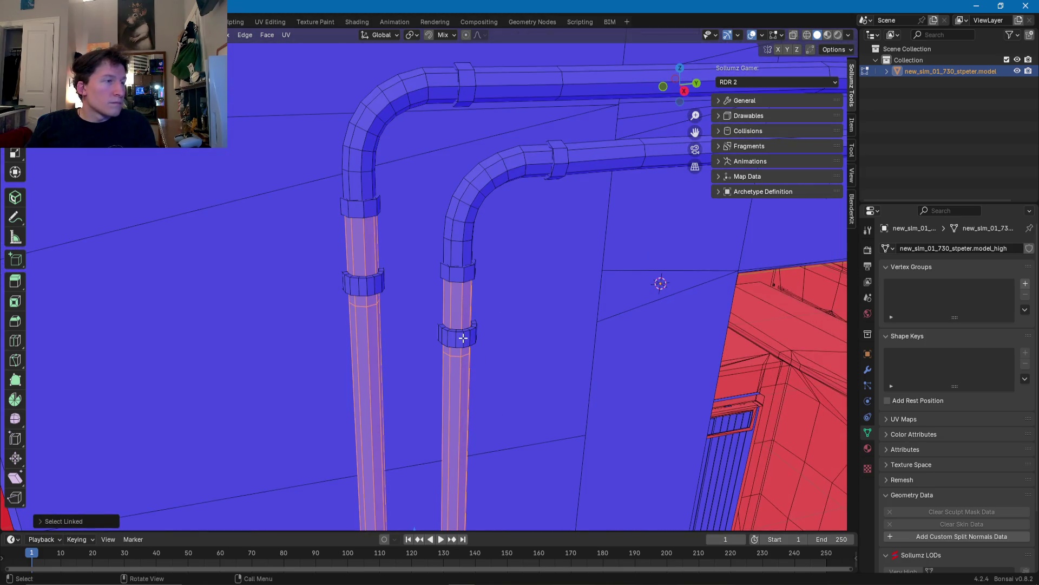
# Step: Add both pipes' clamp rings, bends and end caps to the selection
pyautogui.press('l')
pyautogui.press('l')
pyautogui.press('l')
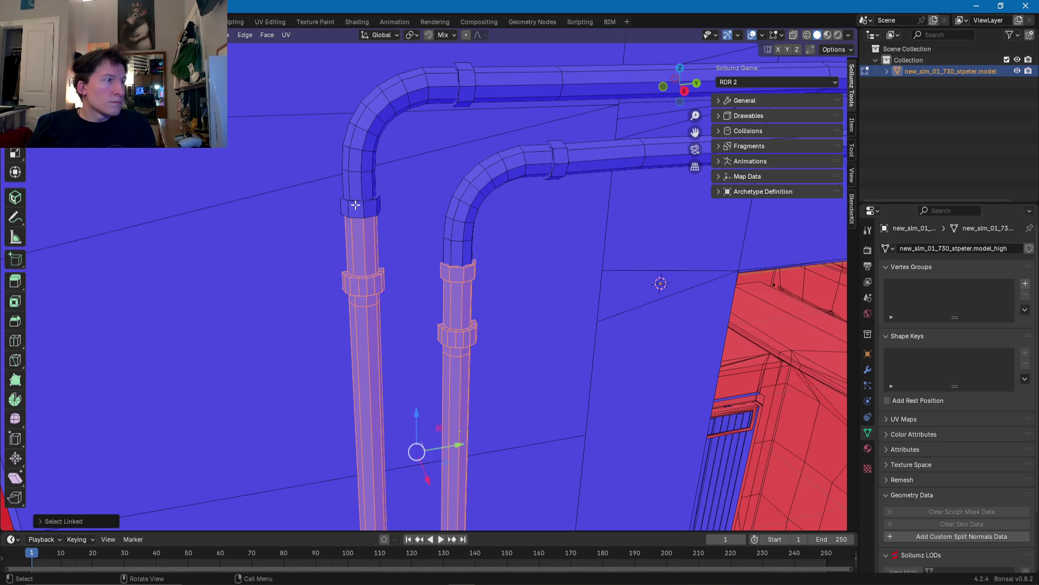
pyautogui.press('l')
pyautogui.press('l')
pyautogui.press('l')
pyautogui.moveTo(465, 232); pyautogui.dragTo(455, 226, button='middle')
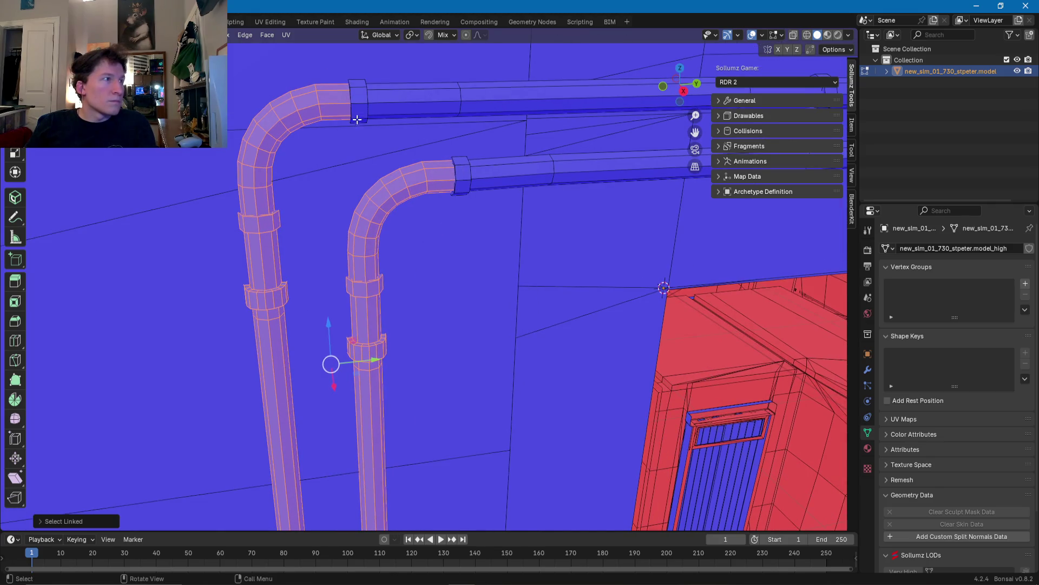
pyautogui.press('l')
pyautogui.press('l')
pyautogui.press('l')
pyautogui.press('l')
pyautogui.scroll(-3, 399, 300)
pyautogui.moveTo(399, 299); pyautogui.dragTo(379, 238, button='middle')
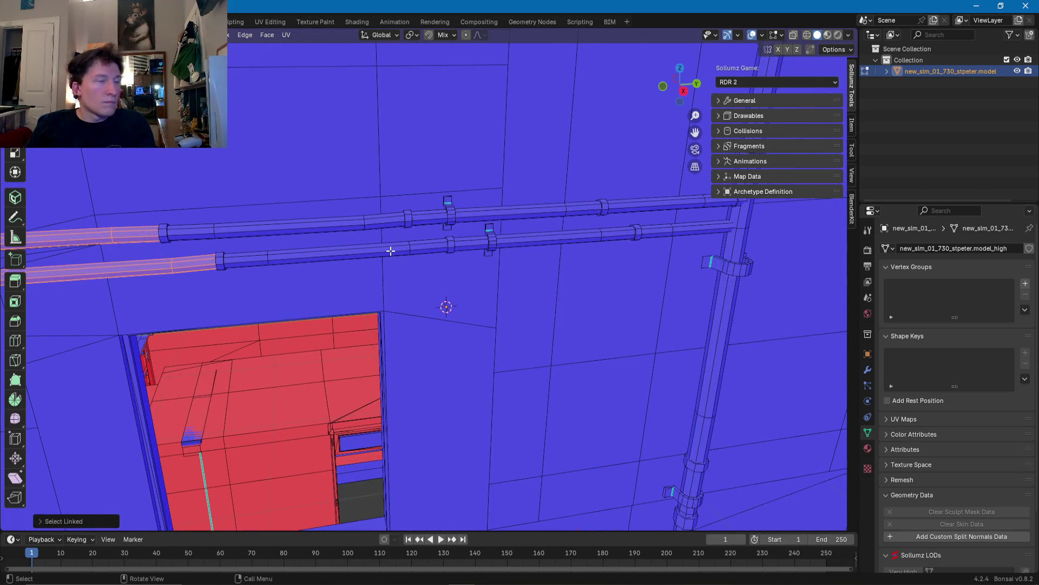
# Step: Add the upper and lower horizontal pipe runs and their joints to the selection
pyautogui.press('l')
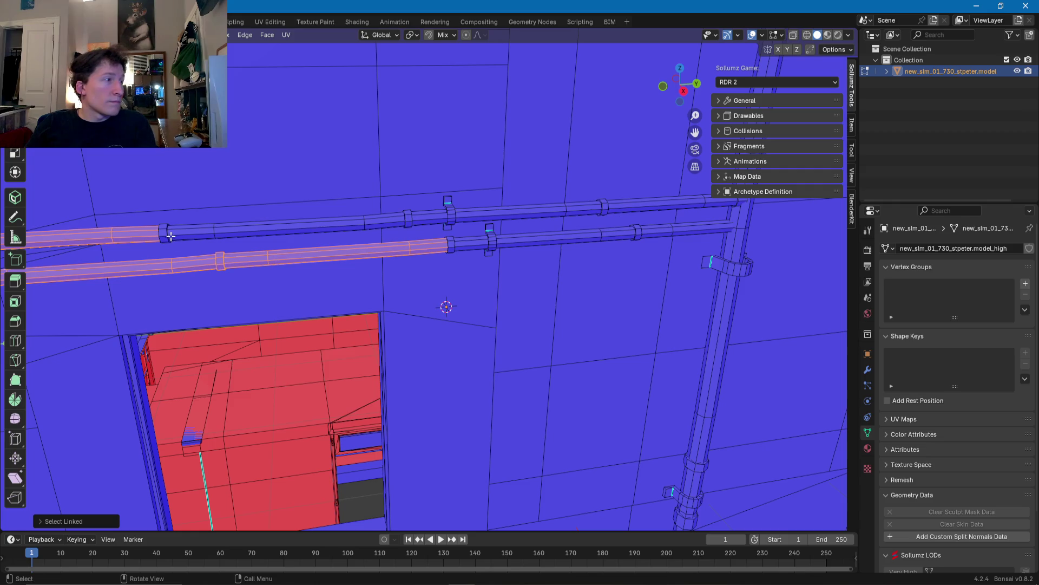
pyautogui.press('l')
pyautogui.press('l')
pyautogui.press('l')
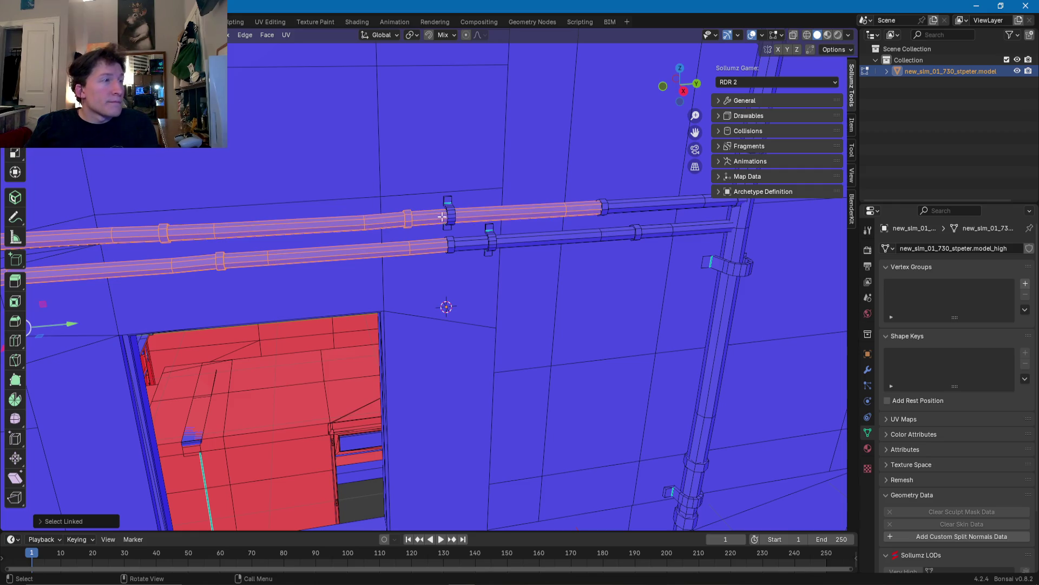
pyautogui.press('l')
pyautogui.press('l')
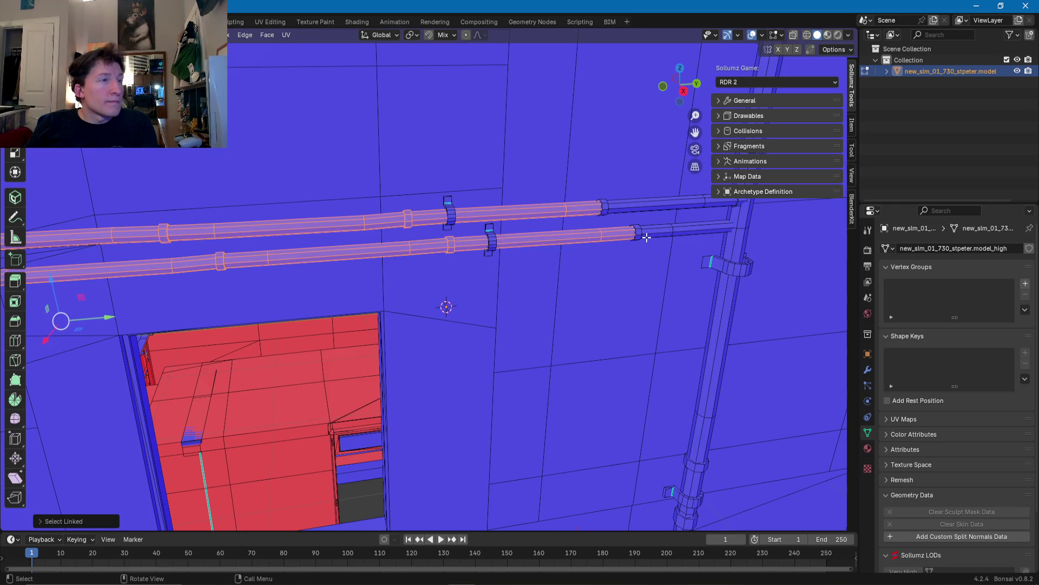
pyautogui.press('l')
pyautogui.press('l')
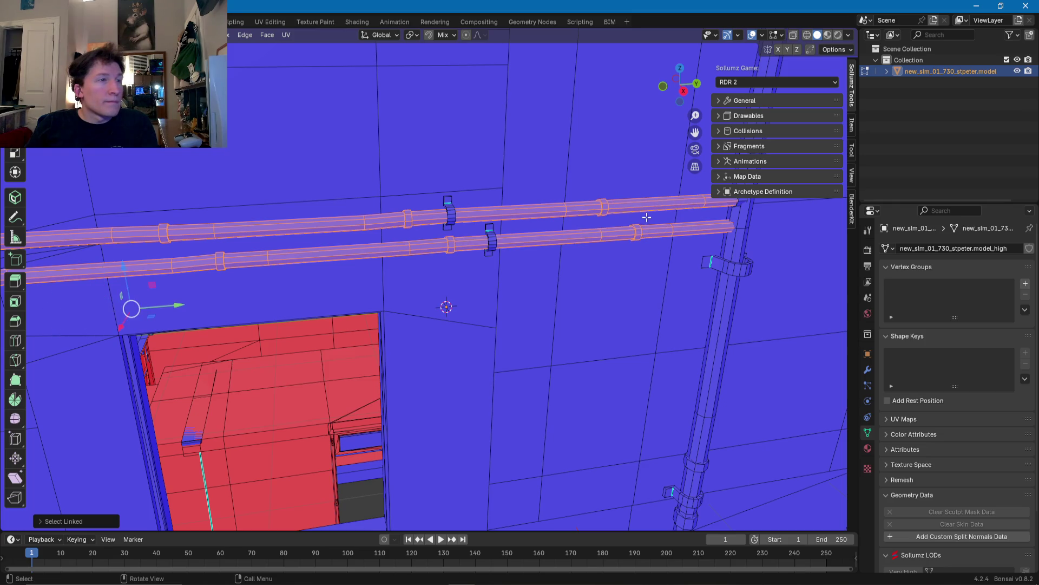
pyautogui.moveTo(606, 210); pyautogui.dragTo(606, 225, button='middle')
# Step: Add the downpipe's vertical segments, down to its foot, to the selection
pyautogui.press('l')
pyautogui.press('l')
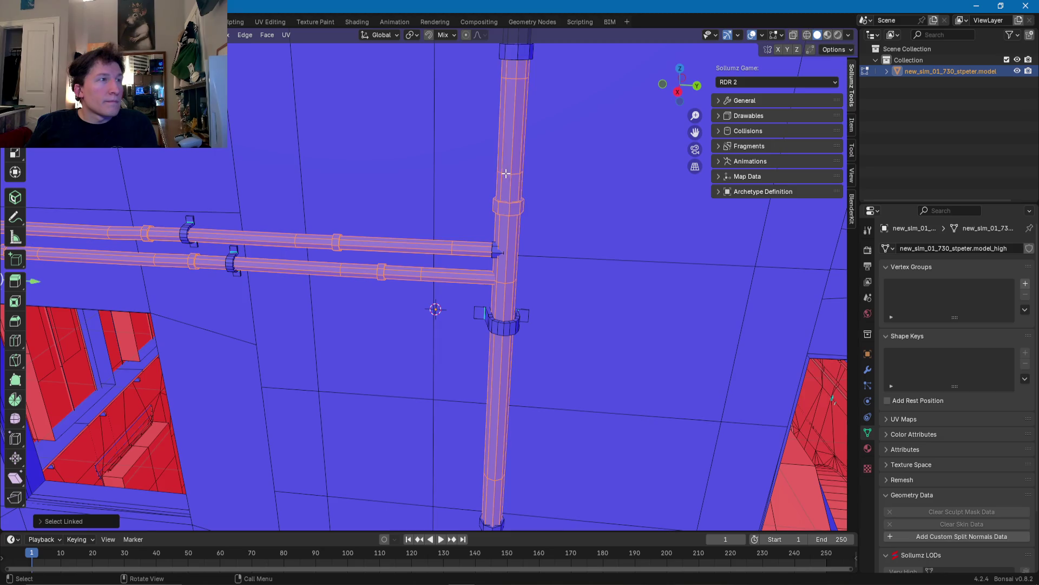
pyautogui.moveTo(506, 216); pyautogui.dragTo(469, 211, button='middle')
pyautogui.press('l')
pyautogui.moveTo(466, 331)
pyautogui.mouseDown(button='middle')
pyautogui.moveTo(466, 240)
pyautogui.moveTo(489, 207)
pyautogui.mouseUp(button='middle')
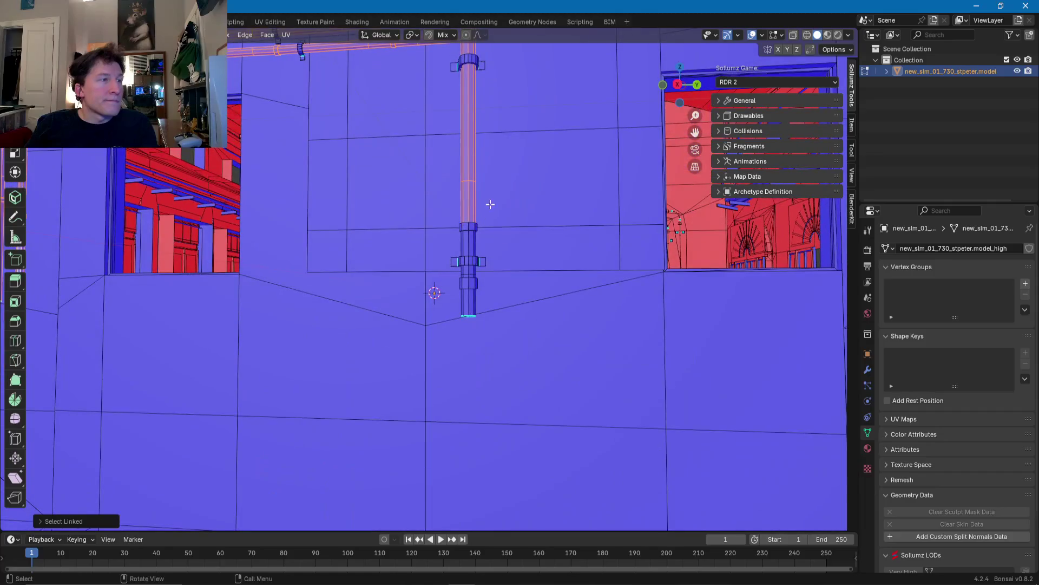
pyautogui.press('l')
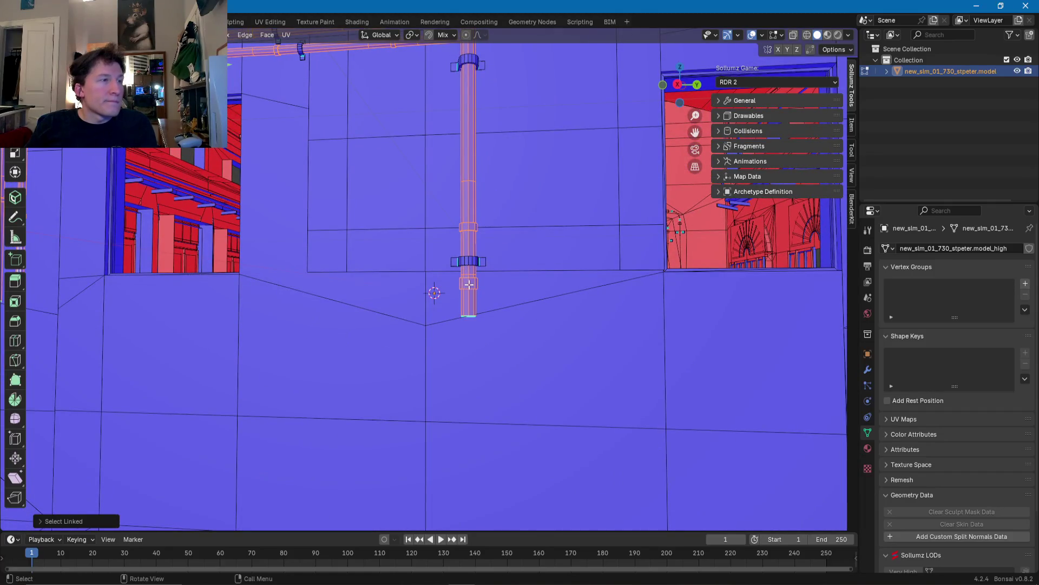
pyautogui.scroll(2, 469, 285)
pyautogui.scroll(2, 472, 283)
pyautogui.scroll(2, 509, 268)
# Step: Select the clamp ring faces around the pipe, then isolate and frame a single ring face
pyautogui.moveTo(565, 237)
pyautogui.mouseDown(button='middle')
pyautogui.moveTo(536, 263)
pyautogui.moveTo(435, 277)
pyautogui.mouseUp(button='middle')
pyautogui.keyDown('shift'); pyautogui.click(540, 271); pyautogui.keyUp('shift')
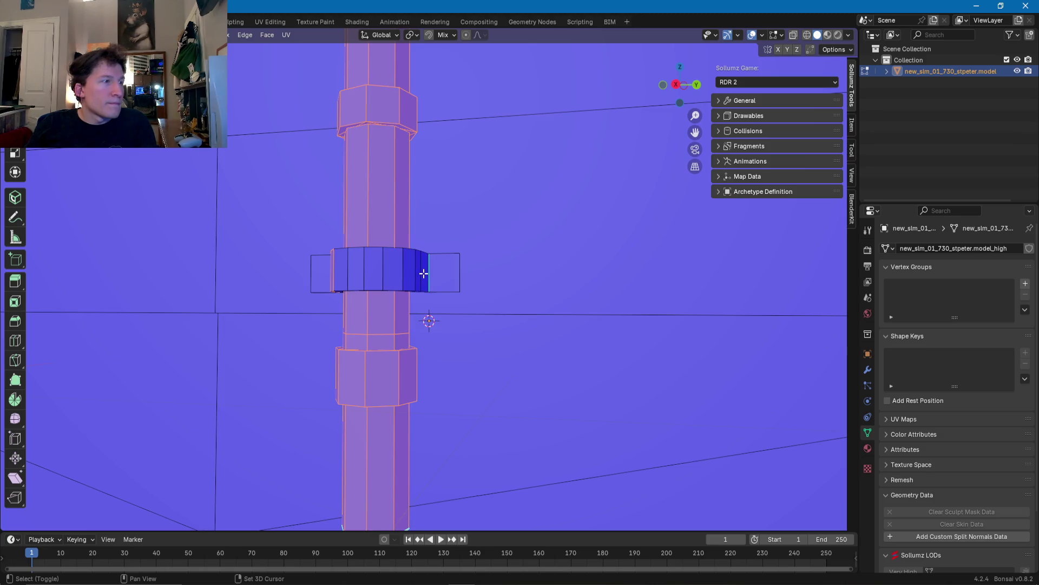
pyautogui.keyDown('alt'); pyautogui.keyDown('shift'); pyautogui.click(423, 274); pyautogui.keyUp('shift'); pyautogui.keyUp('alt')
pyautogui.moveTo(435, 278)
pyautogui.mouseDown(button='middle')
pyautogui.moveTo(429, 243)
pyautogui.moveTo(435, 271)
pyautogui.moveTo(491, 288)
pyautogui.mouseUp(button='middle')
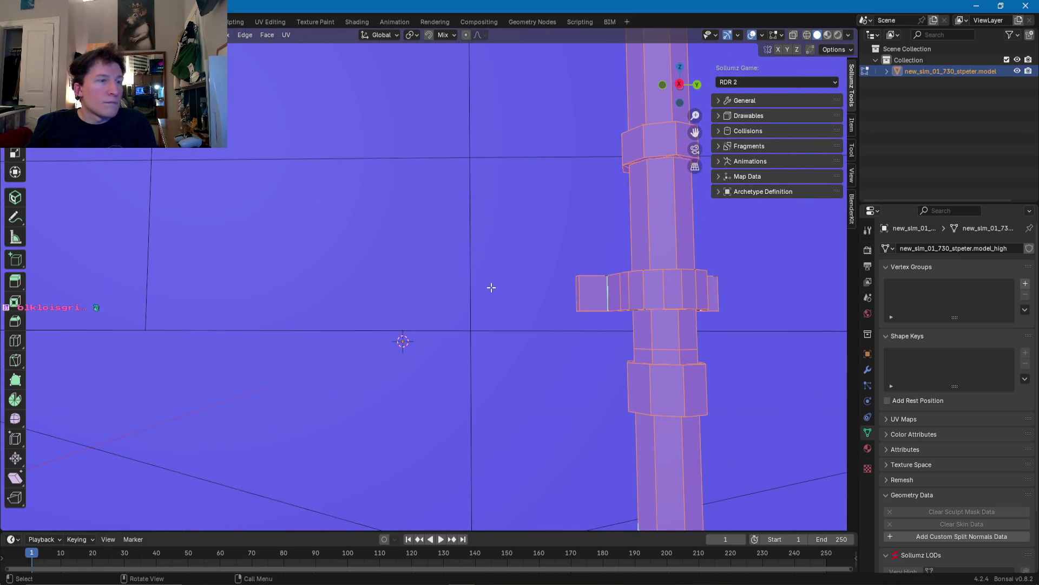
pyautogui.keyDown('alt'); pyautogui.keyDown('shift'); pyautogui.click(596, 287); pyautogui.keyUp('shift'); pyautogui.keyUp('alt')
pyautogui.keyDown('shift'); pyautogui.click(655, 291); pyautogui.keyUp('shift')
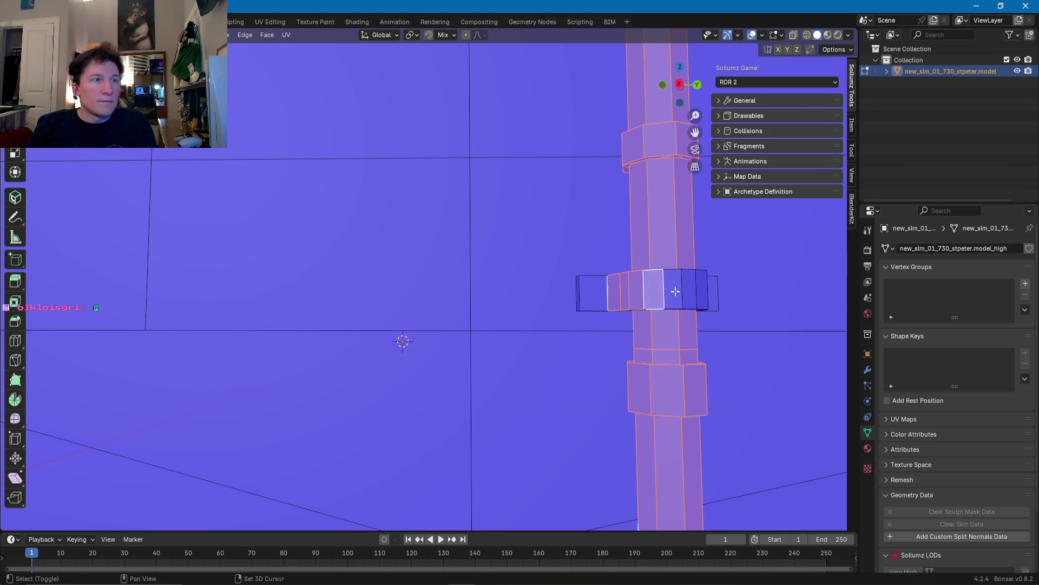
pyautogui.press('KP_Decimal')
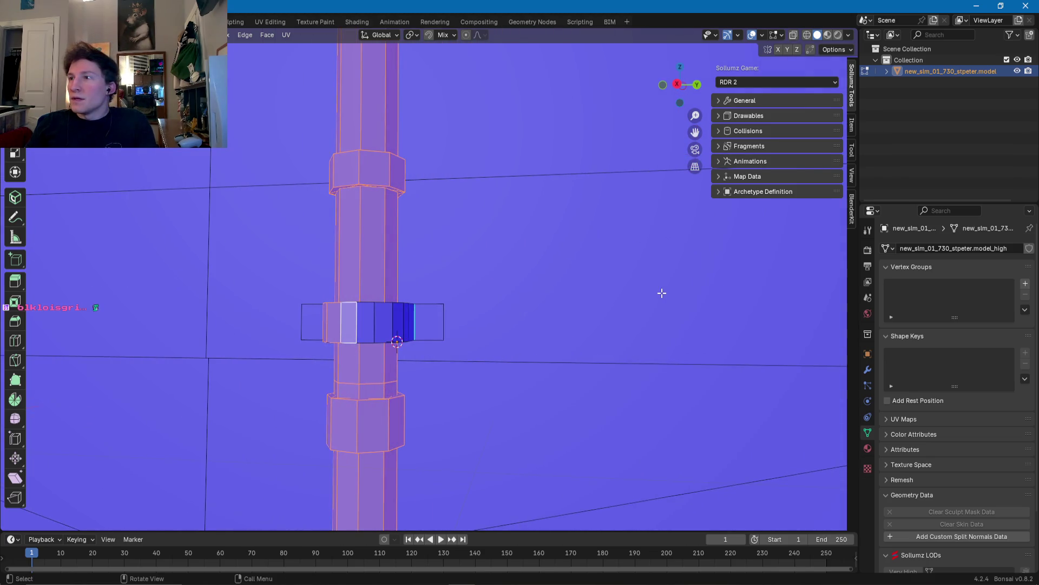
pyautogui.scroll(5, 487, 324)
pyautogui.scroll(-4, 368, 342)
pyautogui.scroll(7, 352, 338)
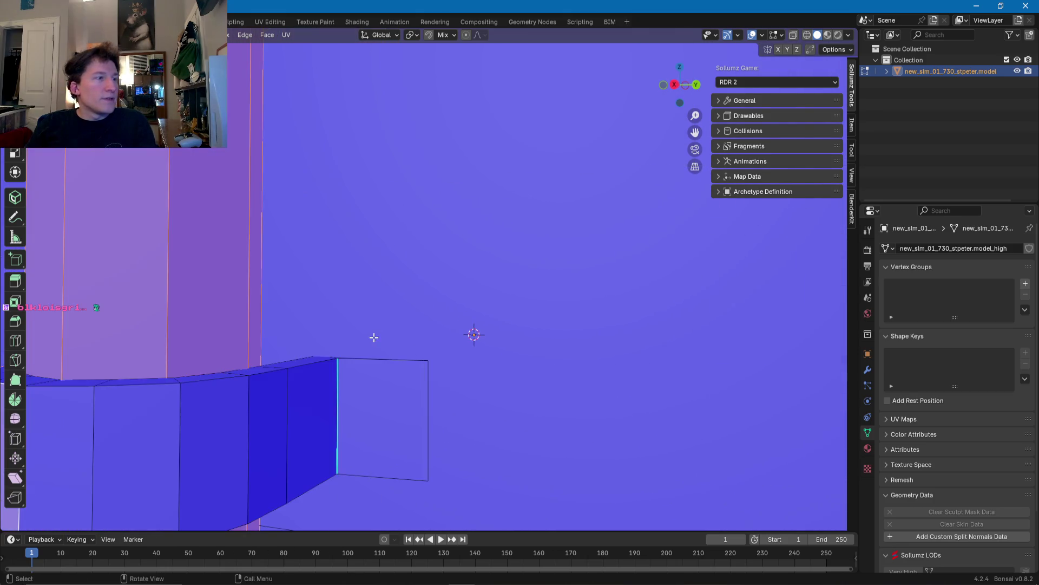
pyautogui.scroll(-6, 272, 411)
pyautogui.scroll(3, 373, 336)
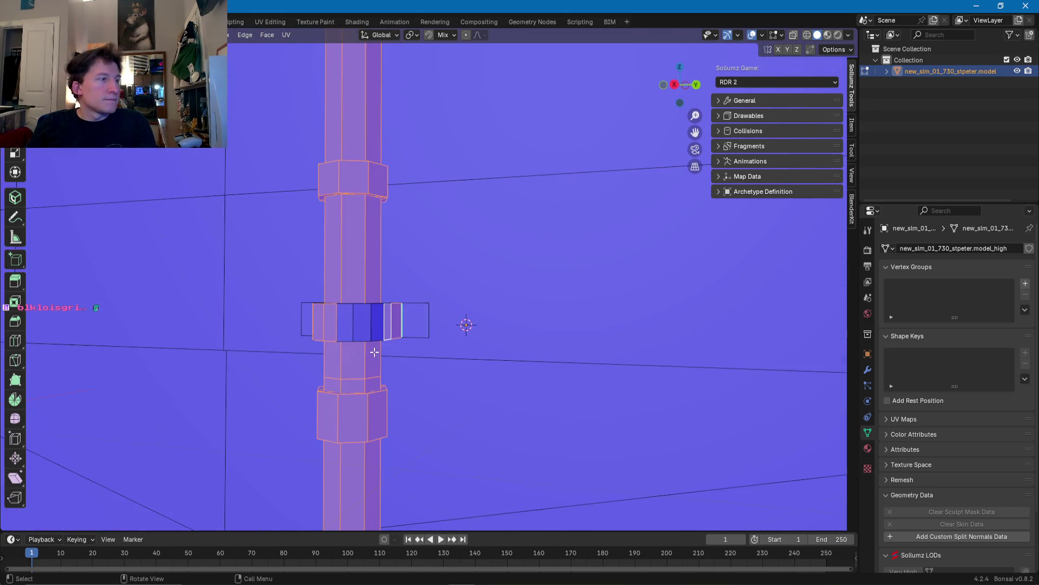
# Step: Pick out individual faces on the pipe clamp, ending with its lower face
pyautogui.moveTo(371, 328)
pyautogui.mouseDown(button='middle')
pyautogui.moveTo(388, 329)
pyautogui.moveTo(407, 292)
pyautogui.mouseUp(button='middle')
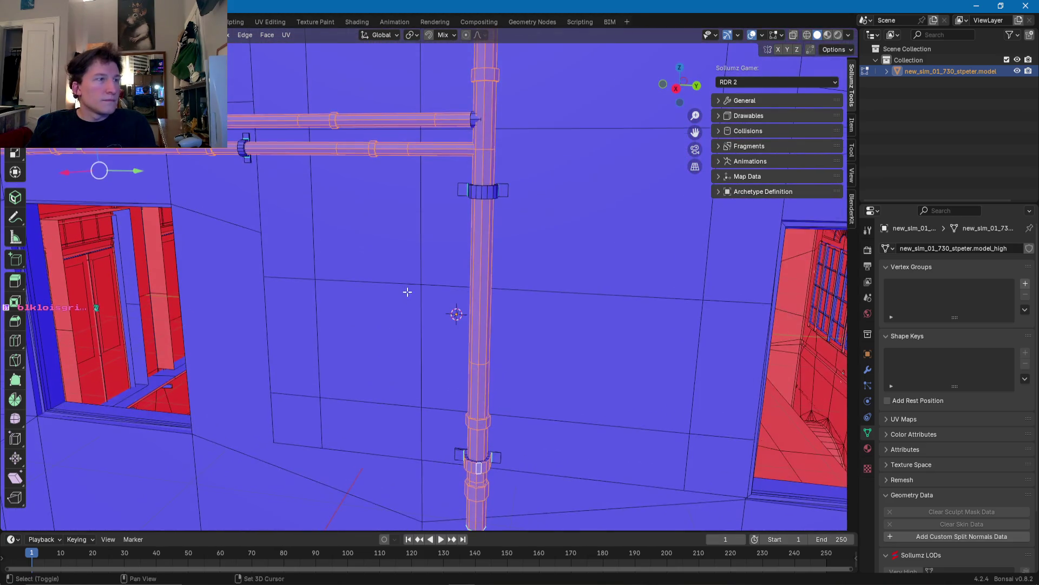
pyautogui.scroll(2, 407, 291)
pyautogui.scroll(2, 403, 303)
pyautogui.scroll(2, 396, 292)
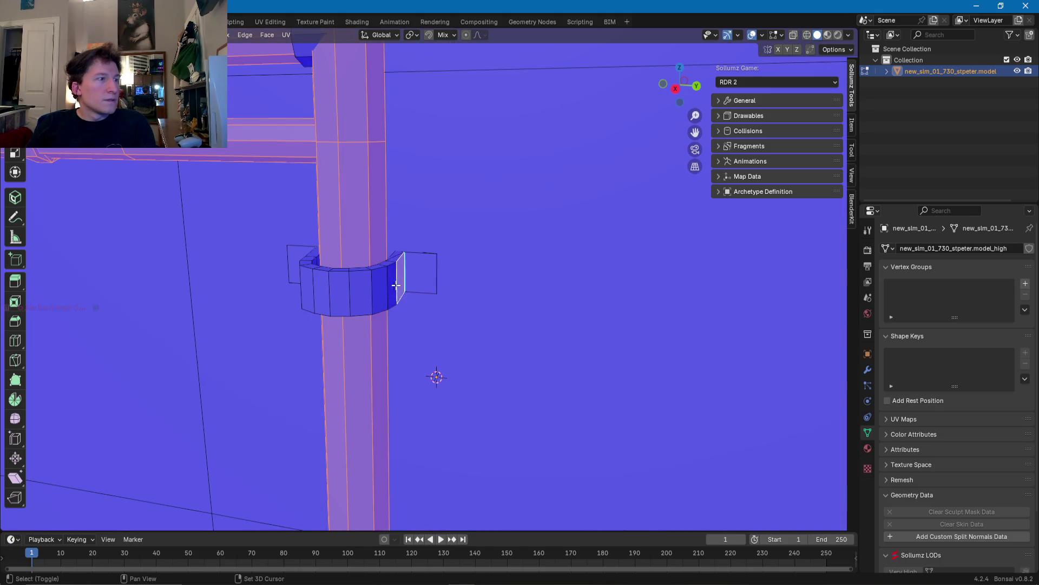
pyautogui.click(360, 291)
pyautogui.moveTo(359, 291)
pyautogui.mouseDown(button='middle')
pyautogui.moveTo(633, 293)
pyautogui.moveTo(640, 283)
pyautogui.mouseUp(button='middle')
pyautogui.click(733, 291)
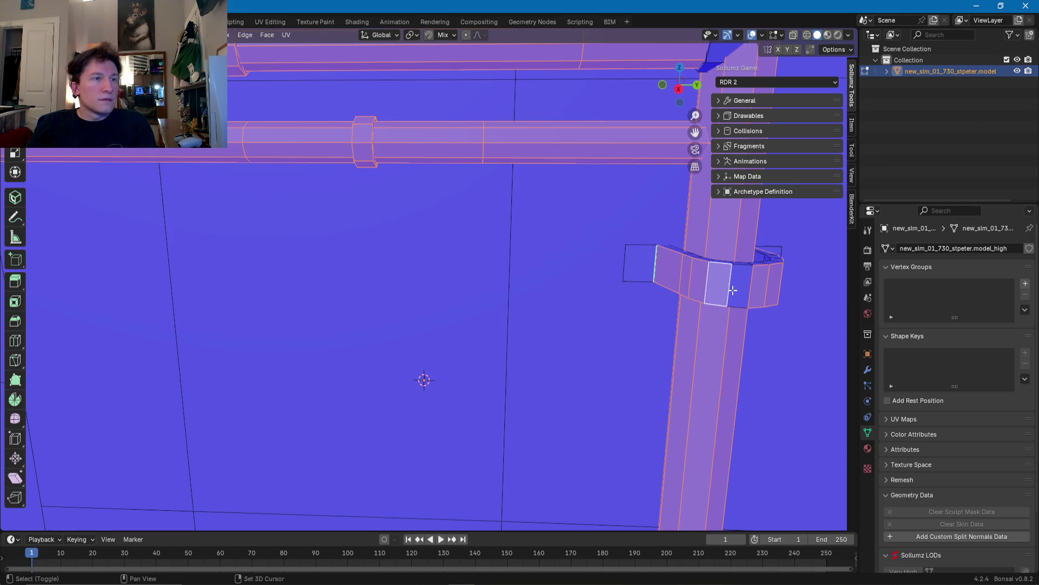
pyautogui.scroll(-5, 733, 291)
pyautogui.moveTo(733, 291); pyautogui.dragTo(492, 339, button='middle')
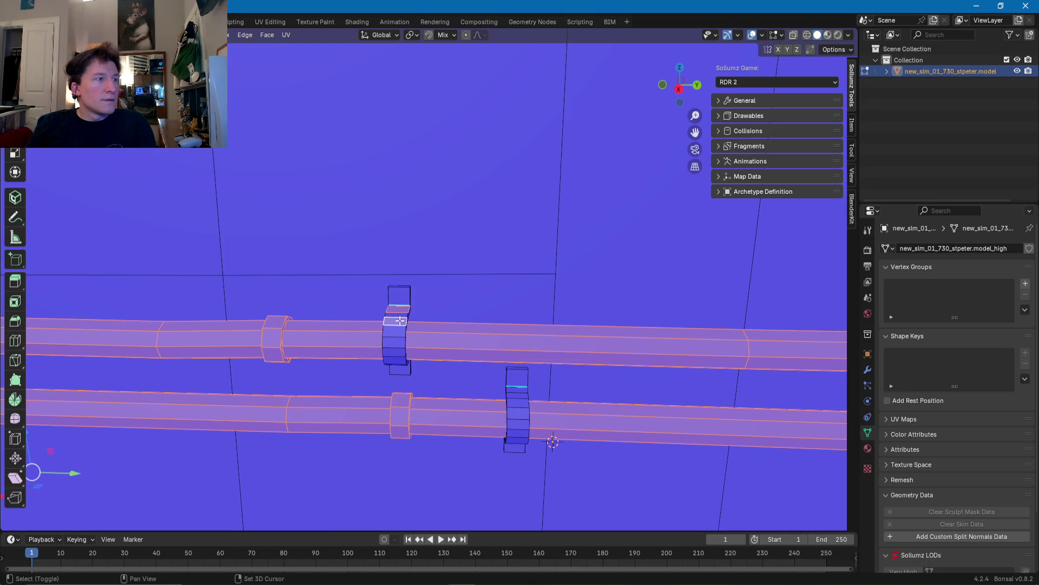
pyautogui.click(396, 353)
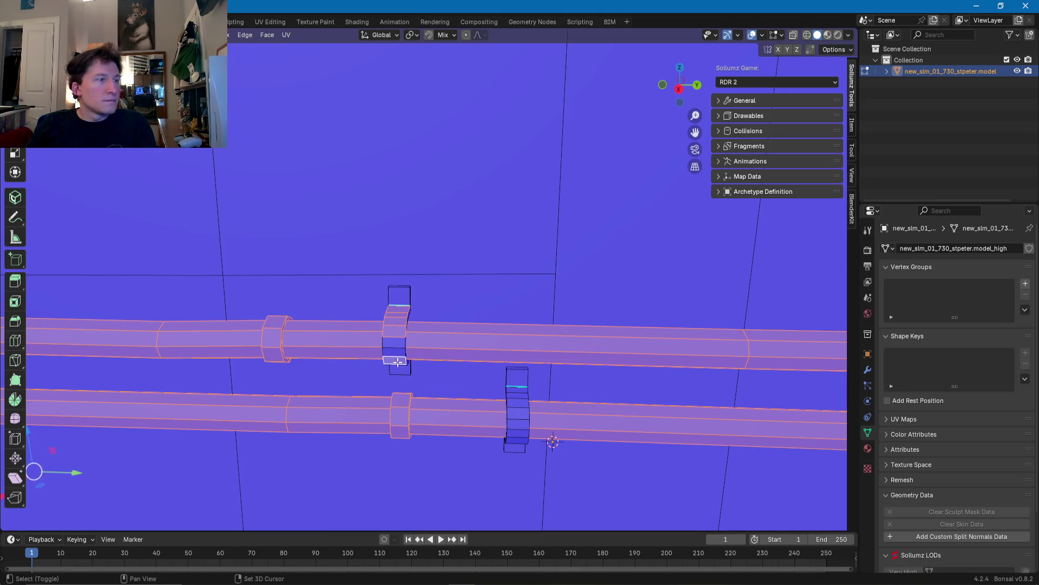
pyautogui.keyDown('shift'); pyautogui.scroll(-3, 396, 345); pyautogui.keyUp('shift')
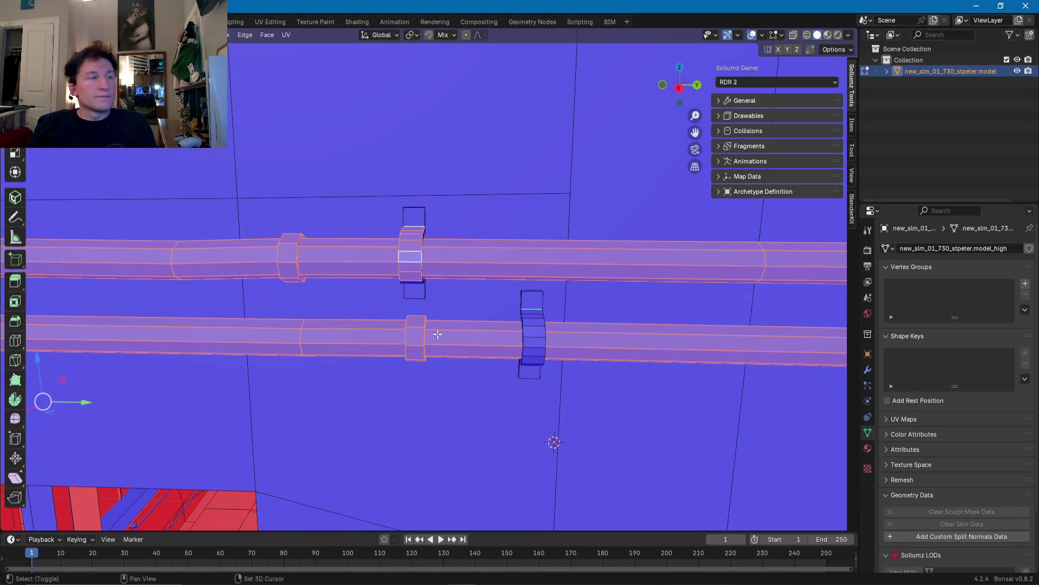
pyautogui.keyDown('shift'); pyautogui.scroll(-5, 415, 329); pyautogui.keyUp('shift')
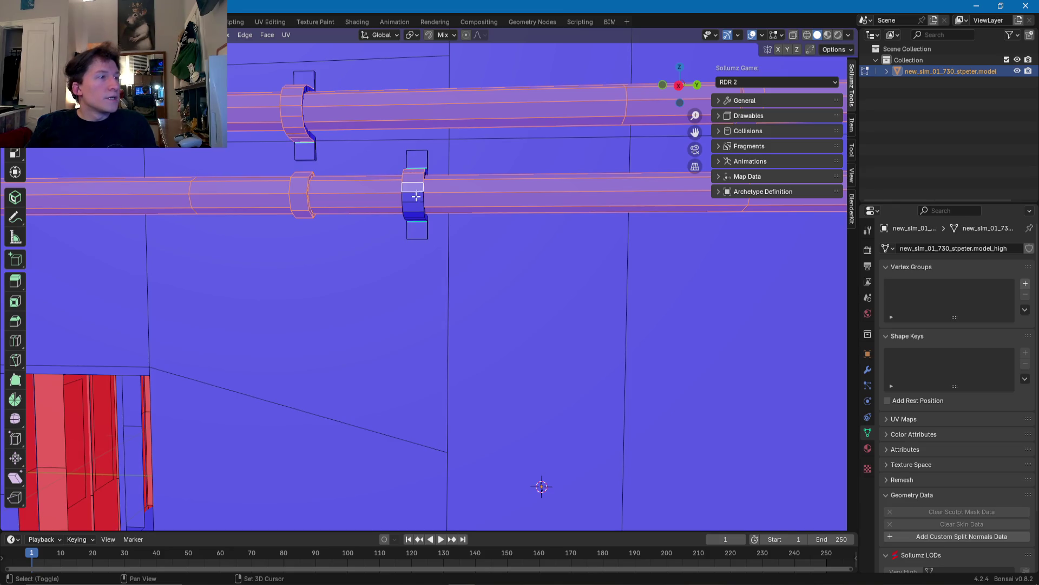
pyautogui.keyDown('shift'); pyautogui.scroll(-3, 418, 219); pyautogui.keyUp('shift')
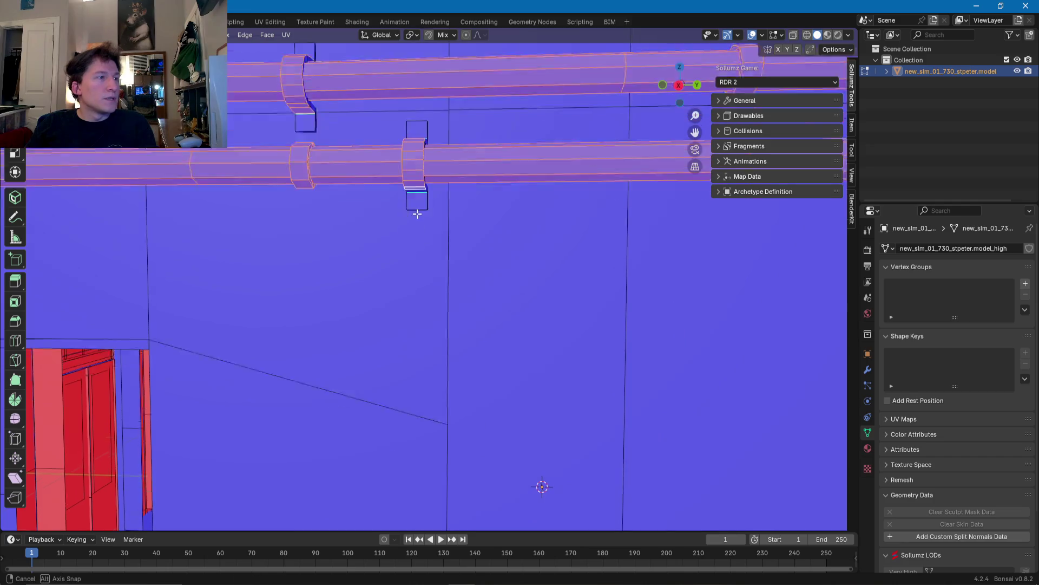
pyautogui.keyDown('shift'); pyautogui.scroll(2, 419, 157); pyautogui.keyUp('shift')
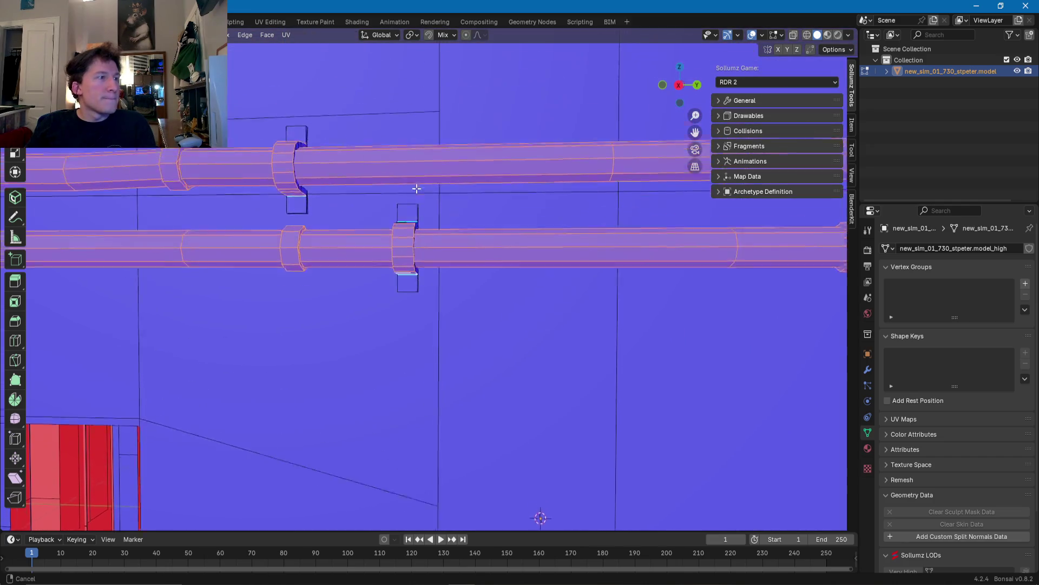
pyautogui.keyDown('shift'); pyautogui.scroll(6, 415, 225); pyautogui.keyUp('shift')
pyautogui.keyDown('shift'); pyautogui.scroll(2, 412, 325); pyautogui.keyUp('shift')
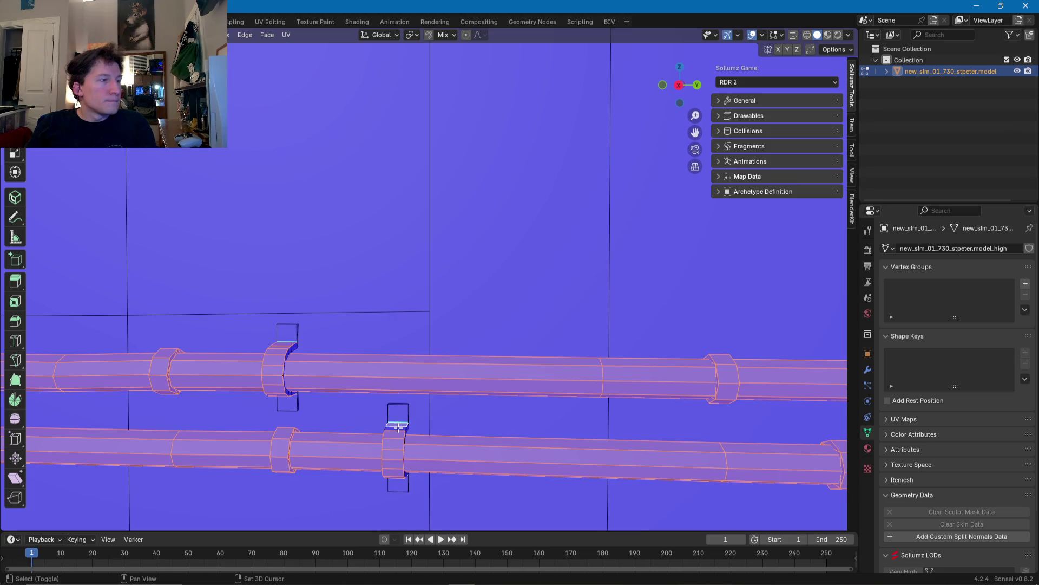
# Step: Follow the pipe run up to the top collar and add an edge loop across it
pyautogui.moveTo(398, 428)
pyautogui.mouseDown(button='middle')
pyautogui.moveTo(470, 222)
pyautogui.moveTo(437, 360)
pyautogui.mouseUp(button='middle')
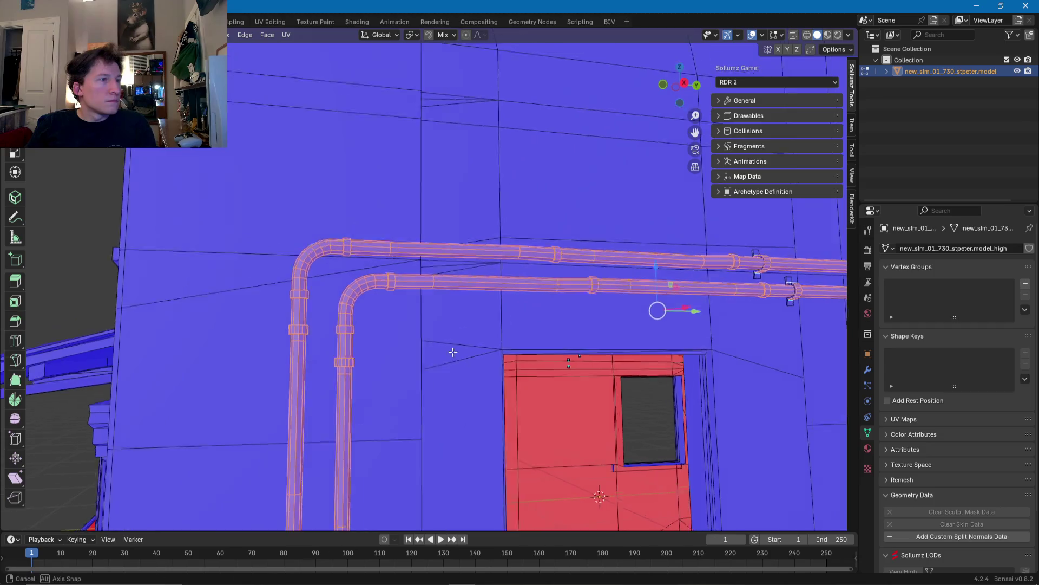
pyautogui.scroll(-3, 437, 360)
pyautogui.keyDown('shift'); pyautogui.scroll(4, 457, 336); pyautogui.keyUp('shift')
pyautogui.keyDown('shift'); pyautogui.scroll(4, 430, 355); pyautogui.keyUp('shift')
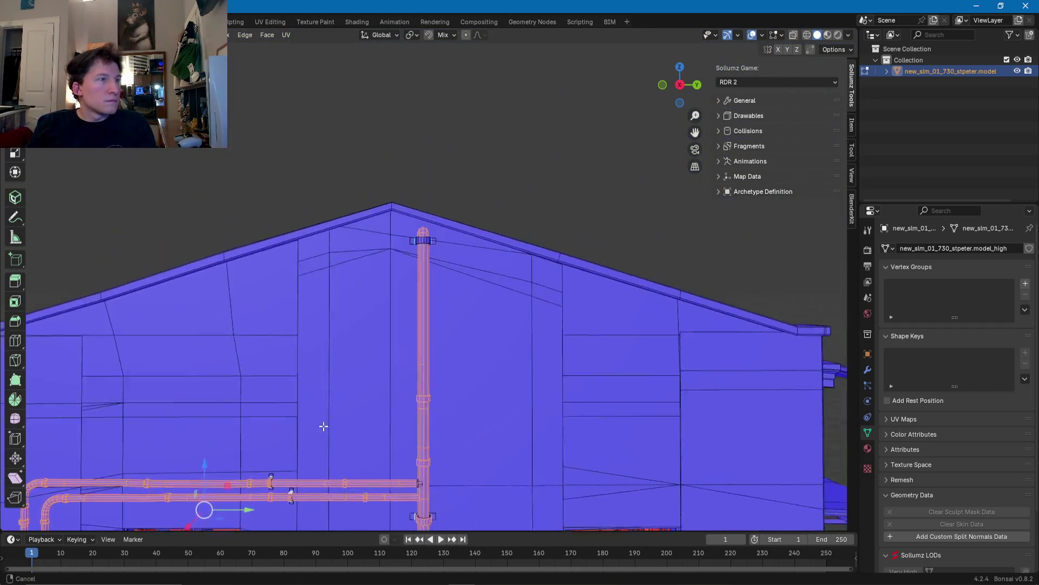
pyautogui.scroll(5, 405, 305)
pyautogui.scroll(3, 405, 305)
pyautogui.keyDown('shift'); pyautogui.scroll(3, 401, 228); pyautogui.keyUp('shift')
pyautogui.scroll(4, 390, 242)
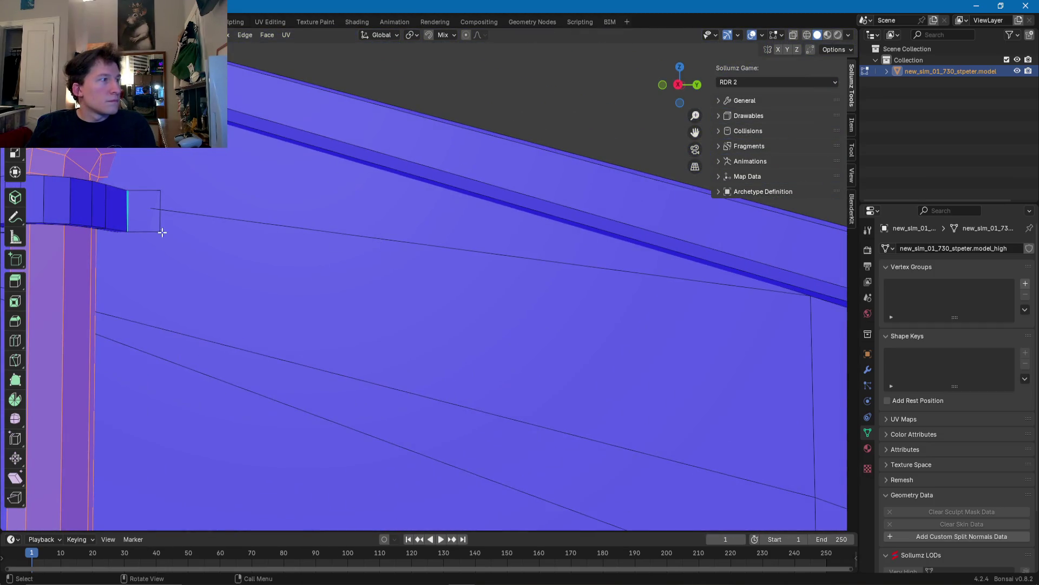
pyautogui.moveTo(123, 212); pyautogui.dragTo(189, 220, button='middle')
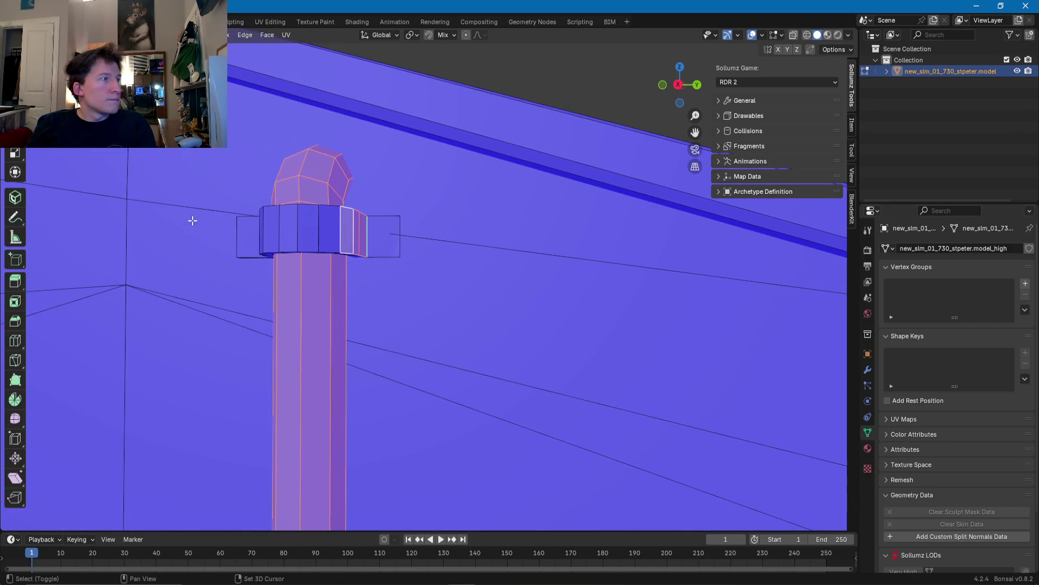
pyautogui.moveTo(329, 229)
pyautogui.mouseDown(button='middle')
pyautogui.moveTo(520, 267)
pyautogui.moveTo(432, 268)
pyautogui.mouseUp(button='middle')
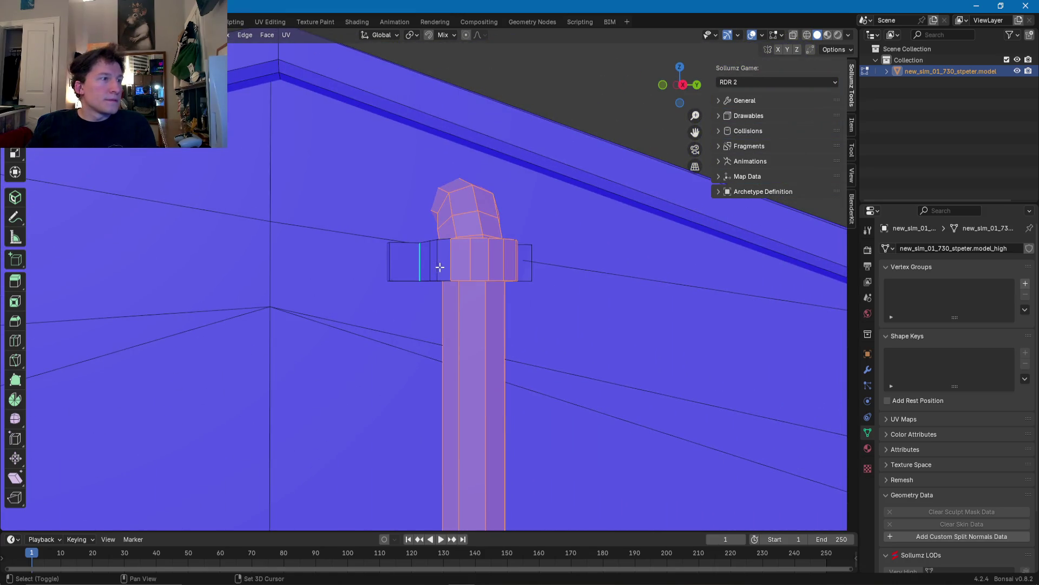
pyautogui.click(432, 267)
pyautogui.scroll(-8, 428, 265)
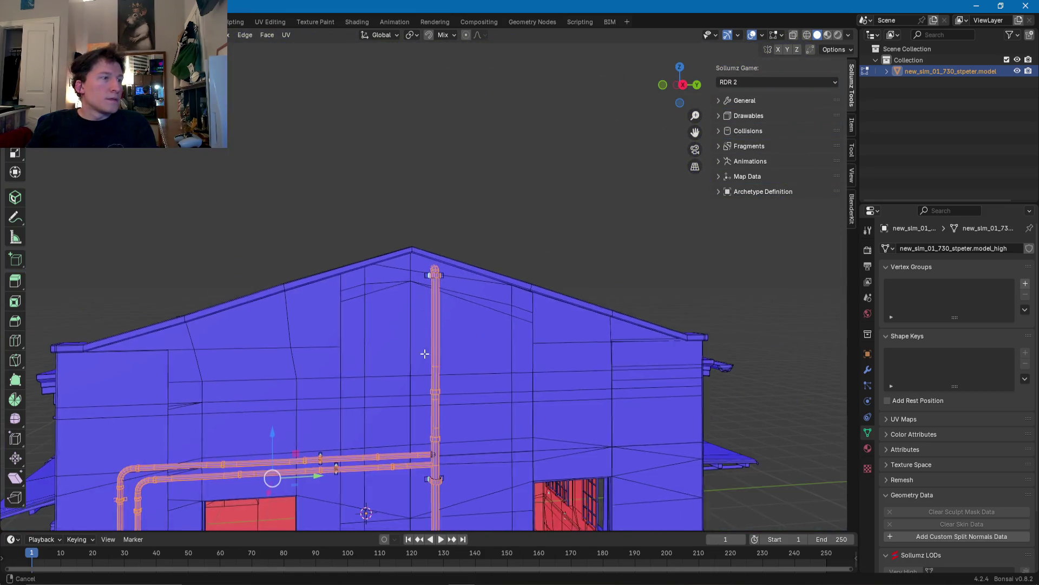
pyautogui.scroll(3, 451, 254)
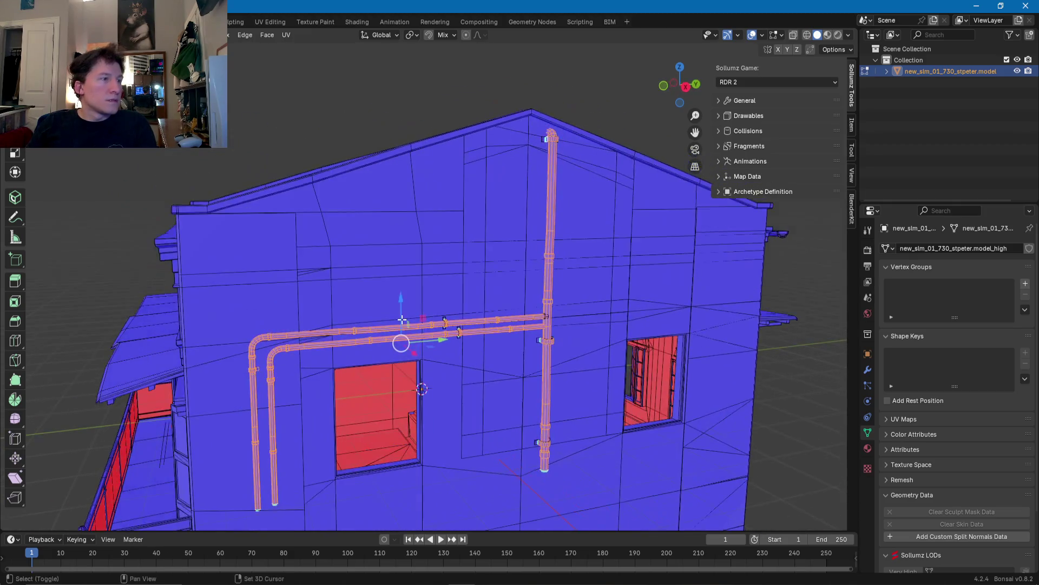
# Step: Open and dismiss the face context menu, then select the pipe face strip below the clamp
pyautogui.moveTo(451, 253); pyautogui.dragTo(457, 265, button='middle')
pyautogui.scroll(3, 457, 266)
pyautogui.rightClick(419, 239)
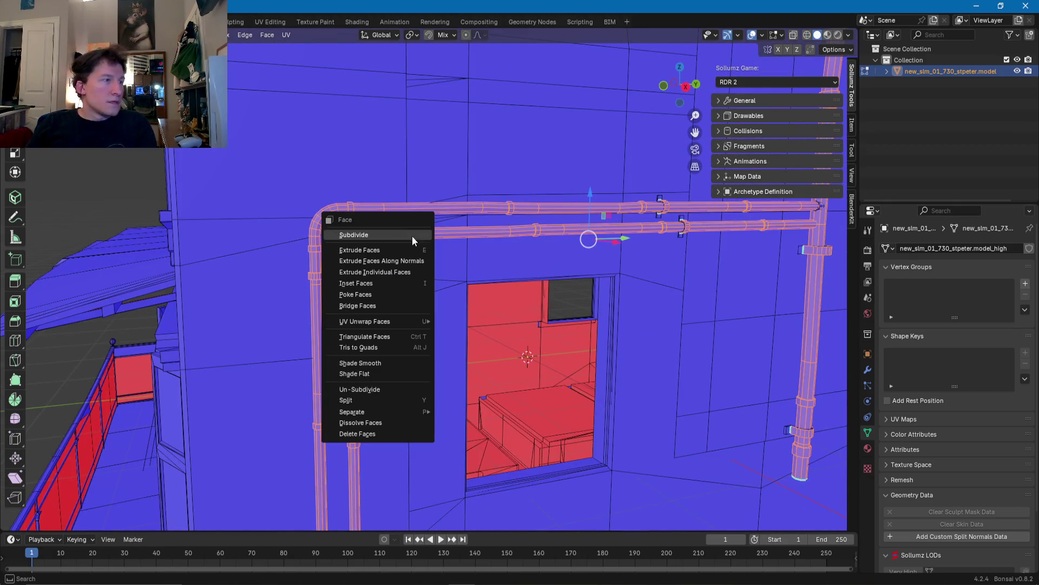
pyautogui.click(349, 364)
pyautogui.moveTo(349, 364); pyautogui.dragTo(384, 278, button='middle')
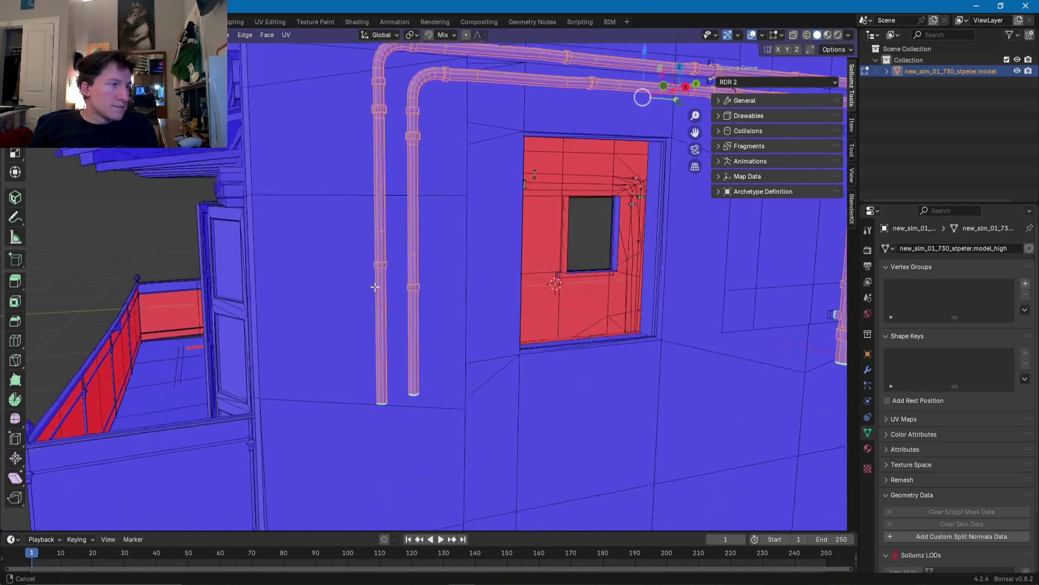
pyautogui.scroll(5, 385, 278)
pyautogui.scroll(-2, 404, 279)
pyautogui.click(442, 242)
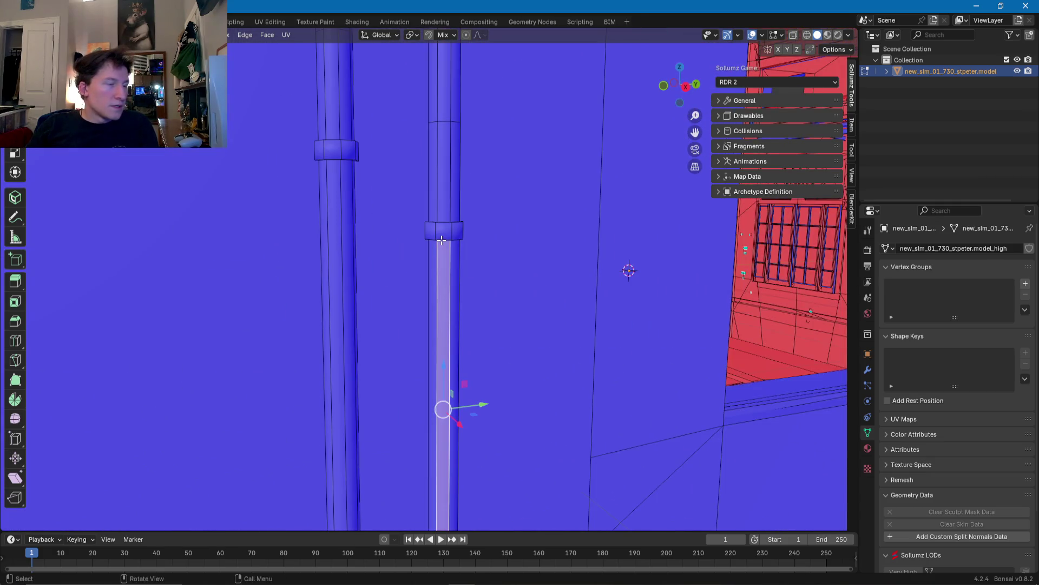
# Step: Select and frame the clamp collar, then pick the edge loop across its front
pyautogui.click(447, 221)
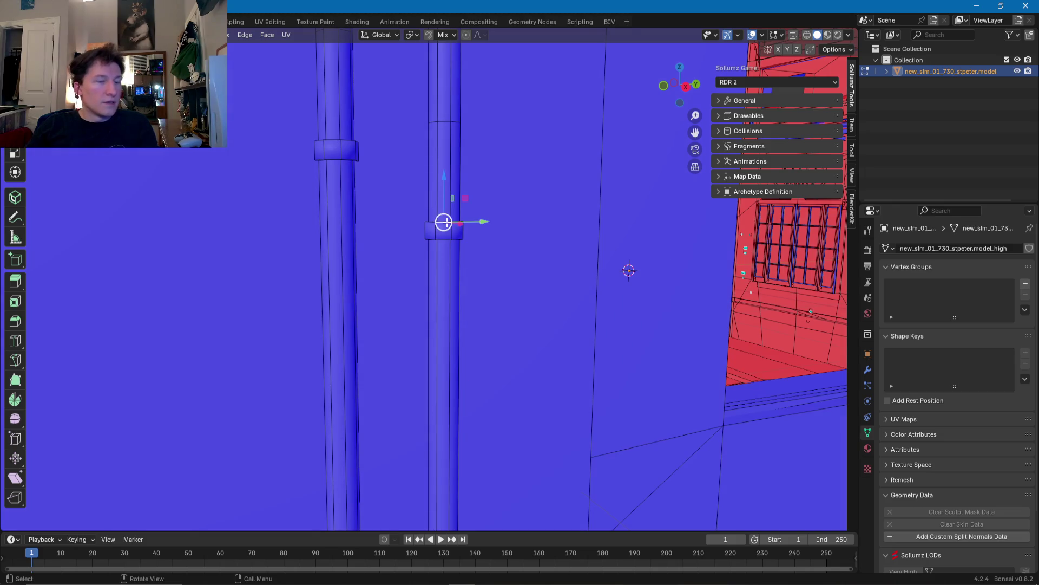
pyautogui.press('KP_Decimal')
pyautogui.moveTo(418, 307)
pyautogui.mouseDown(button='middle')
pyautogui.moveTo(548, 291)
pyautogui.moveTo(375, 260)
pyautogui.moveTo(464, 265)
pyautogui.moveTo(342, 380)
pyautogui.moveTo(457, 332)
pyautogui.moveTo(480, 389)
pyautogui.mouseUp(button='middle')
pyautogui.keyDown('alt'); pyautogui.click(585, 278); pyautogui.keyUp('alt')
# Step: Add the collar's left, top and bottom edges to the edge selection
pyautogui.keyDown('shift'); pyautogui.click(375, 259); pyautogui.keyUp('shift')
pyautogui.keyDown('shift'); pyautogui.click(353, 346); pyautogui.keyUp('shift')
pyautogui.keyDown('shift'); pyautogui.click(480, 394); pyautogui.keyUp('shift')
pyautogui.keyDown('shift'); pyautogui.click(383, 390); pyautogui.keyUp('shift')
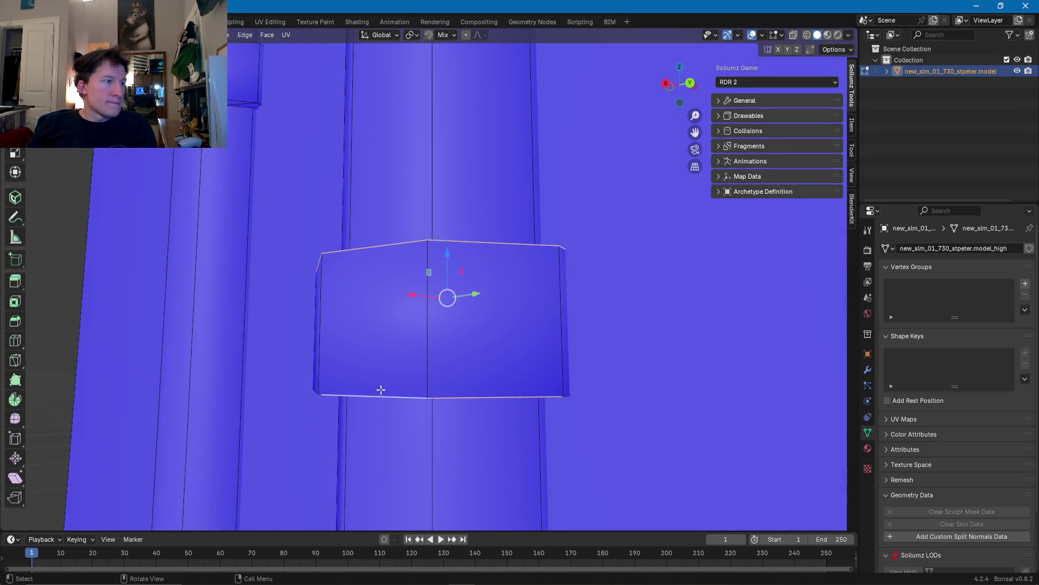
pyautogui.moveTo(383, 390); pyautogui.dragTo(515, 379, button='middle')
pyautogui.keyDown('shift'); pyautogui.click(492, 376); pyautogui.keyUp('shift')
pyautogui.keyDown('shift'); pyautogui.click(399, 376); pyautogui.keyUp('shift')
pyautogui.moveTo(399, 376)
pyautogui.mouseDown(button='middle')
pyautogui.moveTo(535, 365)
pyautogui.moveTo(412, 359)
pyautogui.moveTo(493, 346)
pyautogui.moveTo(593, 395)
pyautogui.mouseUp(button='middle')
pyautogui.keyDown('shift'); pyautogui.click(360, 354); pyautogui.keyUp('shift')
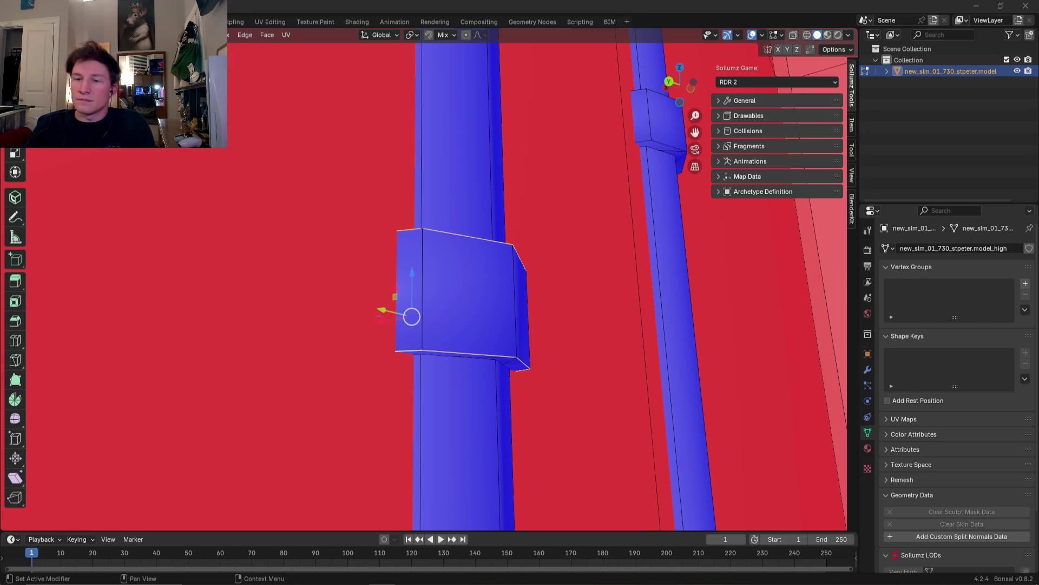
# Step: Add the pillar collar's top and bottom front edges to the selection
pyautogui.moveTo(219, 351)
pyautogui.mouseDown(button='middle')
pyautogui.moveTo(457, 356)
pyautogui.moveTo(529, 420)
pyautogui.moveTo(455, 378)
pyautogui.moveTo(427, 303)
pyautogui.moveTo(364, 245)
pyautogui.mouseUp(button='middle')
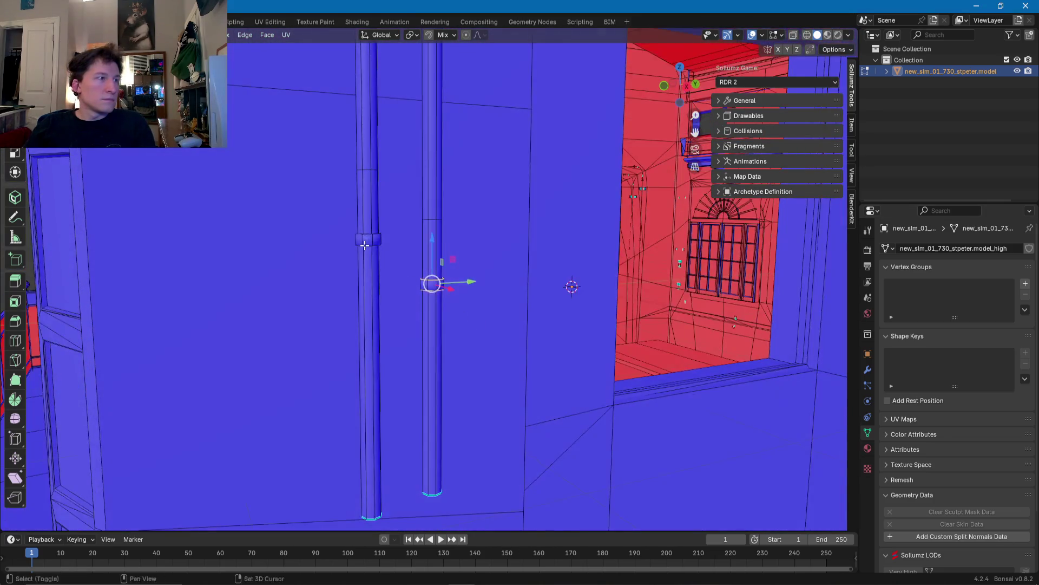
pyautogui.scroll(5, 364, 245)
pyautogui.scroll(3, 416, 323)
pyautogui.moveTo(378, 343); pyautogui.dragTo(452, 334, button='middle')
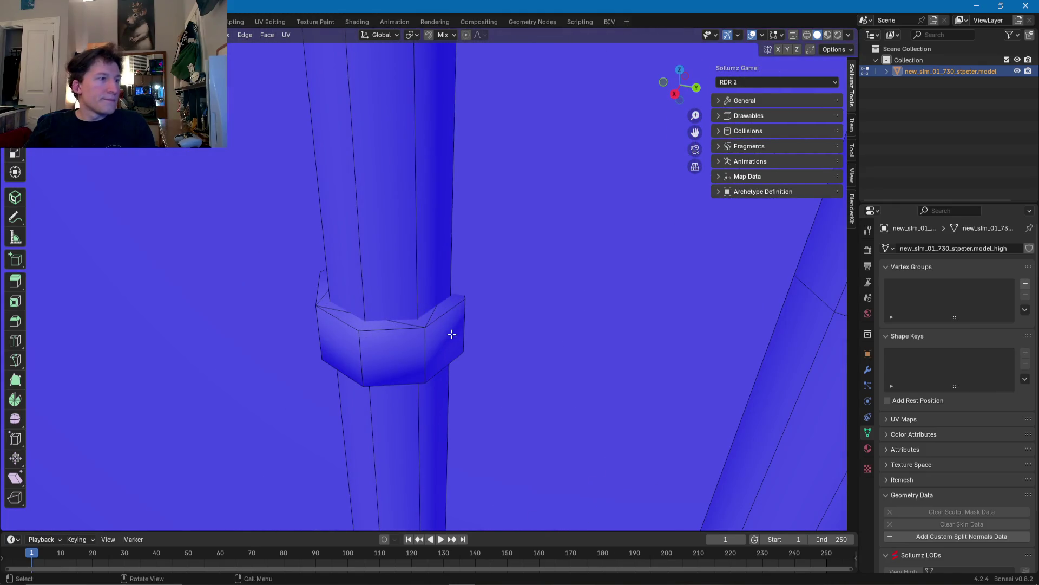
pyautogui.moveTo(347, 326)
pyautogui.mouseDown(button='middle')
pyautogui.moveTo(372, 334)
pyautogui.moveTo(353, 350)
pyautogui.moveTo(382, 353)
pyautogui.moveTo(371, 350)
pyautogui.moveTo(373, 296)
pyautogui.moveTo(418, 302)
pyautogui.moveTo(397, 313)
pyautogui.moveTo(276, 313)
pyautogui.mouseUp(button='middle')
pyautogui.moveTo(438, 317)
pyautogui.mouseDown(button='middle')
pyautogui.moveTo(440, 262)
pyautogui.moveTo(420, 281)
pyautogui.mouseUp(button='middle')
pyautogui.keyDown('shift'); pyautogui.click(447, 249); pyautogui.keyUp('shift')
pyautogui.keyDown('shift'); pyautogui.click(487, 319); pyautogui.keyUp('shift')
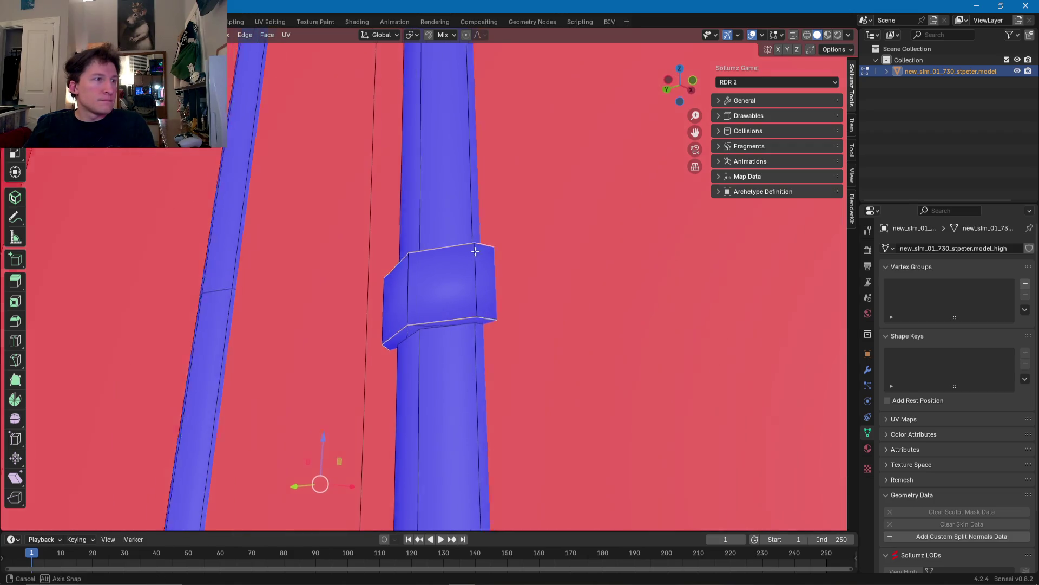
# Step: Add the left pipe ring's rim loop at the elbows and inspect the remaining clamp rims
pyautogui.moveTo(496, 245); pyautogui.dragTo(673, 302, button='middle')
pyautogui.scroll(-5, 341, 323)
pyautogui.moveTo(384, 324)
pyautogui.keyDown('shift'); pyautogui.mouseDown(button='middle')
pyautogui.moveTo(432, 341)
pyautogui.moveTo(435, 301)
pyautogui.moveTo(472, 301)
pyautogui.mouseUp(button='middle'); pyautogui.keyUp('shift')
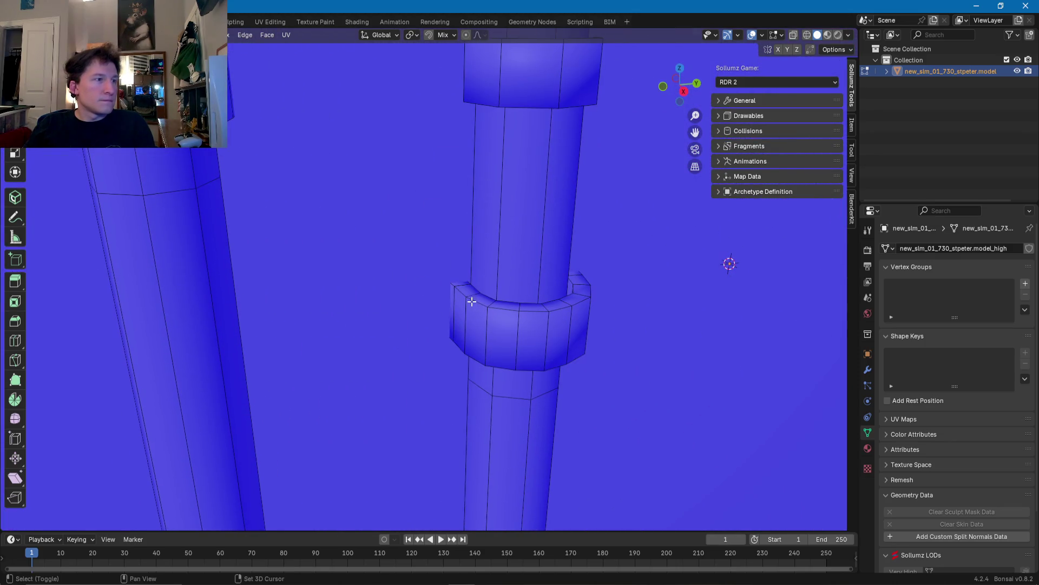
pyautogui.moveTo(508, 352); pyautogui.dragTo(494, 290, button='middle')
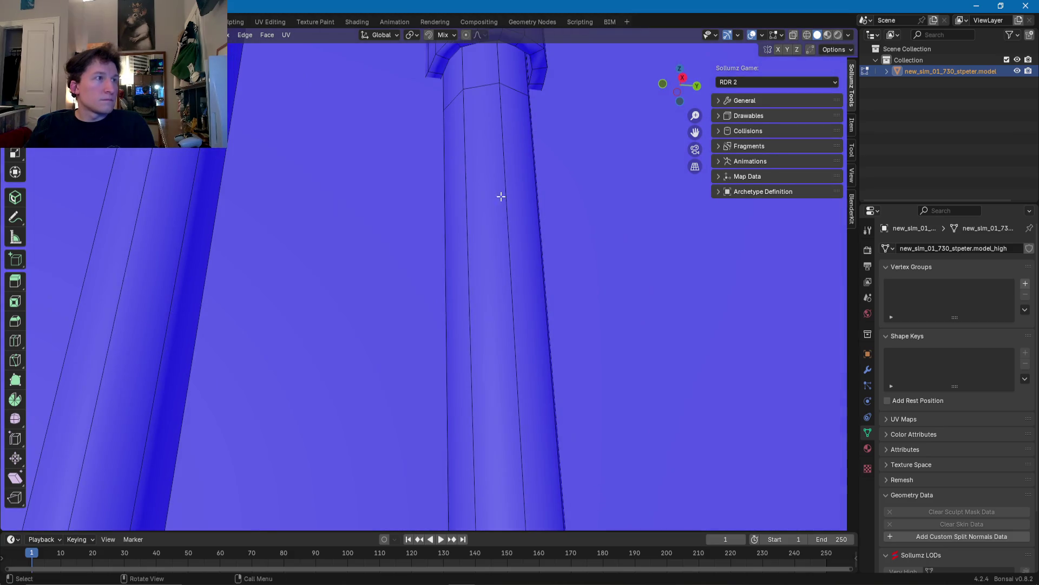
pyautogui.keyDown('ctrl'); pyautogui.moveTo(489, 226); pyautogui.dragTo(486, 368, button='middle'); pyautogui.keyUp('ctrl')
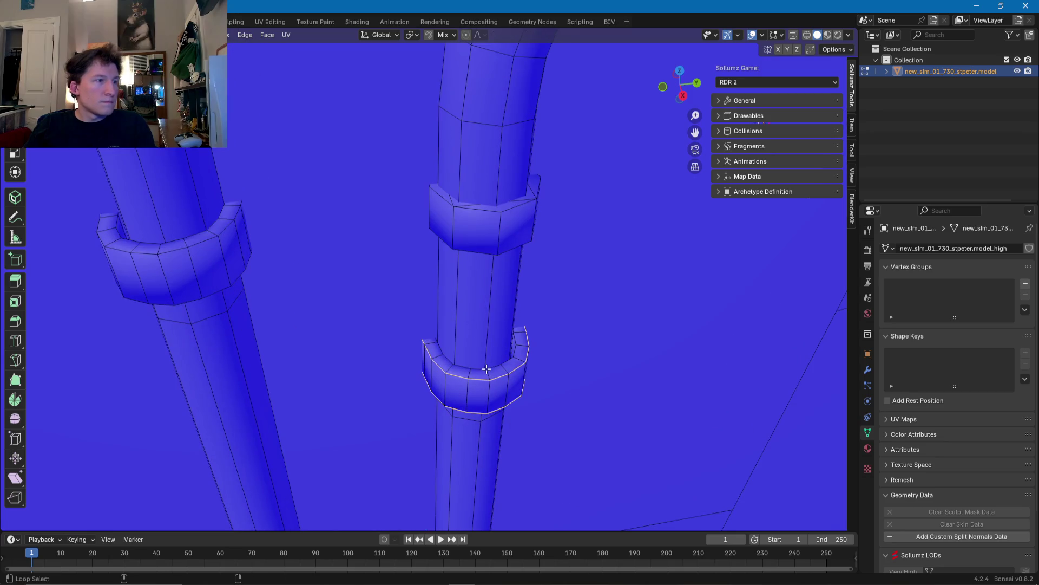
pyautogui.scroll(-2, 482, 371)
pyautogui.moveTo(432, 250)
pyautogui.mouseDown(button='middle')
pyautogui.moveTo(367, 281)
pyautogui.moveTo(402, 204)
pyautogui.moveTo(406, 297)
pyautogui.moveTo(481, 337)
pyautogui.moveTo(469, 304)
pyautogui.mouseUp(button='middle')
pyautogui.keyDown('alt'); pyautogui.keyDown('shift'); pyautogui.click(370, 268); pyautogui.keyUp('shift'); pyautogui.keyUp('alt')
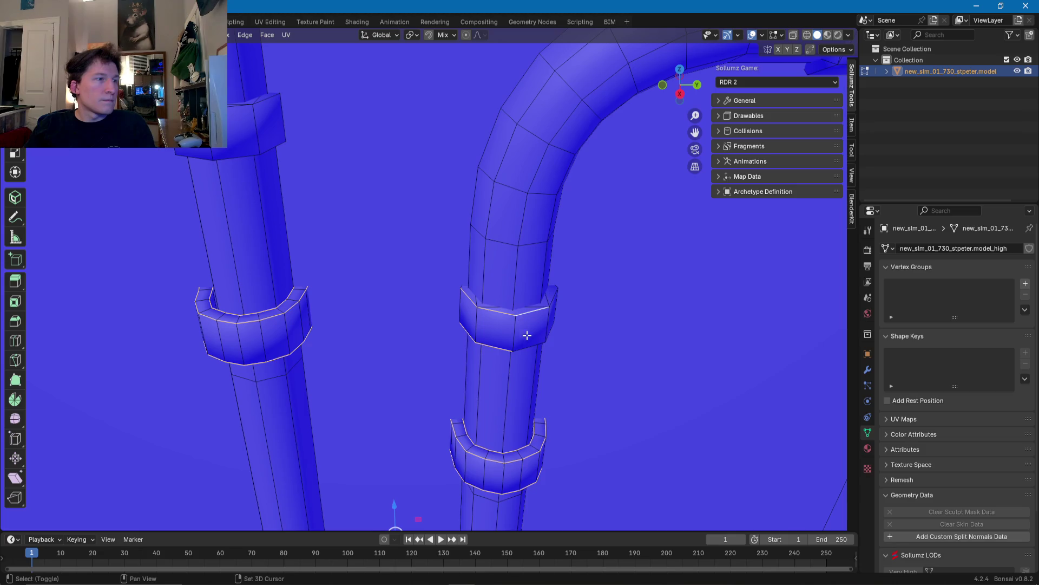
pyautogui.moveTo(528, 347); pyautogui.dragTo(480, 371, button='middle')
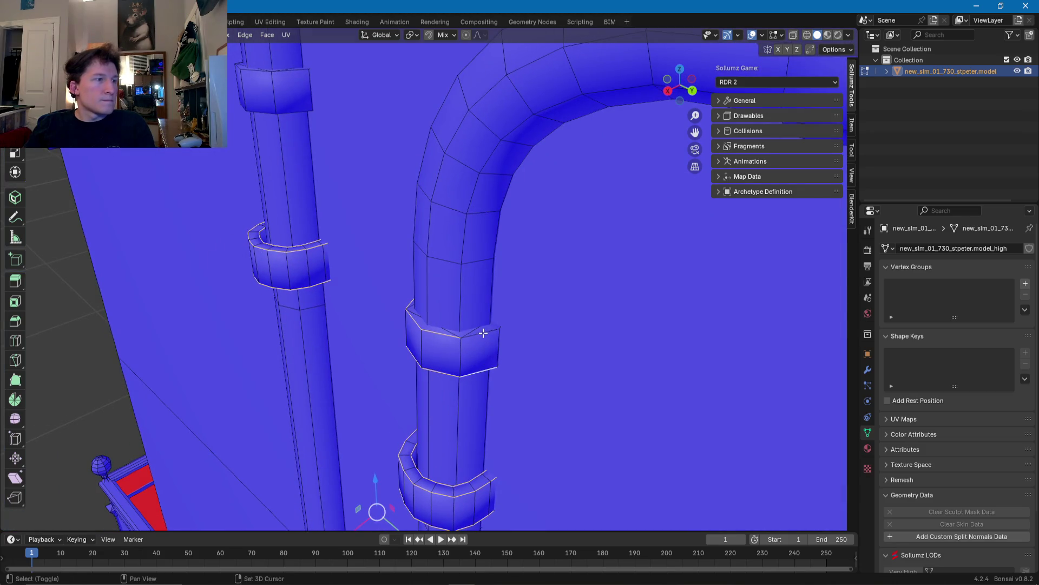
pyautogui.moveTo(483, 333)
pyautogui.mouseDown(button='middle')
pyautogui.moveTo(390, 327)
pyautogui.moveTo(395, 293)
pyautogui.mouseUp(button='middle')
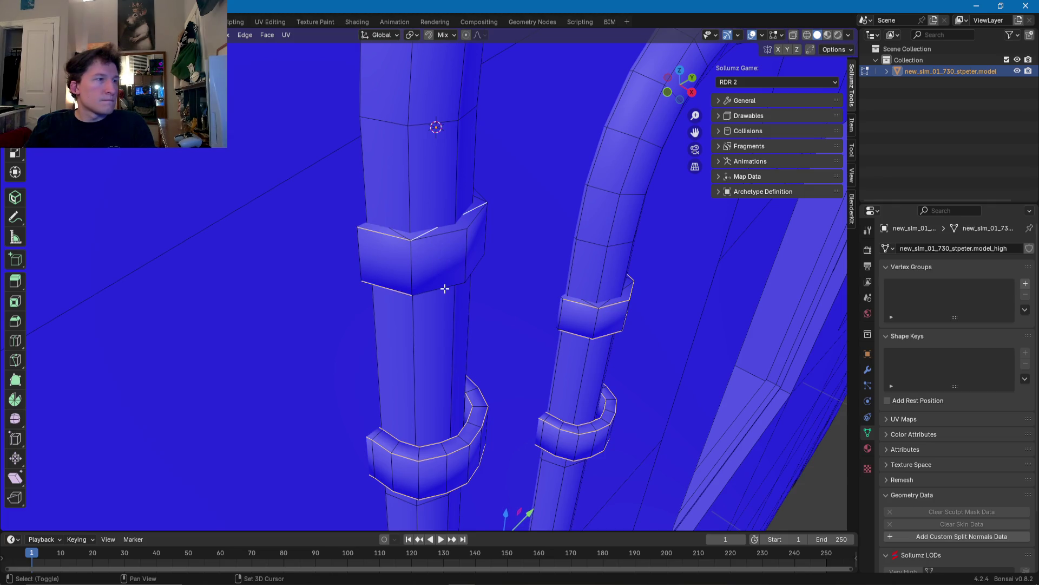
pyautogui.moveTo(436, 232); pyautogui.dragTo(340, 244, button='middle')
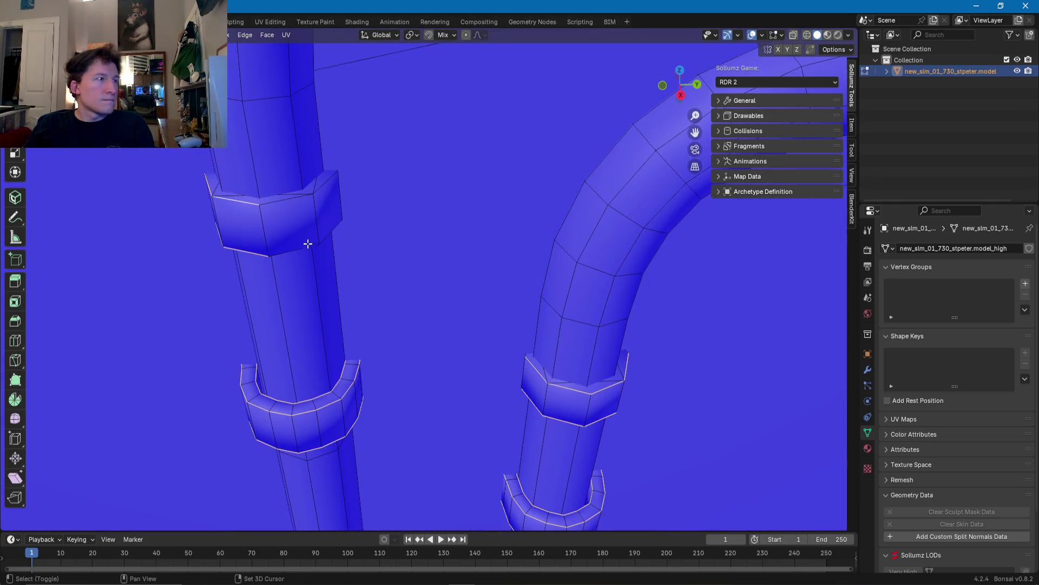
pyautogui.scroll(-3, 287, 231)
pyautogui.moveTo(278, 197)
pyautogui.mouseDown(button='middle')
pyautogui.moveTo(463, 202)
pyautogui.moveTo(510, 236)
pyautogui.mouseUp(button='middle')
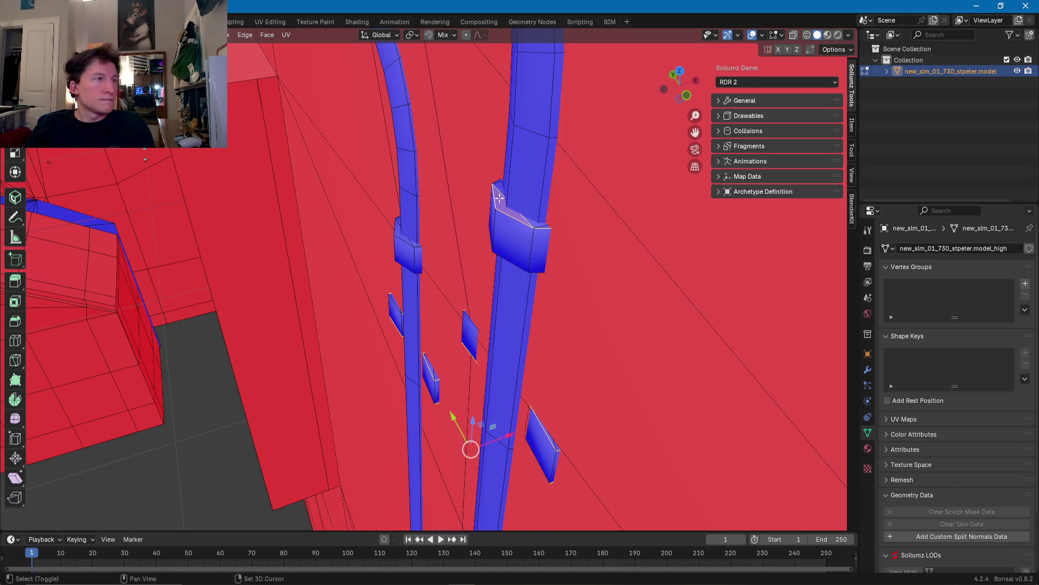
pyautogui.moveTo(496, 180); pyautogui.dragTo(509, 168, button='middle')
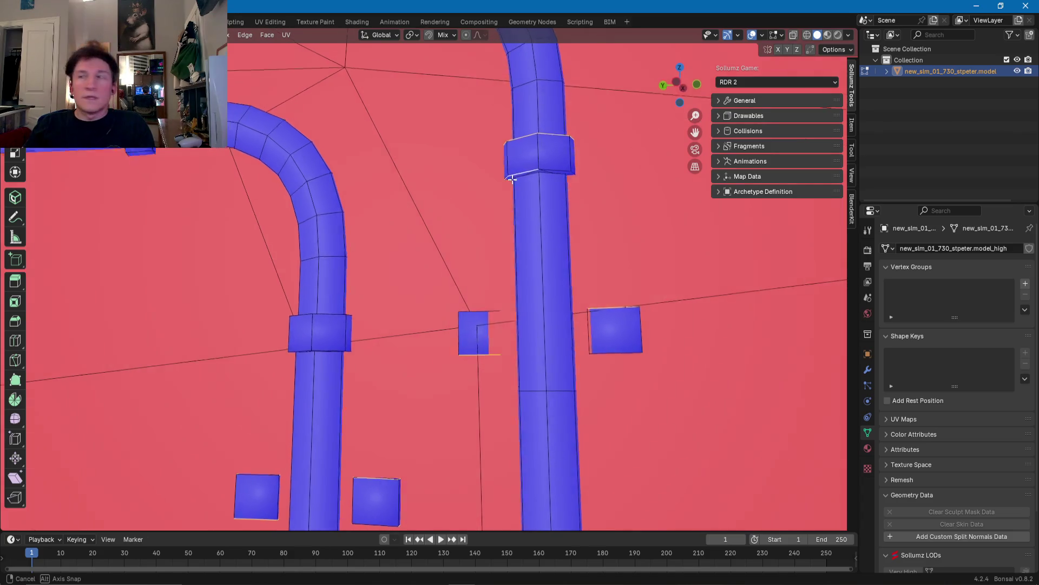
pyautogui.moveTo(511, 181); pyautogui.dragTo(510, 135, button='middle')
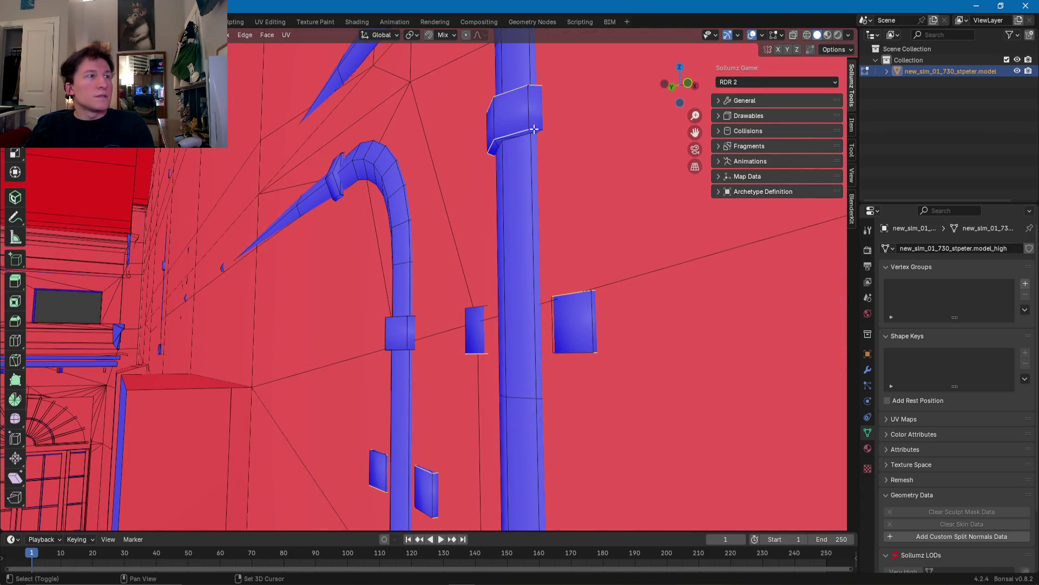
pyautogui.scroll(-3, 520, 133)
pyautogui.moveTo(488, 216)
pyautogui.mouseDown(button='middle')
pyautogui.moveTo(460, 227)
pyautogui.moveTo(586, 232)
pyautogui.moveTo(395, 218)
pyautogui.mouseUp(button='middle')
pyautogui.scroll(4, 451, 237)
pyautogui.moveTo(330, 217); pyautogui.dragTo(329, 232, button='middle')
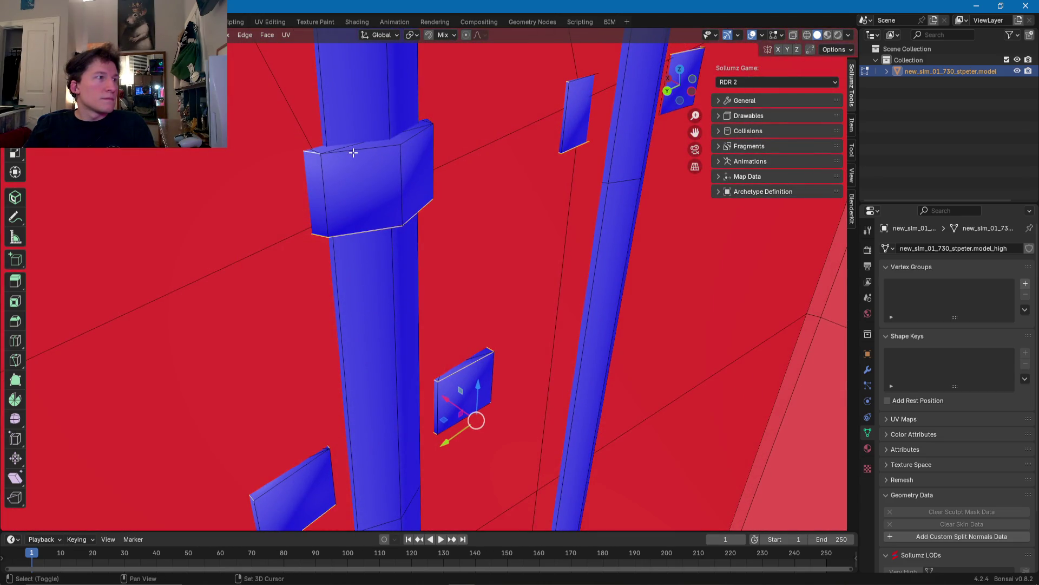
pyautogui.moveTo(353, 152)
pyautogui.mouseDown(button='middle')
pyautogui.moveTo(471, 149)
pyautogui.moveTo(509, 167)
pyautogui.moveTo(411, 204)
pyautogui.mouseUp(button='middle')
pyautogui.scroll(-3, 476, 193)
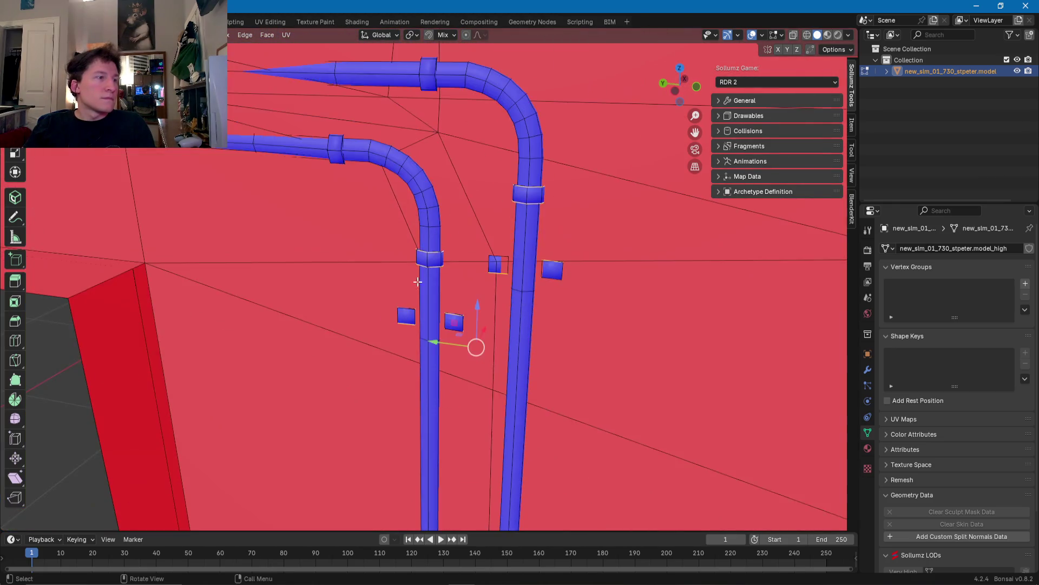
pyautogui.scroll(-3, 468, 208)
pyautogui.scroll(3, 471, 233)
pyautogui.moveTo(471, 233)
pyautogui.mouseDown(button='middle')
pyautogui.moveTo(452, 314)
pyautogui.moveTo(409, 270)
pyautogui.mouseUp(button='middle')
pyautogui.scroll(3, 458, 321)
pyautogui.scroll(-3, 458, 321)
pyautogui.scroll(4, 409, 270)
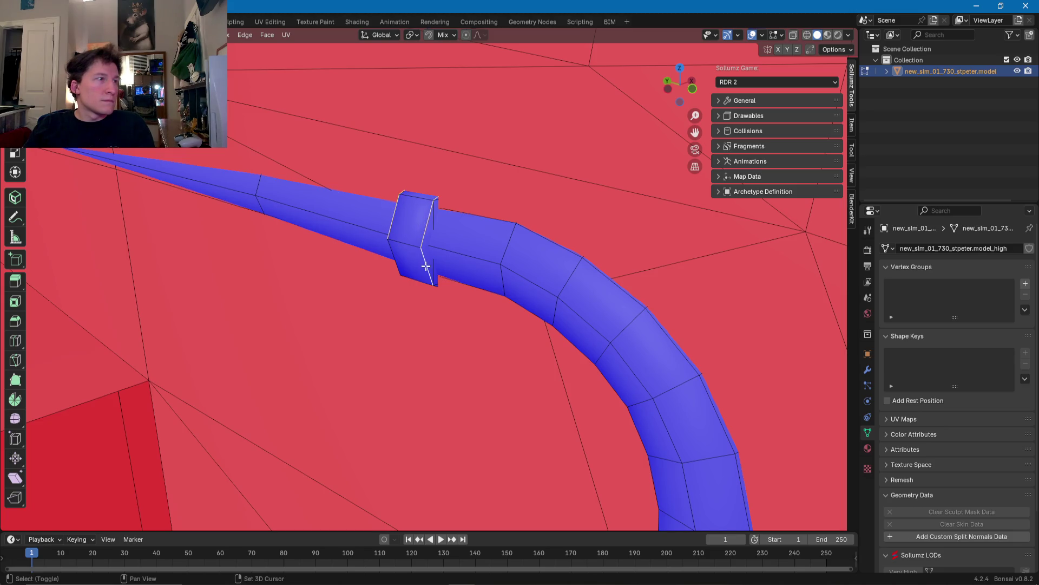
pyautogui.scroll(-3, 399, 279)
pyautogui.moveTo(462, 174); pyautogui.dragTo(534, 197, button='middle')
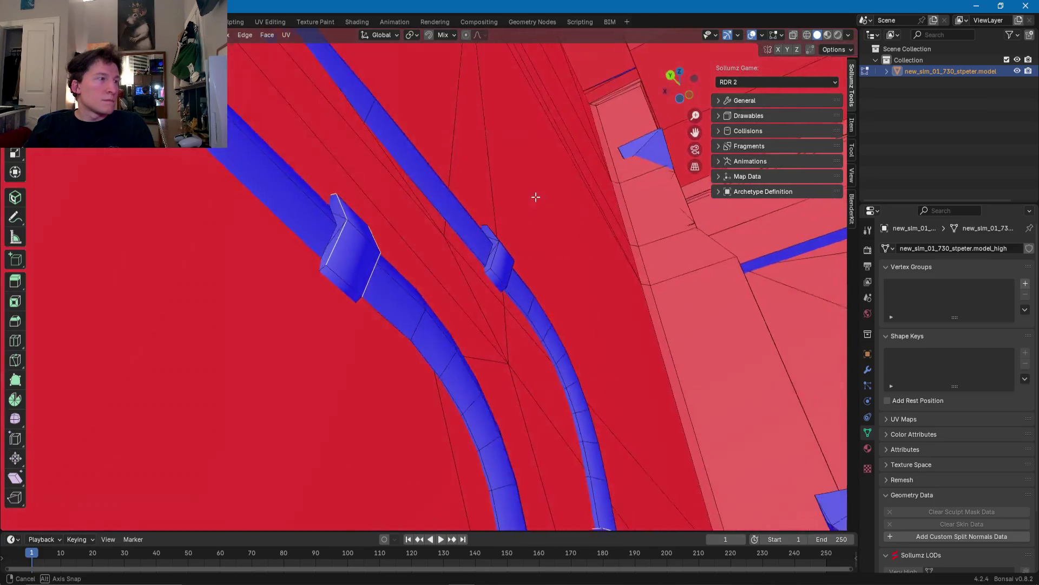
pyautogui.scroll(4, 360, 261)
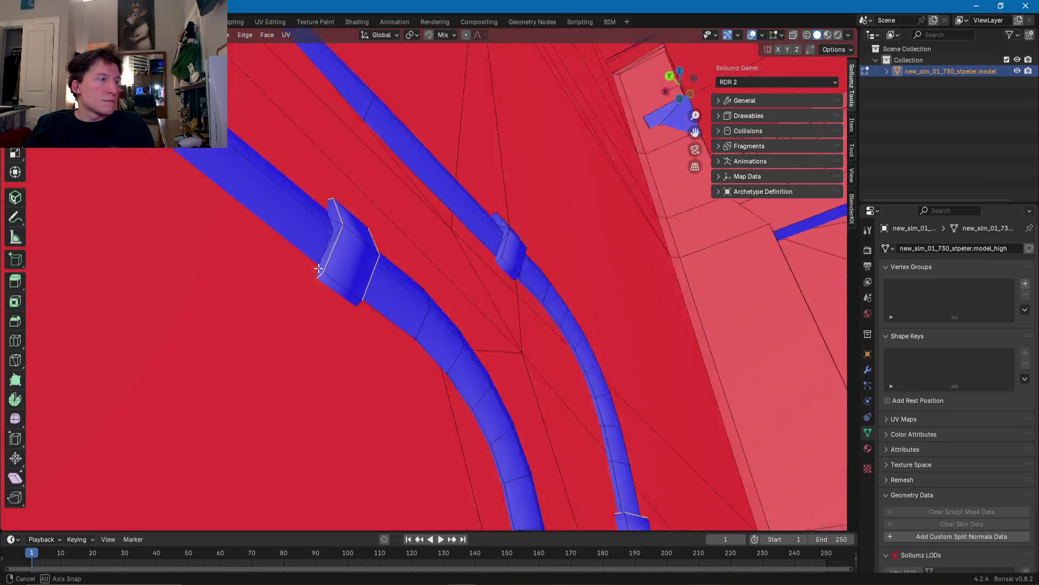
pyautogui.moveTo(333, 260); pyautogui.dragTo(383, 325, button='middle')
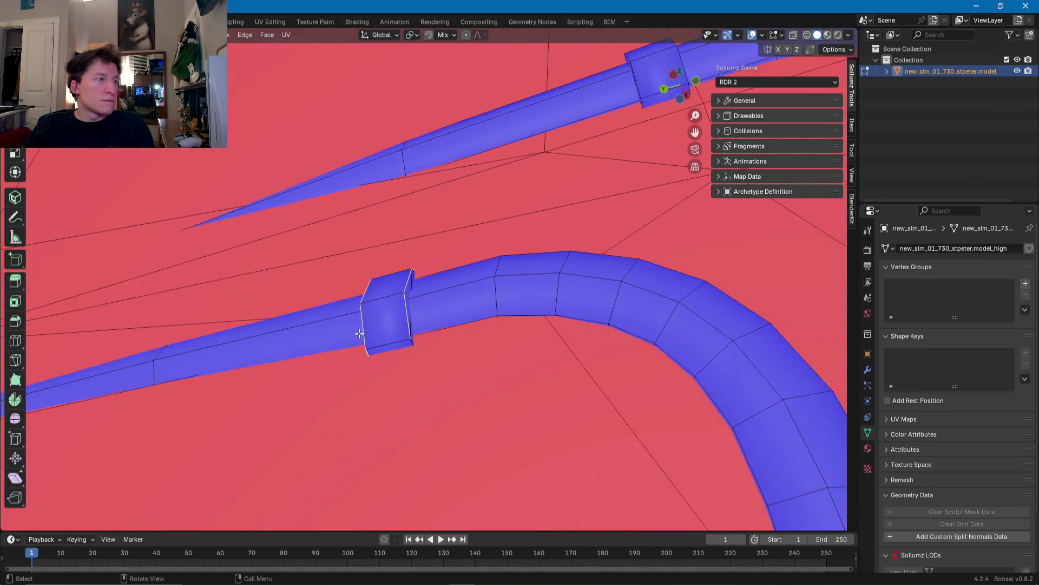
pyautogui.scroll(3, 401, 372)
pyautogui.scroll(-3, 406, 366)
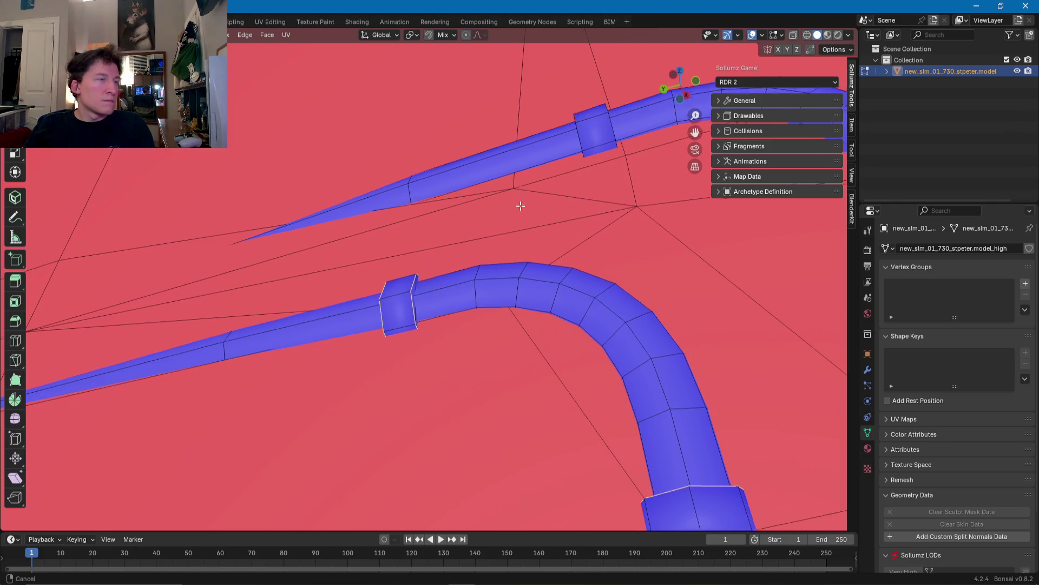
pyautogui.moveTo(522, 202); pyautogui.dragTo(394, 336, button='middle')
pyautogui.scroll(3, 359, 346)
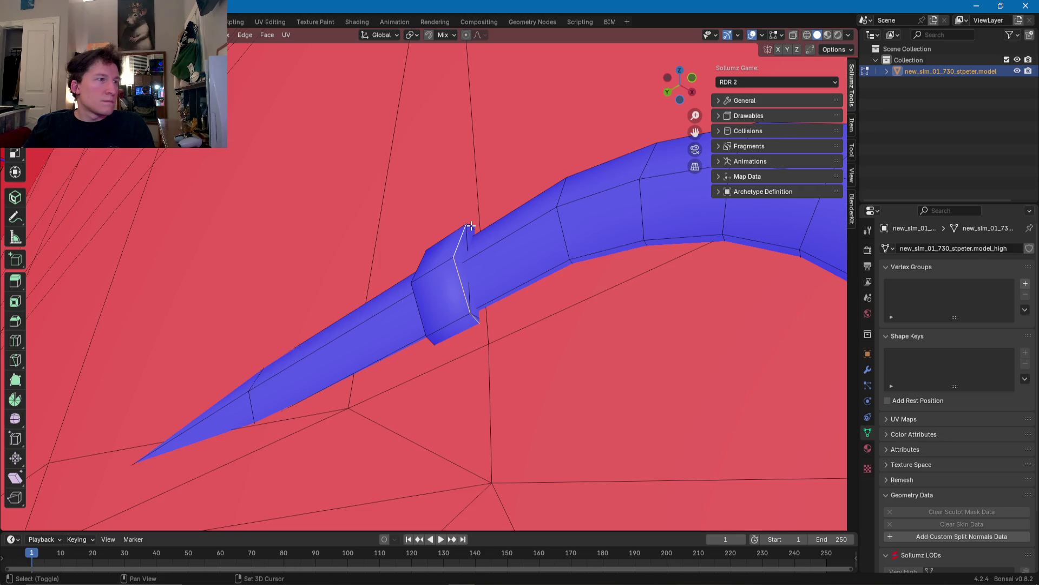
pyautogui.scroll(-3, 472, 226)
pyautogui.moveTo(508, 274); pyautogui.dragTo(450, 274, button='middle')
pyautogui.scroll(3, 507, 289)
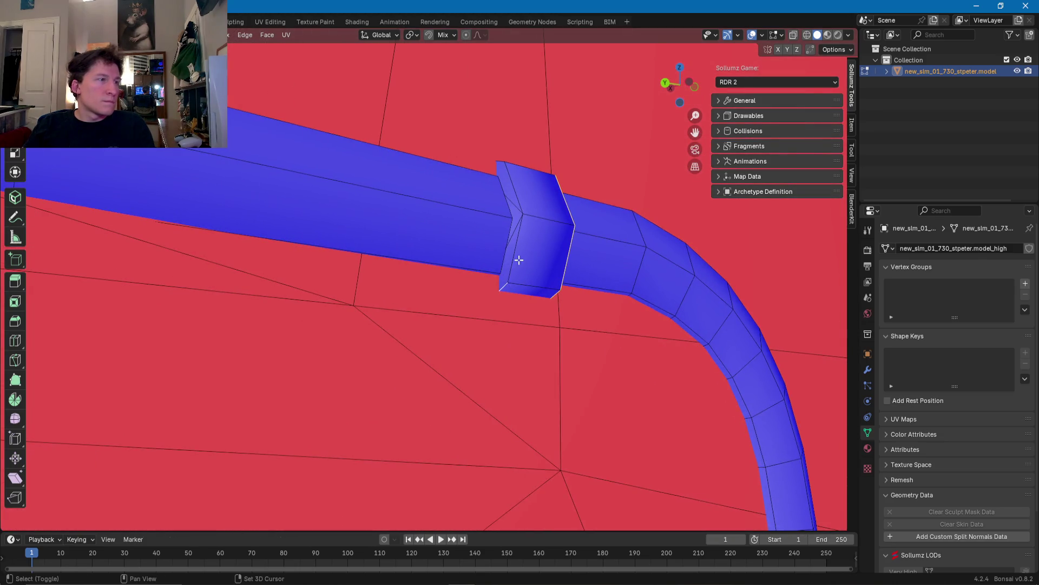
pyautogui.scroll(-3, 501, 163)
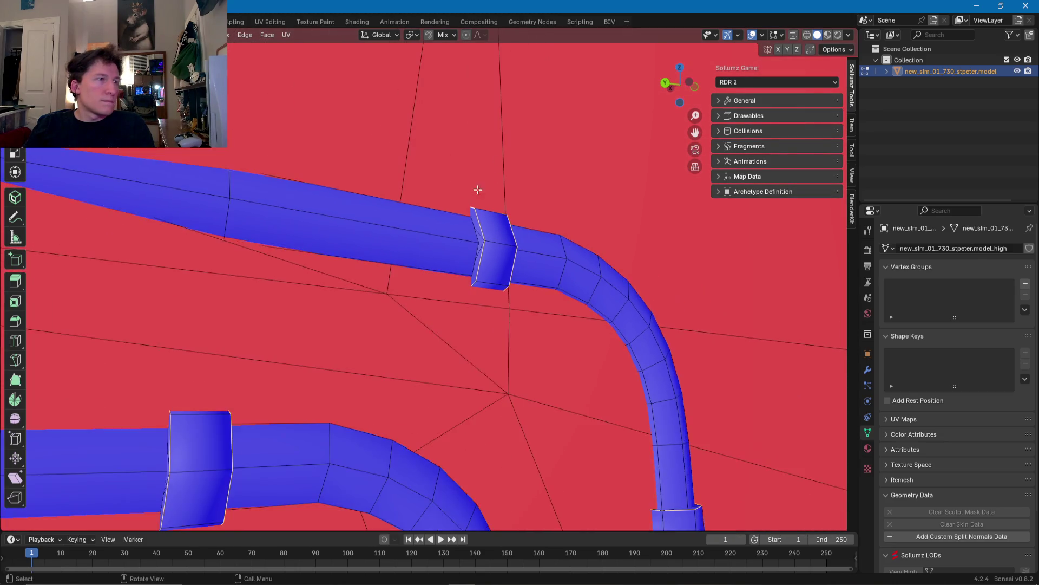
pyautogui.moveTo(480, 188); pyautogui.dragTo(359, 232, button='middle')
pyautogui.keyDown('shift'); pyautogui.click(349, 198); pyautogui.keyUp('shift')
# Step: Add the remaining rim and collar edges and mark them sharp
pyautogui.keyDown('shift'); pyautogui.click(321, 181); pyautogui.keyUp('shift')
pyautogui.keyDown('shift'); pyautogui.click(309, 224); pyautogui.keyUp('shift')
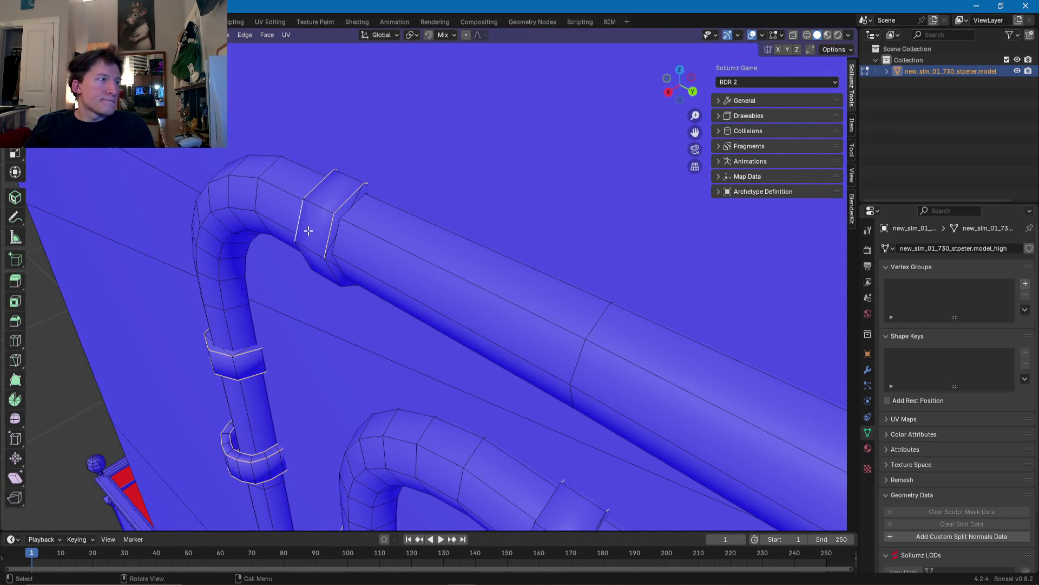
pyautogui.scroll(3, 305, 227)
pyautogui.moveTo(304, 228); pyautogui.dragTo(422, 208, button='middle')
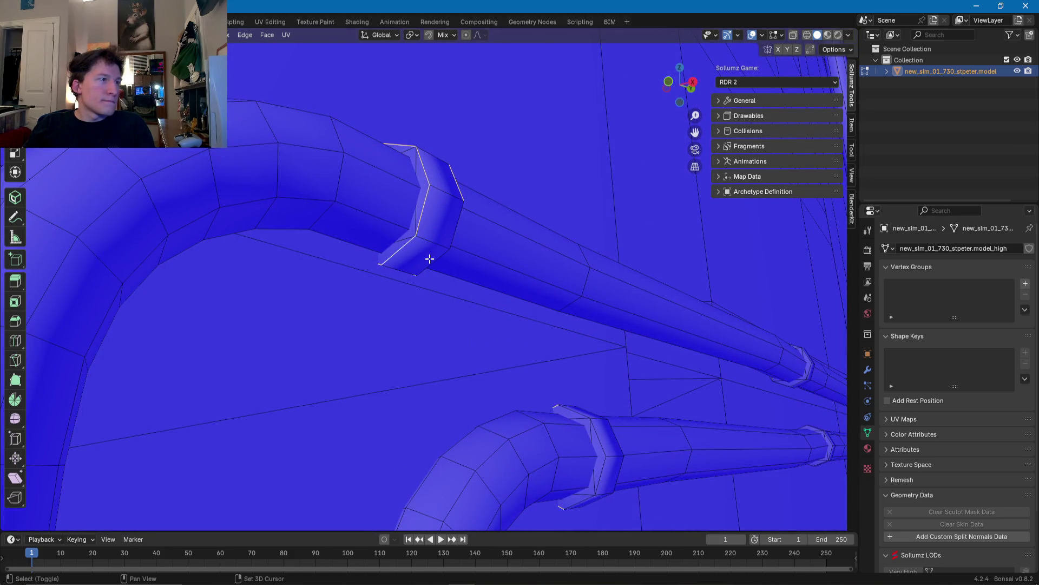
pyautogui.keyDown('shift'); pyautogui.click(435, 262); pyautogui.keyUp('shift')
pyautogui.moveTo(436, 262); pyautogui.dragTo(320, 244, button='middle')
pyautogui.hotkey('ctrl', 'e')
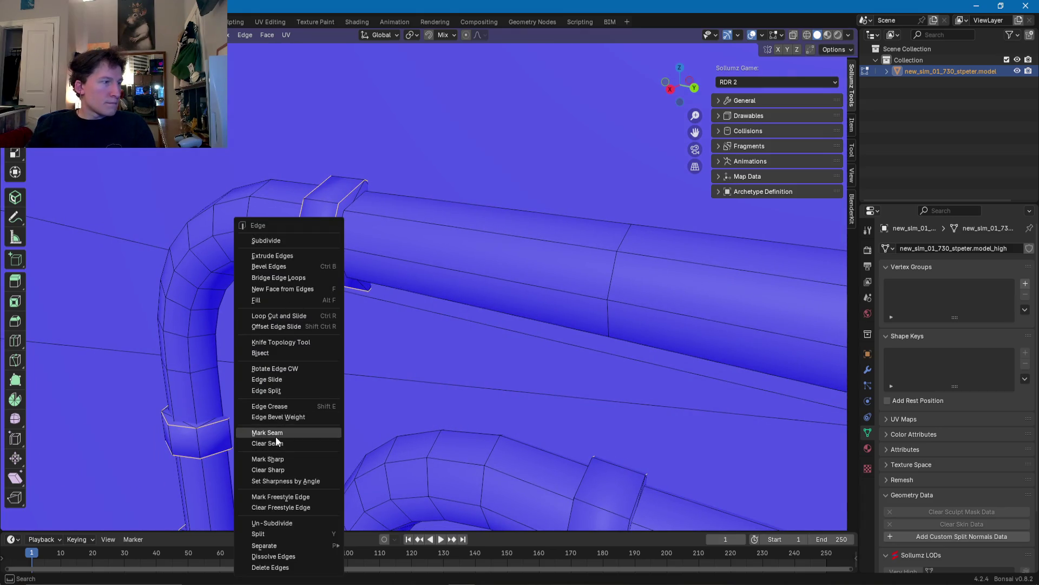
pyautogui.click(280, 458)
pyautogui.scroll(-3, 315, 371)
# Step: Select the next pipe collar's top and side edges and mark them sharp
pyautogui.moveTo(315, 370)
pyautogui.mouseDown(button='middle')
pyautogui.moveTo(455, 418)
pyautogui.moveTo(446, 115)
pyautogui.moveTo(423, 287)
pyautogui.mouseUp(button='middle')
pyautogui.scroll(3, 376, 242)
pyautogui.scroll(2, 375, 236)
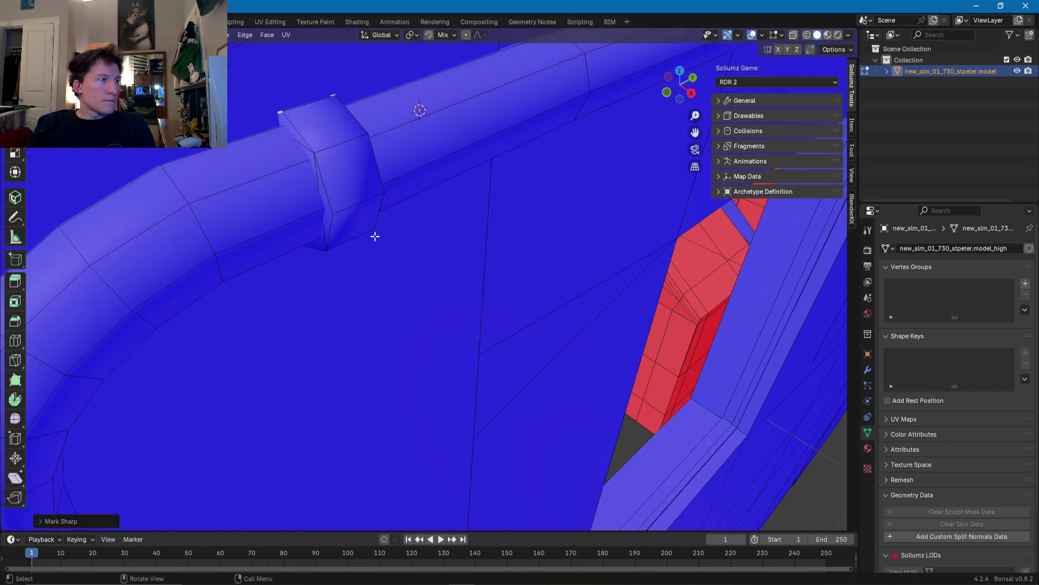
pyautogui.click(313, 134)
pyautogui.keyDown('shift'); pyautogui.click(355, 124); pyautogui.keyUp('shift')
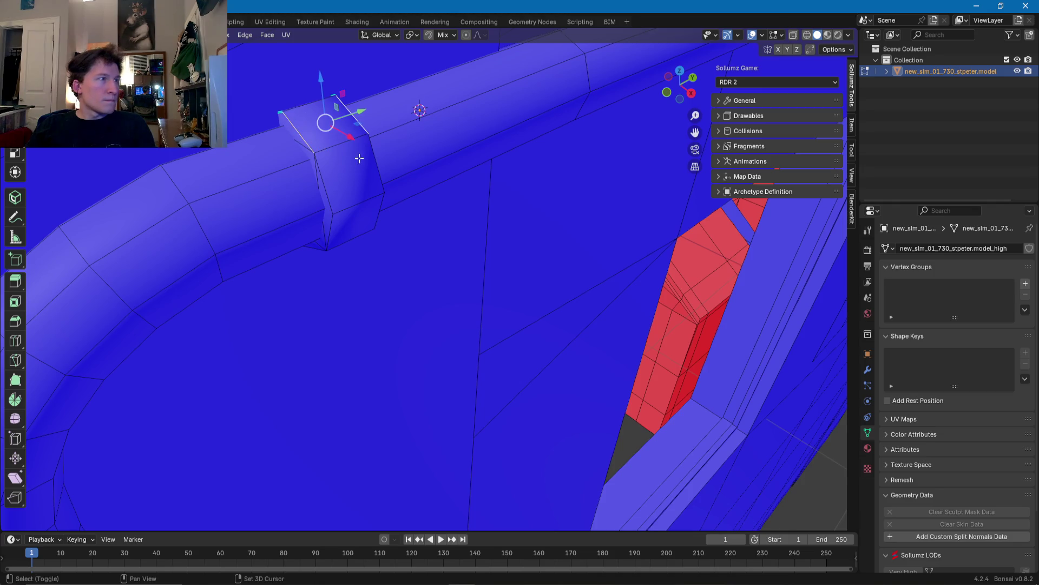
pyautogui.keyDown('shift'); pyautogui.click(336, 182); pyautogui.keyUp('shift')
pyautogui.moveTo(336, 210); pyautogui.dragTo(341, 168, button='middle')
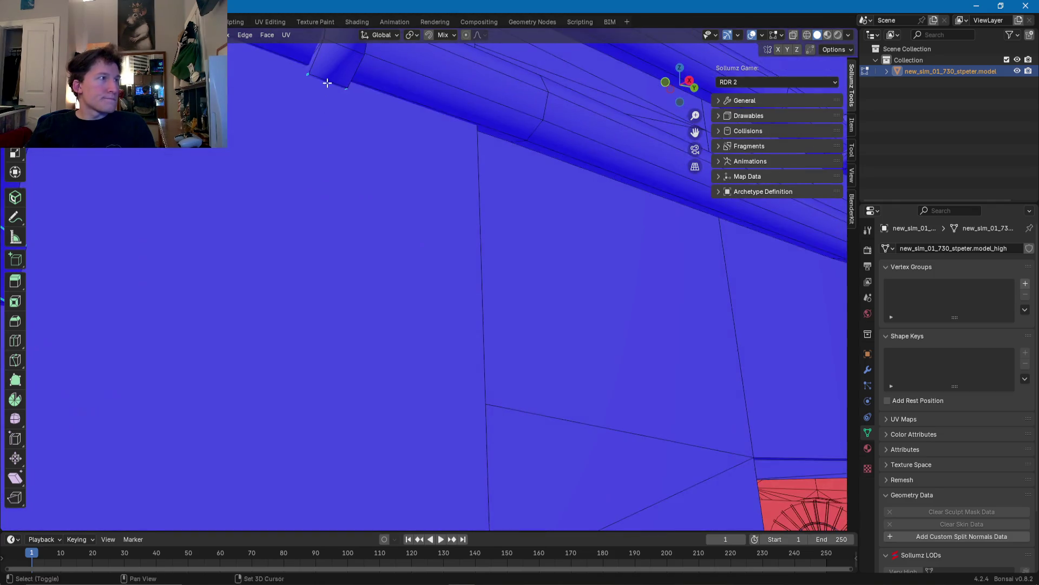
pyautogui.keyDown('shift'); pyautogui.click(342, 169); pyautogui.keyUp('shift')
pyautogui.keyDown('shift'); pyautogui.click(388, 158); pyautogui.keyUp('shift')
pyautogui.press('KP_3')
pyautogui.hotkey('ctrl', 'e')
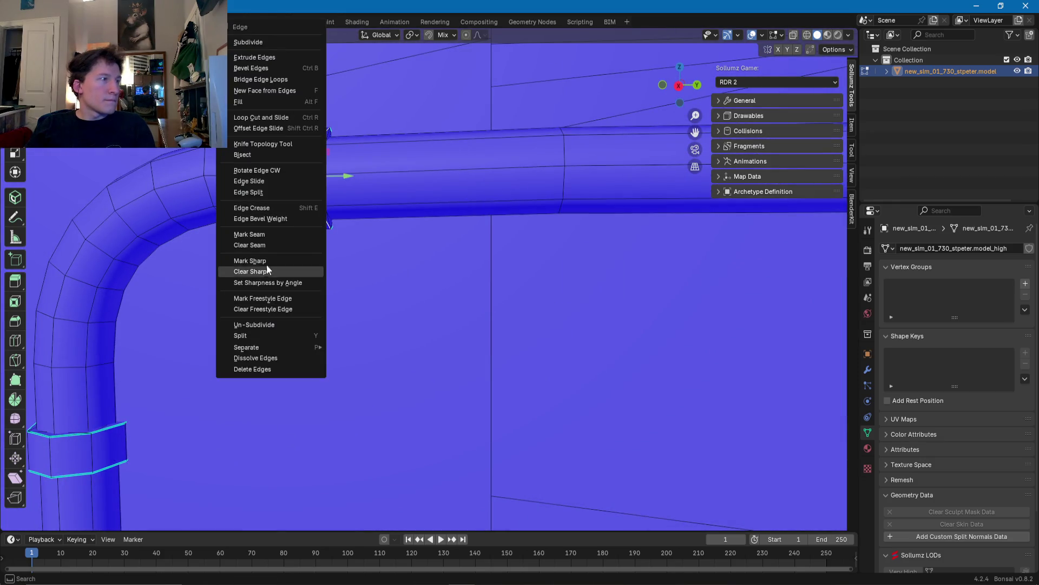
pyautogui.click(267, 259)
pyautogui.scroll(-3, 286, 224)
pyautogui.scroll(-2, 286, 224)
pyautogui.scroll(-2, 286, 225)
pyautogui.scroll(-3, 506, 286)
pyautogui.keyDown('shift'); pyautogui.moveTo(505, 286); pyautogui.dragTo(426, 271, button='middle'); pyautogui.keyUp('shift')
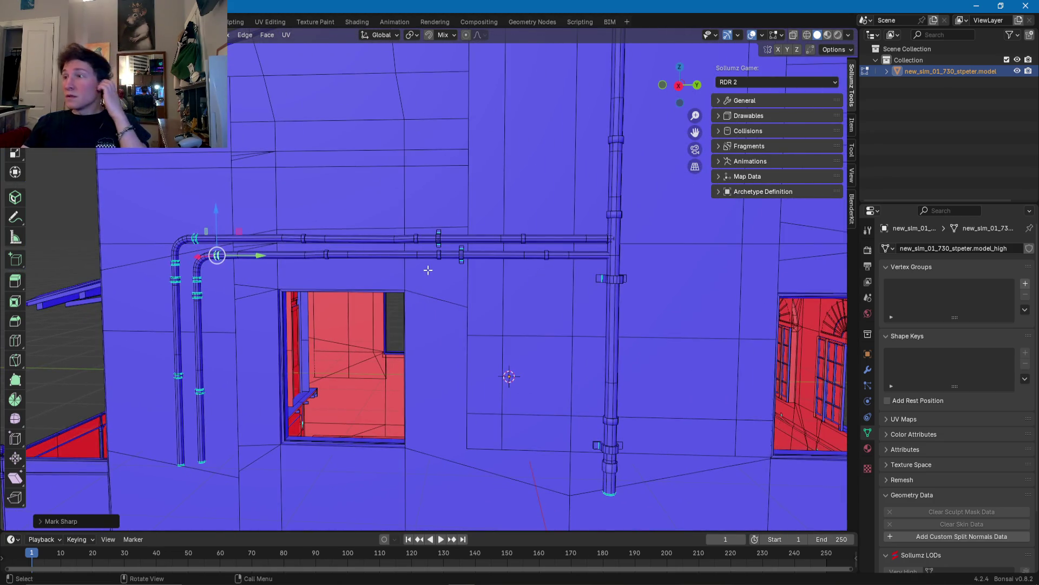
# Step: Select the whole horizontal-pipe clamp piece in face mode and apply Shade Flat
pyautogui.moveTo(532, 271)
pyautogui.keyDown('shift'); pyautogui.mouseDown(button='middle')
pyautogui.moveTo(509, 275)
pyautogui.moveTo(494, 309)
pyautogui.moveTo(491, 301)
pyautogui.mouseUp(button='middle'); pyautogui.keyUp('shift')
pyautogui.scroll(5, 494, 309)
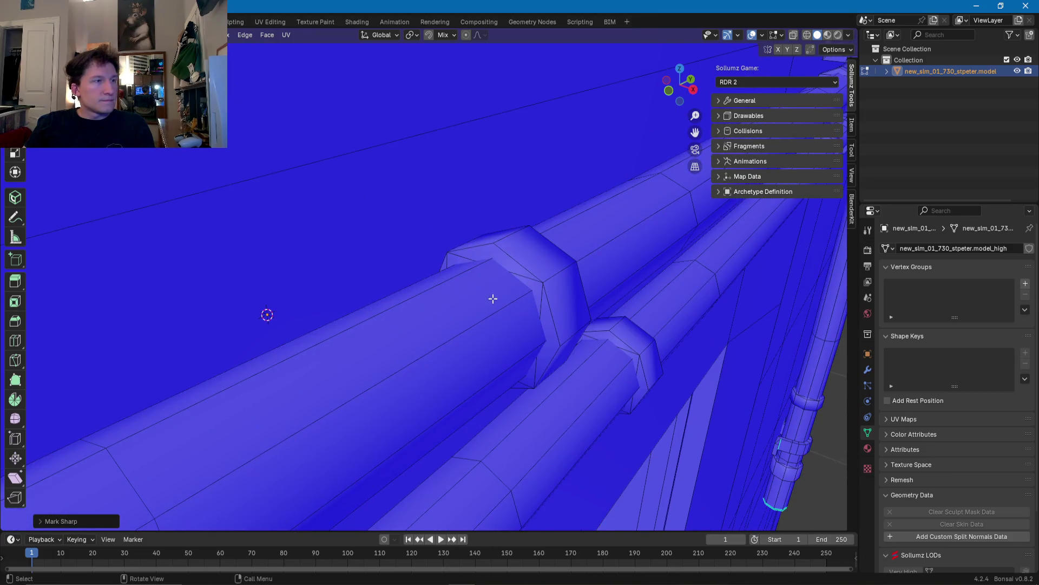
pyautogui.click(518, 263)
pyautogui.press('3')
pyautogui.click(544, 271)
pyautogui.hotkey('ctrl', 'l')
pyautogui.rightClick(544, 271)
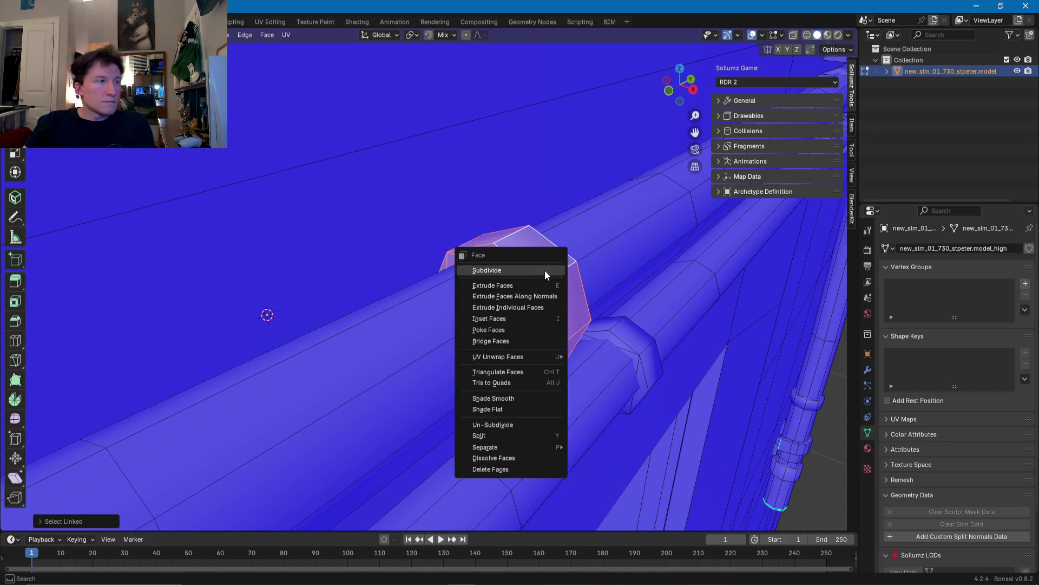
pyautogui.click(509, 409)
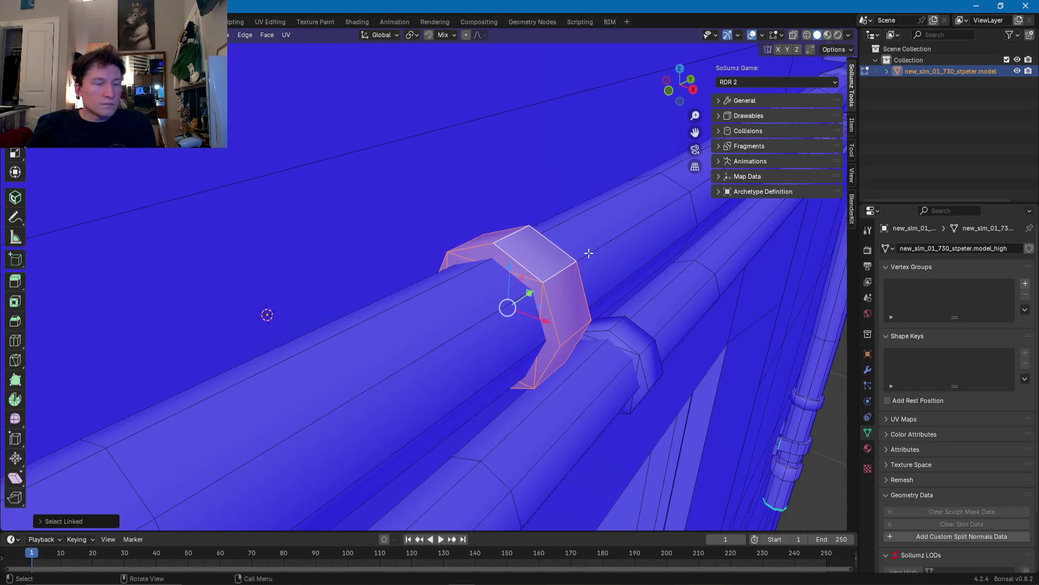
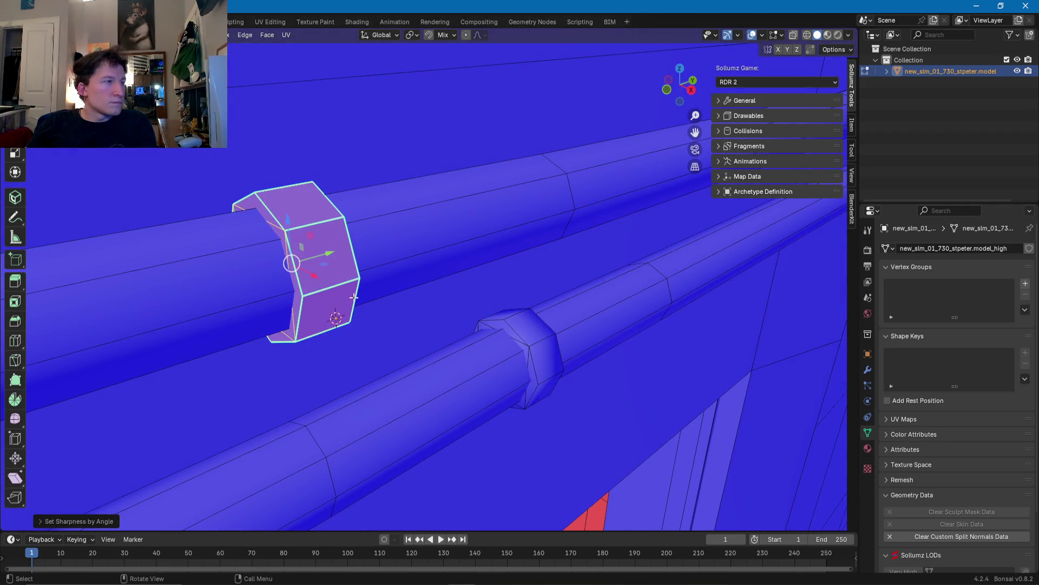
# Step: In edge mode, select the clip's upper and bottom edge loops on the upper pipe
pyautogui.press('2')
pyautogui.keyDown('alt'); pyautogui.keyDown('shift'); pyautogui.click(317, 224); pyautogui.keyUp('shift'); pyautogui.keyUp('alt')
pyautogui.keyDown('alt'); pyautogui.keyDown('shift'); pyautogui.click(317, 224); pyautogui.keyUp('shift'); pyautogui.keyUp('alt')
pyautogui.keyDown('alt'); pyautogui.keyDown('shift'); pyautogui.click(318, 224); pyautogui.keyUp('shift'); pyautogui.keyUp('alt')
pyautogui.keyDown('alt'); pyautogui.keyDown('shift'); pyautogui.click(317, 224); pyautogui.keyUp('shift'); pyautogui.keyUp('alt')
pyautogui.keyDown('alt'); pyautogui.keyDown('shift'); pyautogui.click(313, 223); pyautogui.keyUp('shift'); pyautogui.keyUp('alt')
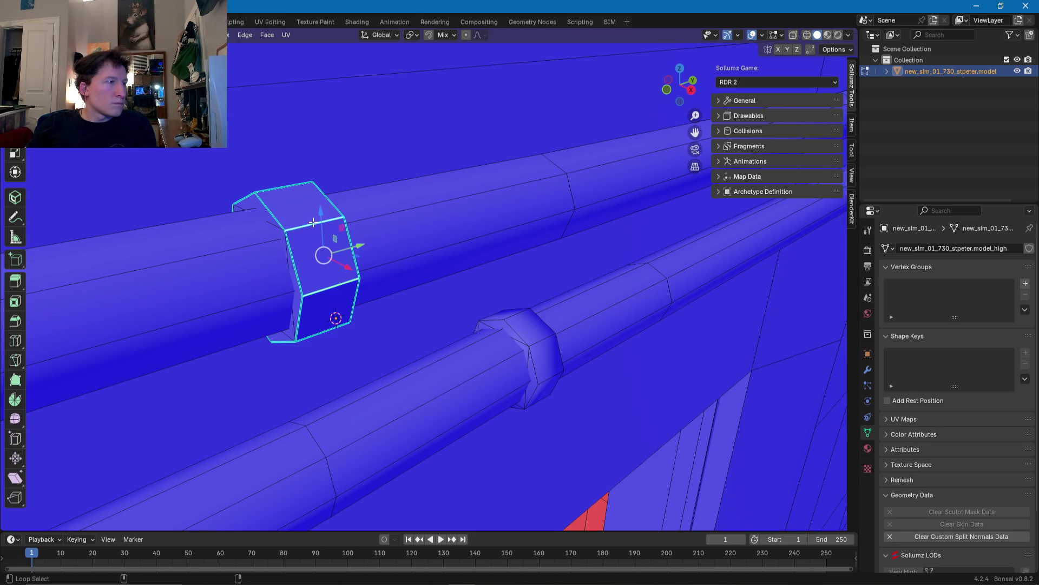
pyautogui.keyDown('shift'); pyautogui.moveTo(283, 186); pyautogui.dragTo(348, 190, button='middle'); pyautogui.keyUp('shift')
pyautogui.keyDown('alt'); pyautogui.keyDown('shift'); pyautogui.click(378, 234); pyautogui.keyUp('shift'); pyautogui.keyUp('alt')
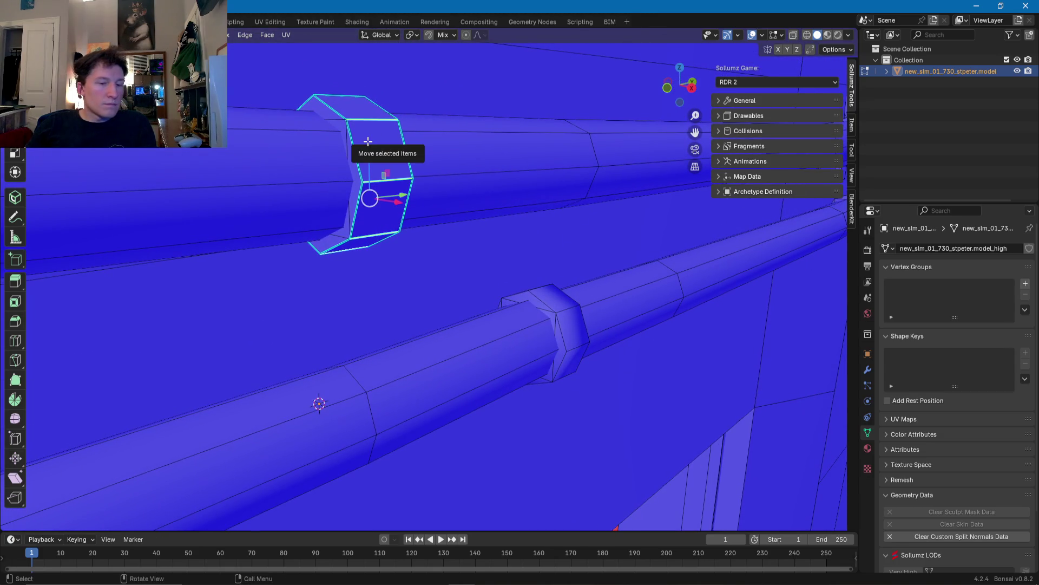
# Step: Add the clip's front and top ring faces and mark the selection sharp with Ctrl+E
pyautogui.press('w')
pyautogui.keyDown('alt'); pyautogui.keyDown('shift'); pyautogui.click(375, 157); pyautogui.keyUp('shift'); pyautogui.keyUp('alt')
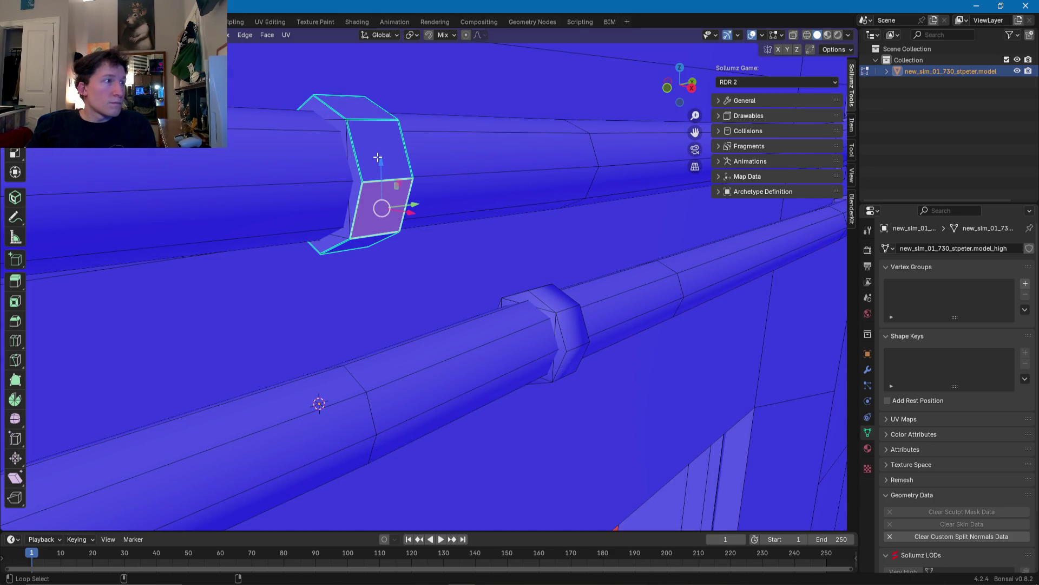
pyautogui.keyDown('alt'); pyautogui.keyDown('shift'); pyautogui.click(367, 115); pyautogui.keyUp('shift'); pyautogui.keyUp('alt')
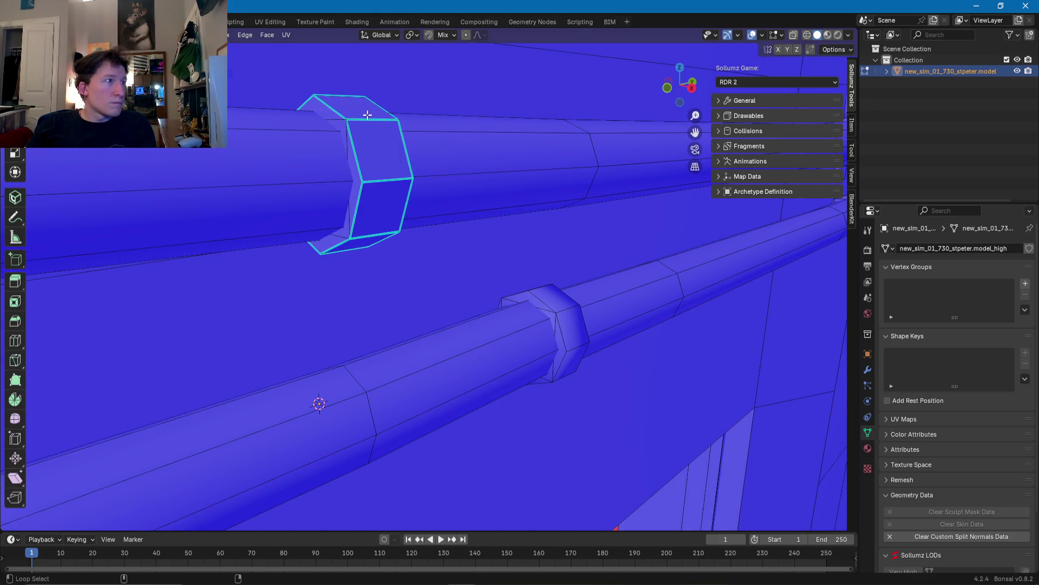
pyautogui.hotkey('ctrl', 'f')
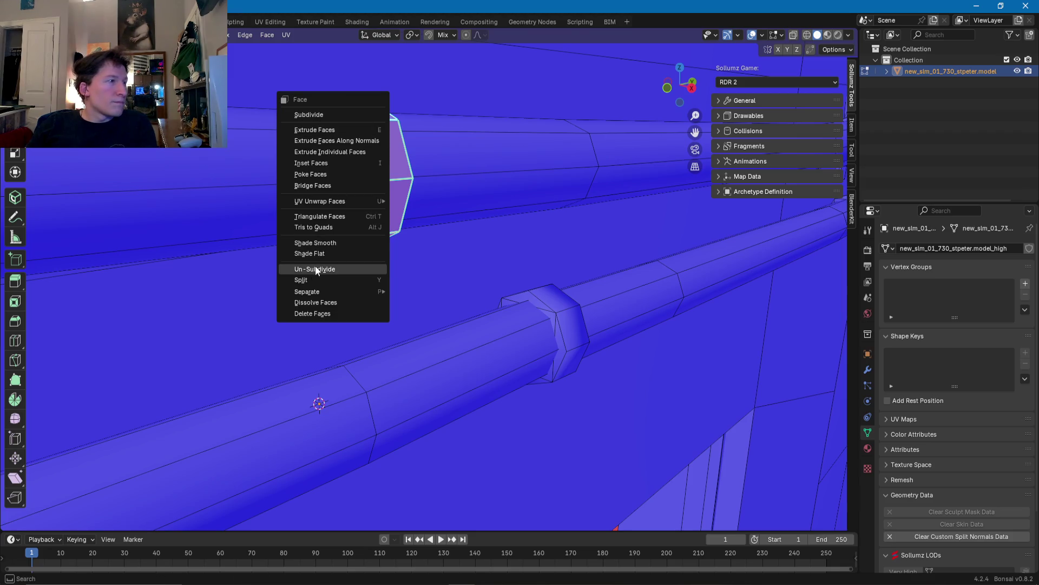
pyautogui.press('Escape')
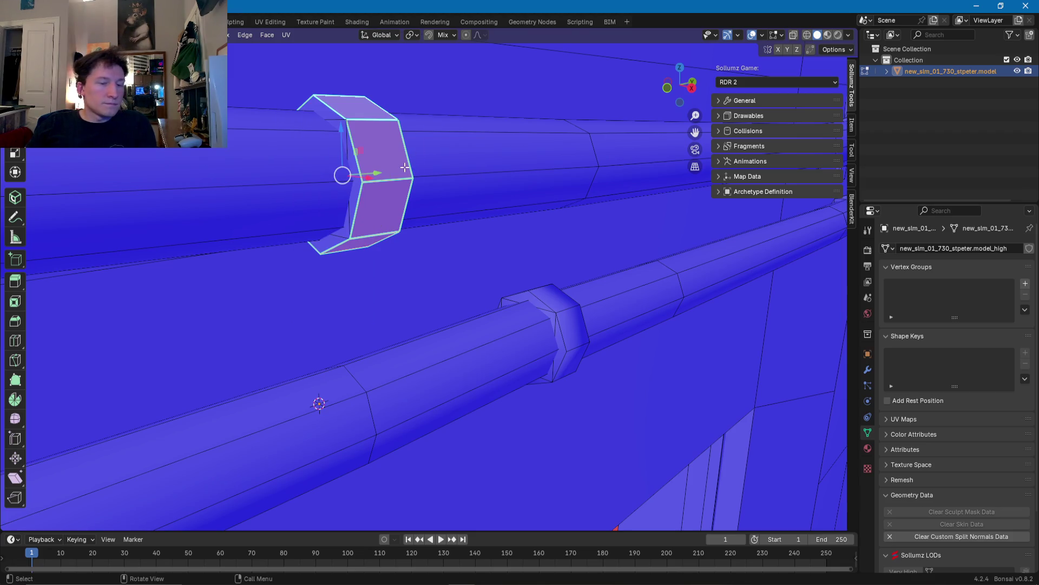
pyautogui.hotkey('ctrl', 'e')
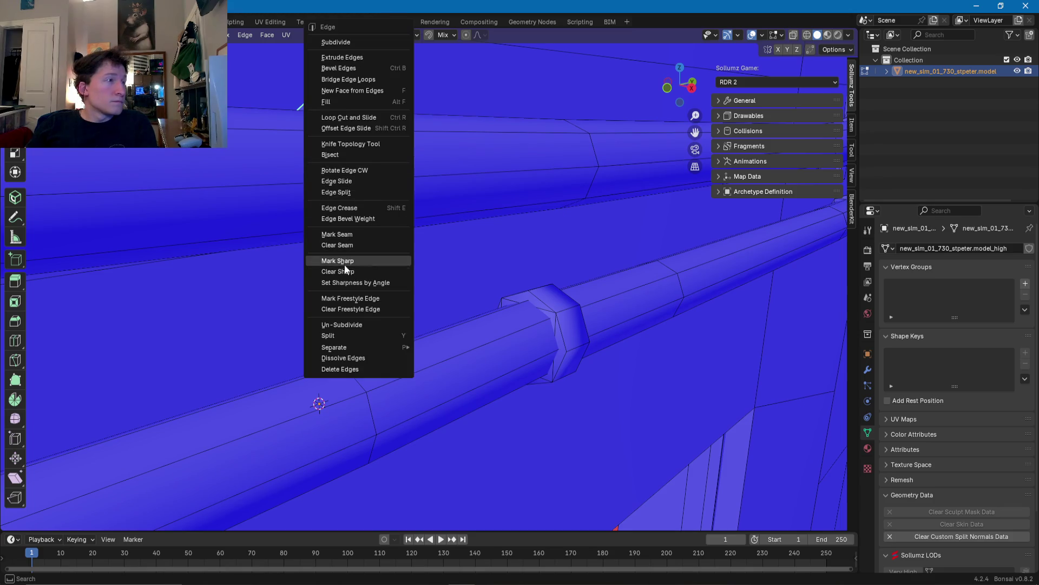
pyautogui.click(345, 262)
# Step: Select a whole pipe collar with Ctrl+L, then add three more collars along the pipes
pyautogui.click(404, 194)
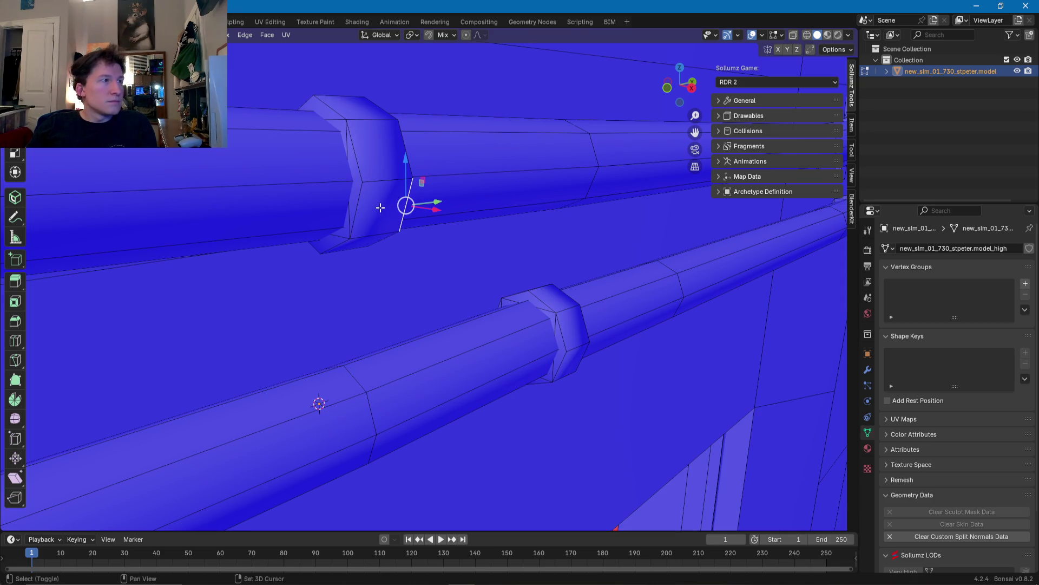
pyautogui.moveTo(378, 202); pyautogui.dragTo(495, 245, button='middle')
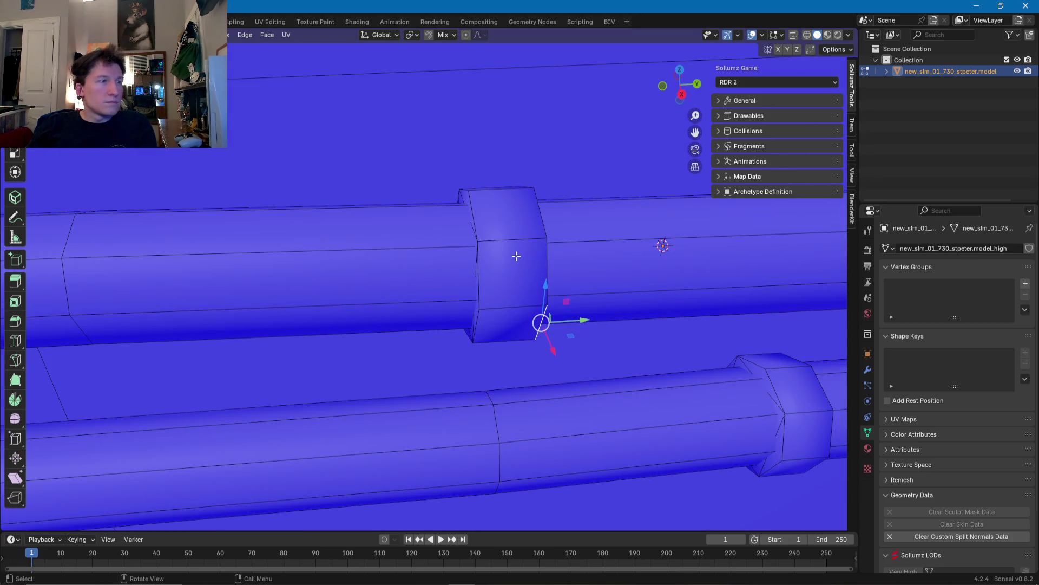
pyautogui.click(515, 255)
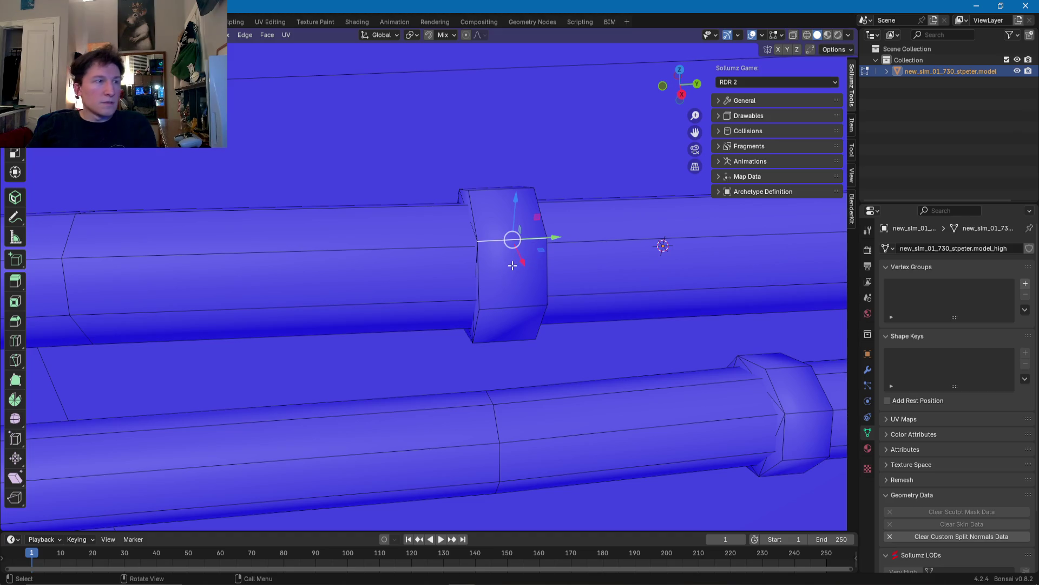
pyautogui.click(514, 268)
pyautogui.hotkey('ctrl', 'l')
pyautogui.scroll(-4, 515, 271)
pyautogui.moveTo(563, 303)
pyautogui.keyDown('shift'); pyautogui.mouseDown(button='middle')
pyautogui.moveTo(482, 262)
pyautogui.moveTo(359, 252)
pyautogui.mouseUp(button='middle'); pyautogui.keyUp('shift')
pyautogui.keyDown('shift'); pyautogui.click(484, 287); pyautogui.keyUp('shift')
pyautogui.scroll(-3, 484, 287)
pyautogui.keyDown('shift'); pyautogui.click(340, 248); pyautogui.keyUp('shift')
pyautogui.keyDown('shift'); pyautogui.click(451, 288); pyautogui.keyUp('shift')
pyautogui.moveTo(455, 288); pyautogui.dragTo(546, 284, button='middle')
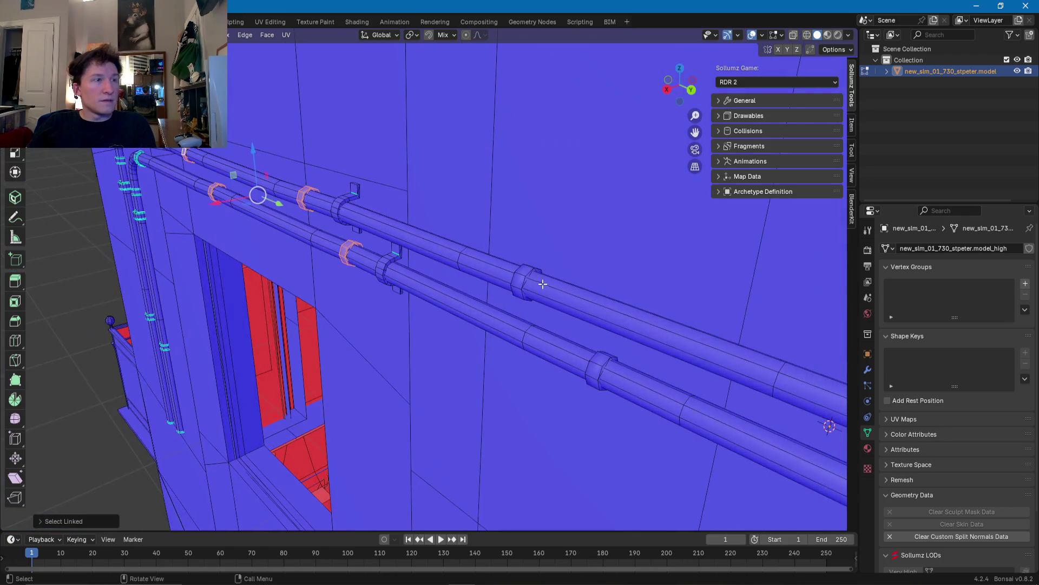
# Step: Add two more collars and the junction pipe end, and apply Shade Flat
pyautogui.keyDown('shift'); pyautogui.click(517, 281); pyautogui.keyUp('shift')
pyautogui.keyDown('shift'); pyautogui.click(599, 370); pyautogui.keyUp('shift')
pyautogui.moveTo(600, 370); pyautogui.dragTo(479, 309, button='middle')
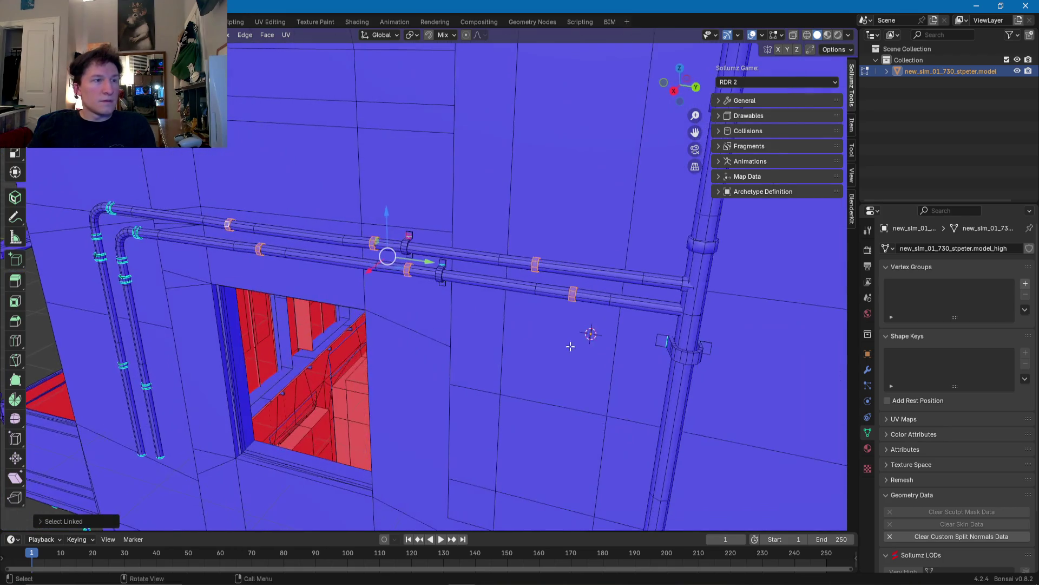
pyautogui.scroll(4, 479, 308)
pyautogui.moveTo(553, 278); pyautogui.dragTo(578, 270, button='middle')
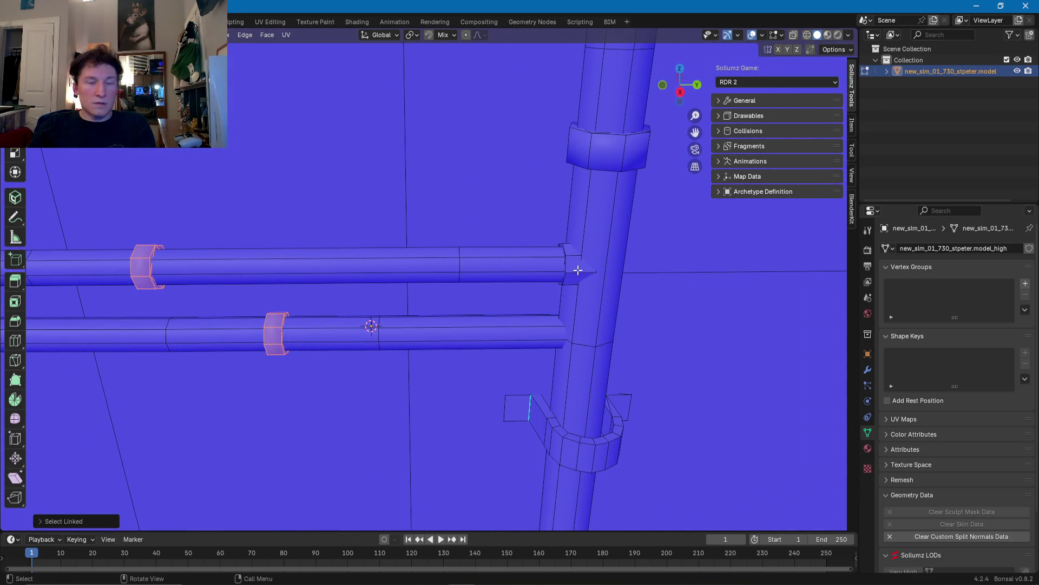
pyautogui.keyDown('shift'); pyautogui.click(578, 270); pyautogui.keyUp('shift')
pyautogui.rightClick(578, 270)
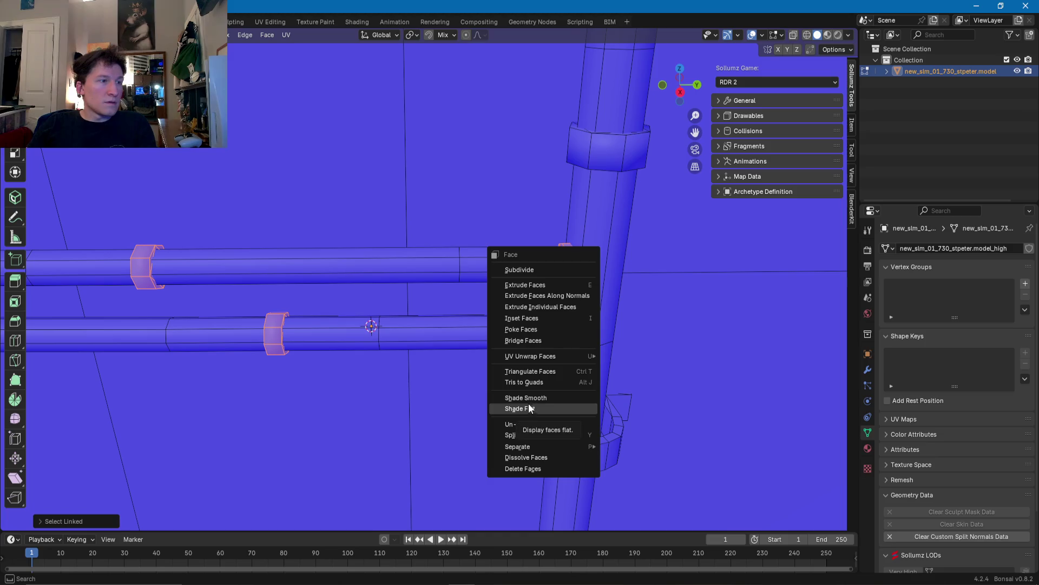
pyautogui.click(529, 405)
pyautogui.rightClick(575, 274)
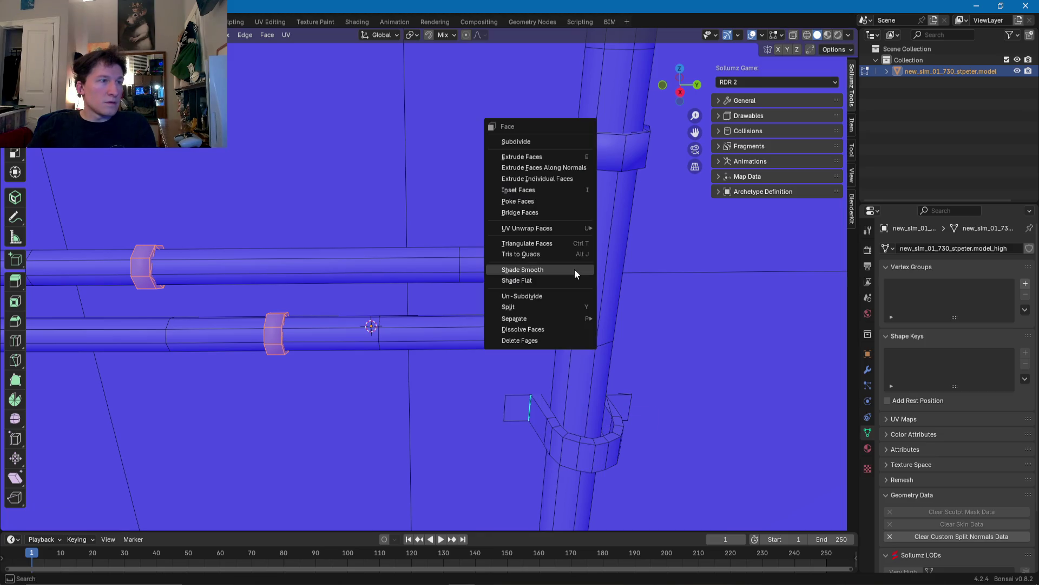
pyautogui.click(519, 280)
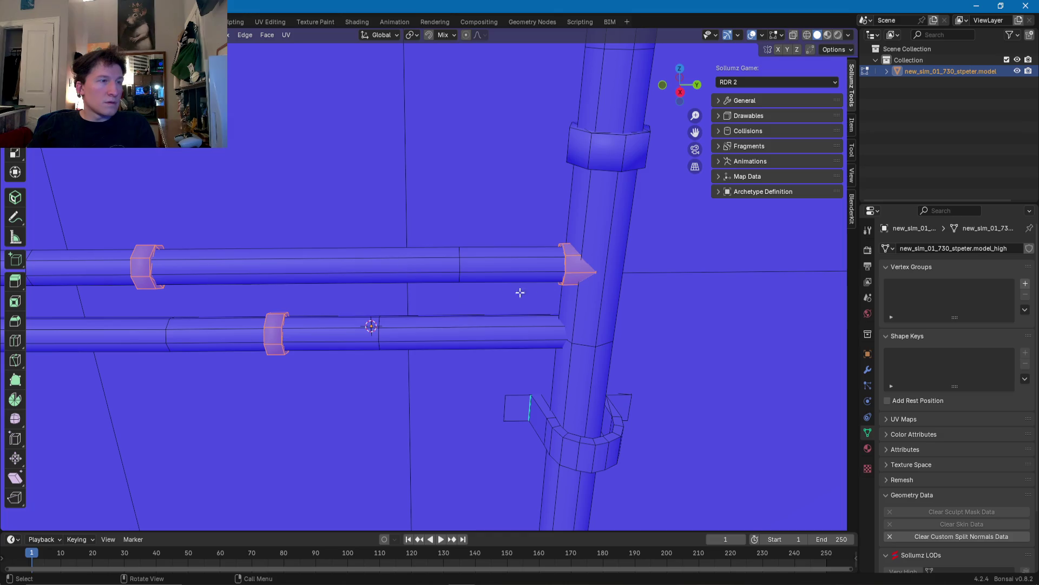
# Step: In edge mode, mark the selected collar and pipe-end edges sharp
pyautogui.moveTo(570, 273); pyautogui.dragTo(587, 276, button='middle')
pyautogui.press('2')
pyautogui.rightClick(589, 278)
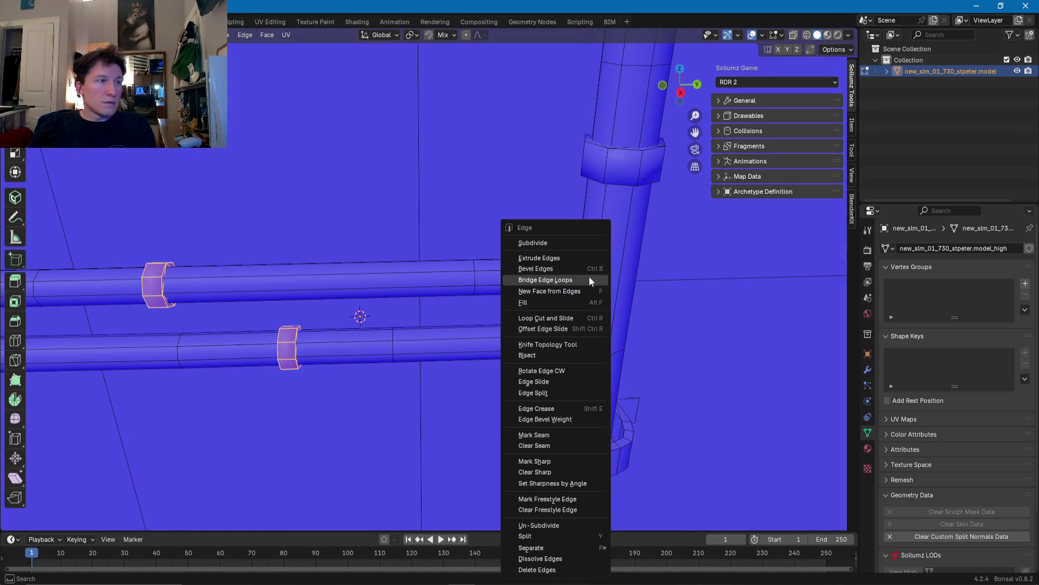
pyautogui.click(538, 462)
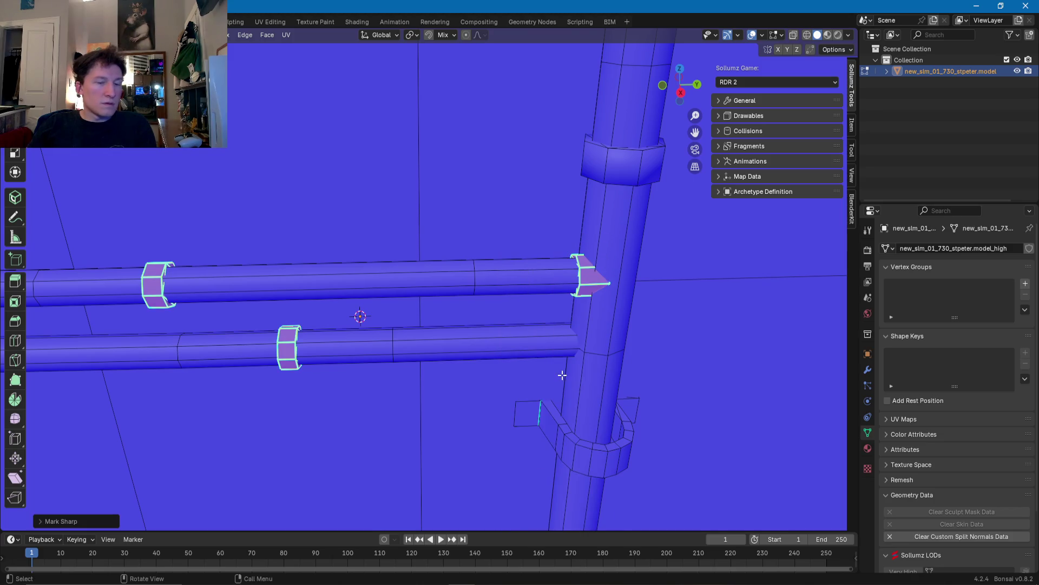
# Step: Select the pipe end's top and bottom edges at the junction, leaving out the vertical edge
pyautogui.click(594, 284)
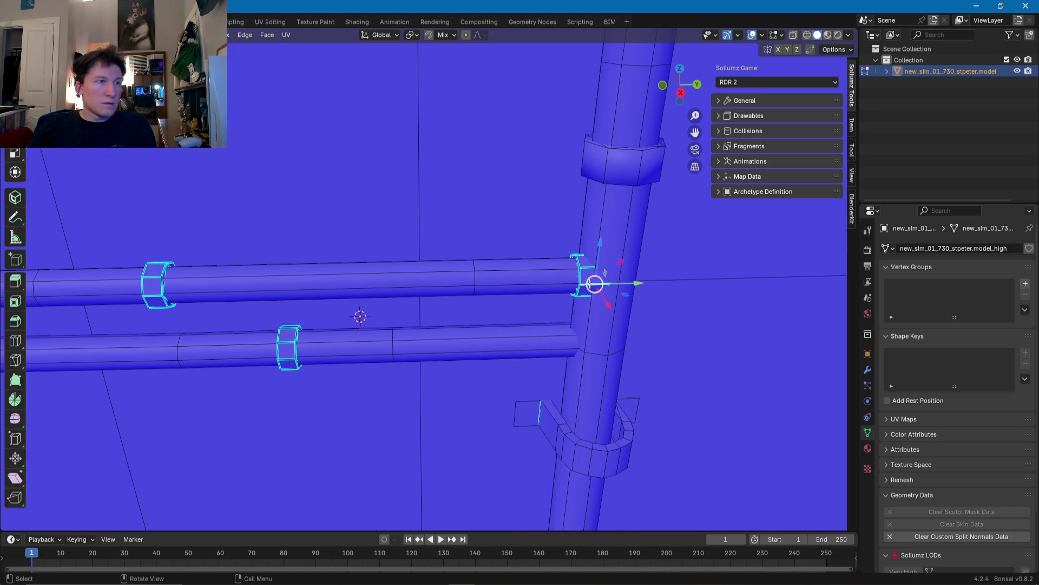
pyautogui.moveTo(581, 309); pyautogui.dragTo(561, 248, button='middle')
pyautogui.scroll(5, 442, 333)
pyautogui.keyDown('shift'); pyautogui.click(424, 247); pyautogui.keyUp('shift')
pyautogui.keyDown('shift'); pyautogui.click(423, 179); pyautogui.keyUp('shift')
pyautogui.keyDown('shift'); pyautogui.click(421, 179); pyautogui.keyUp('shift')
pyautogui.moveTo(422, 180); pyautogui.dragTo(396, 271, button='middle')
pyautogui.keyDown('shift'); pyautogui.click(392, 250); pyautogui.keyUp('shift')
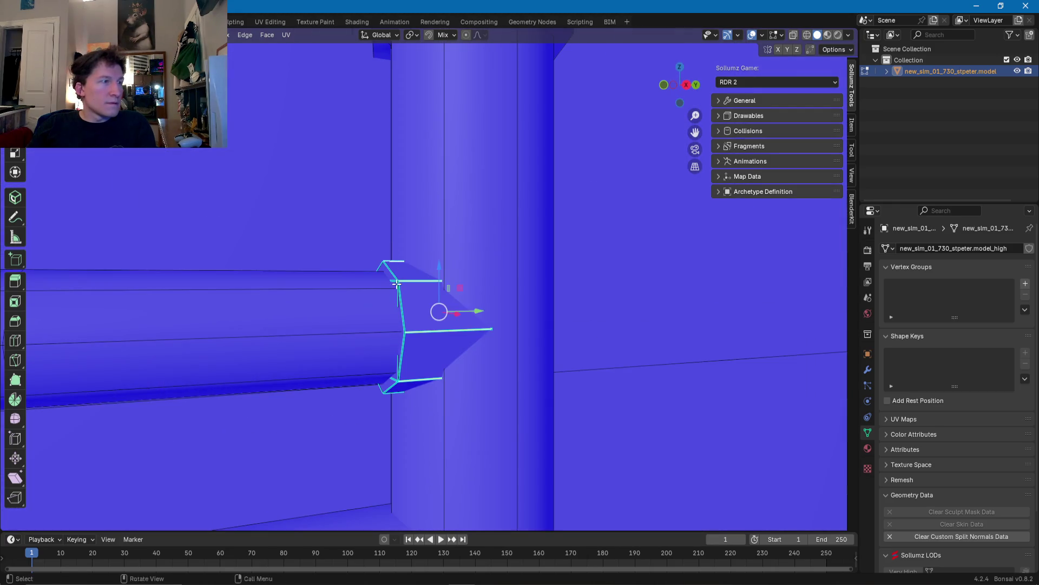
pyautogui.moveTo(449, 309); pyautogui.dragTo(427, 252, button='middle')
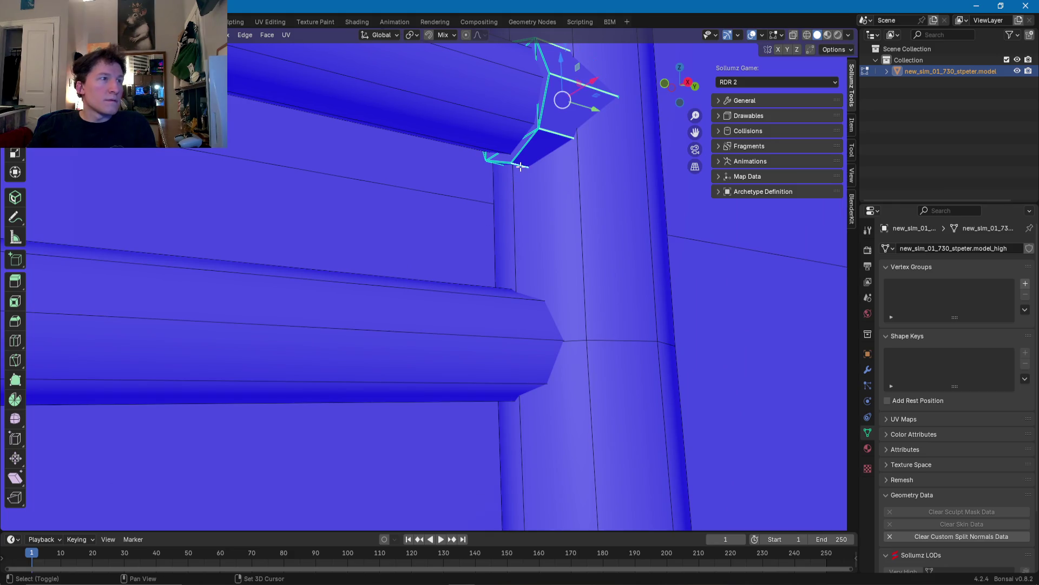
pyautogui.moveTo(520, 166); pyautogui.dragTo(556, 198, button='middle')
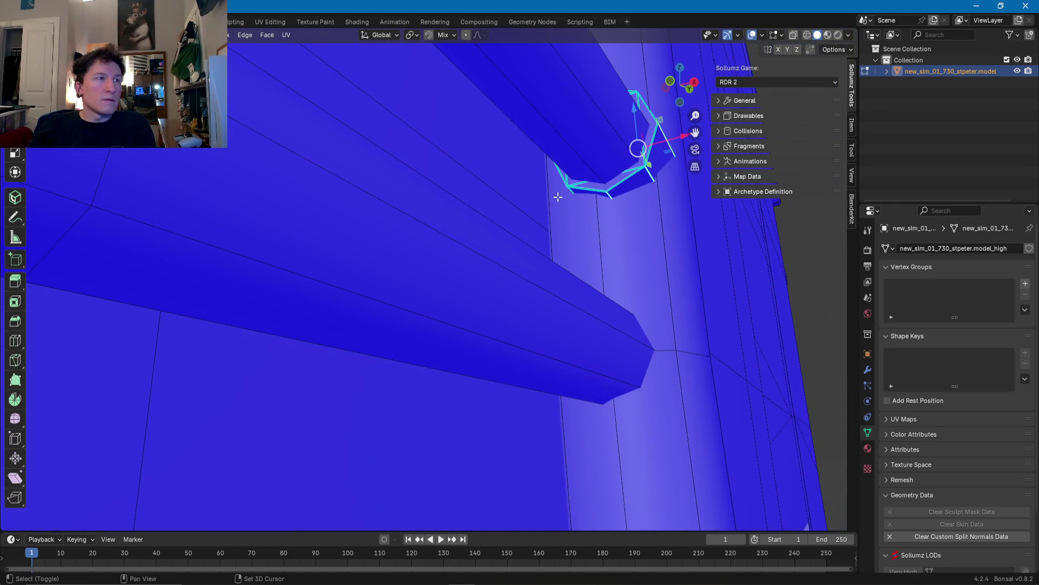
pyautogui.keyDown('shift'); pyautogui.click(571, 192); pyautogui.keyUp('shift')
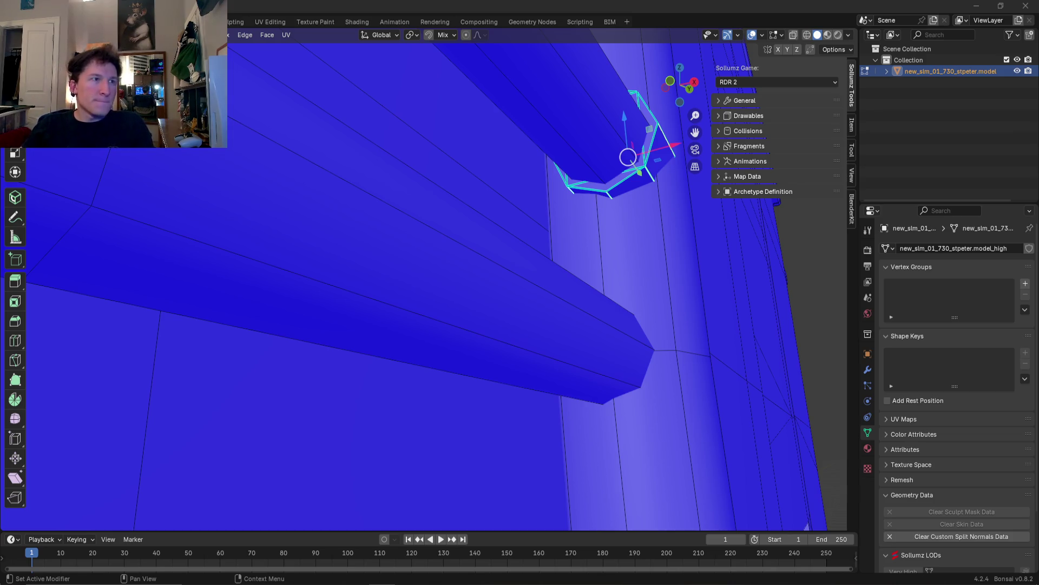
pyautogui.moveTo(574, 206)
pyautogui.mouseDown(button='middle')
pyautogui.moveTo(518, 346)
pyautogui.moveTo(542, 206)
pyautogui.moveTo(519, 226)
pyautogui.moveTo(493, 440)
pyautogui.moveTo(493, 360)
pyautogui.moveTo(613, 247)
pyautogui.mouseUp(button='middle')
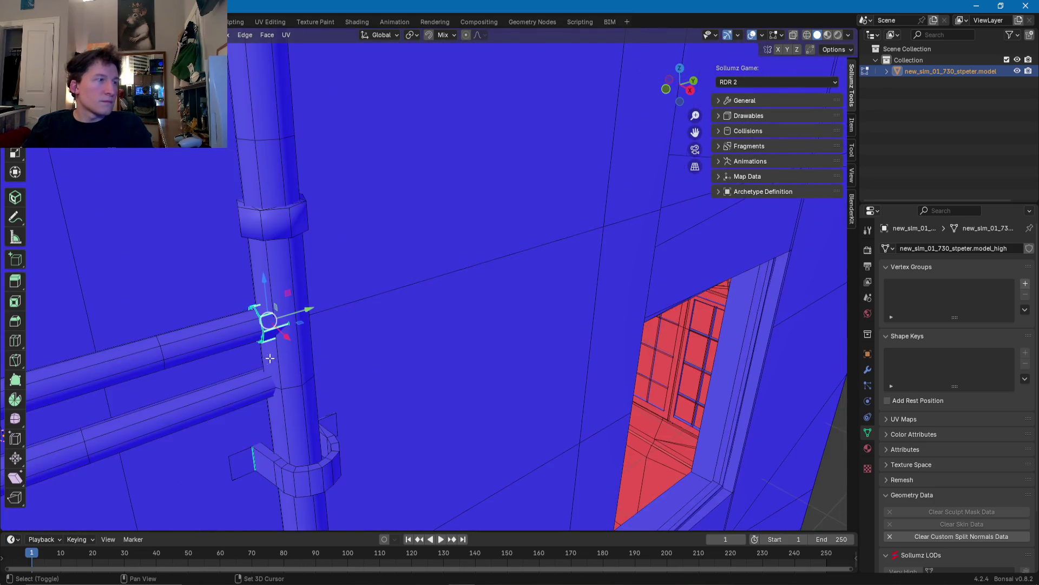
pyautogui.scroll(4, 574, 282)
# Step: Move up along the vertical pipe and select the remaining pipe clips with Ctrl+L
pyautogui.scroll(1, 535, 322)
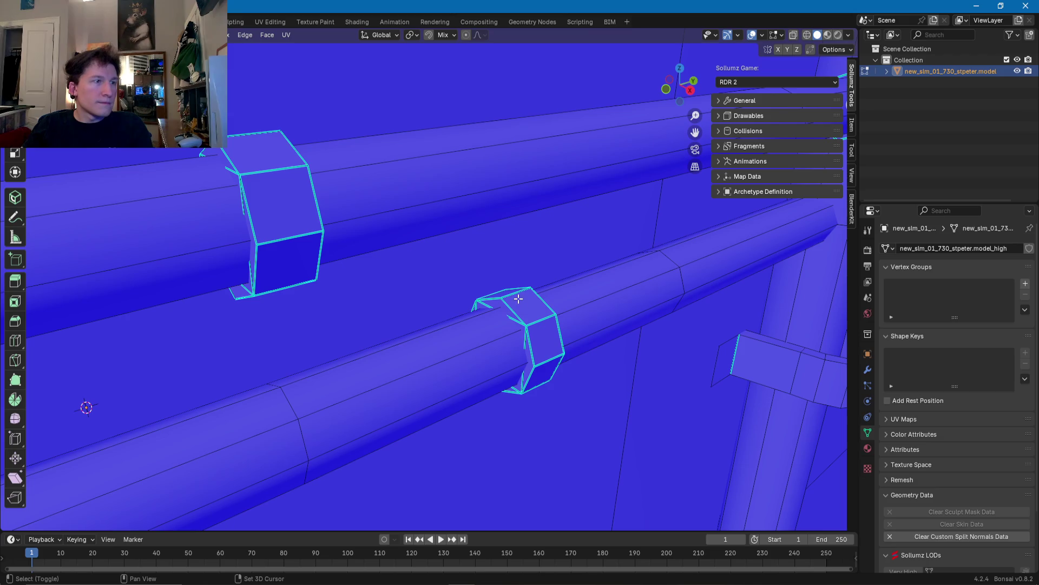
pyautogui.moveTo(545, 362)
pyautogui.keyDown('shift'); pyautogui.mouseDown(button='middle')
pyautogui.moveTo(530, 197)
pyautogui.moveTo(515, 172)
pyautogui.mouseUp(button='middle'); pyautogui.keyUp('shift')
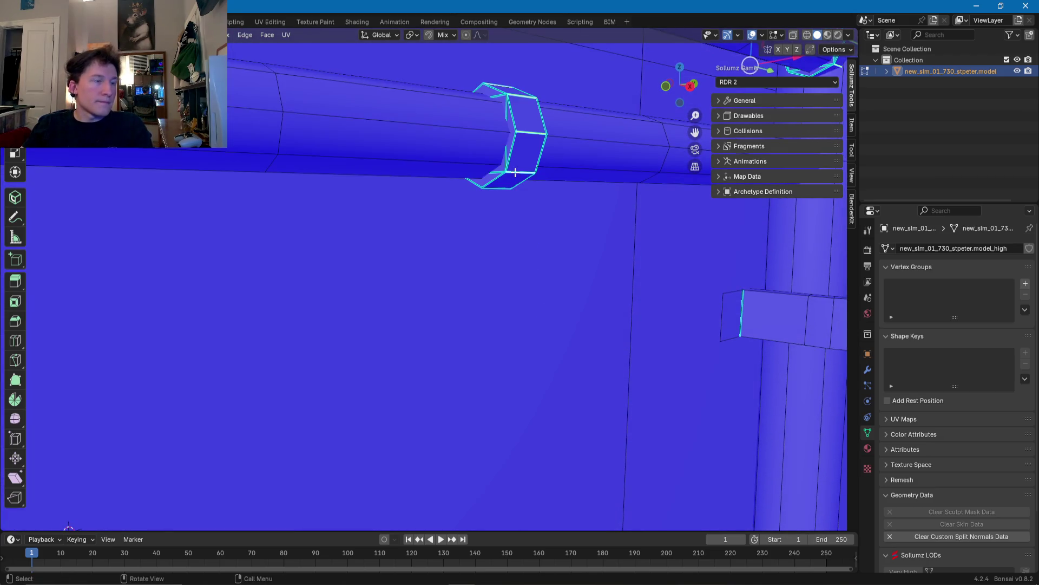
pyautogui.scroll(-5, 512, 178)
pyautogui.scroll(5, 388, 272)
pyautogui.scroll(1, 389, 209)
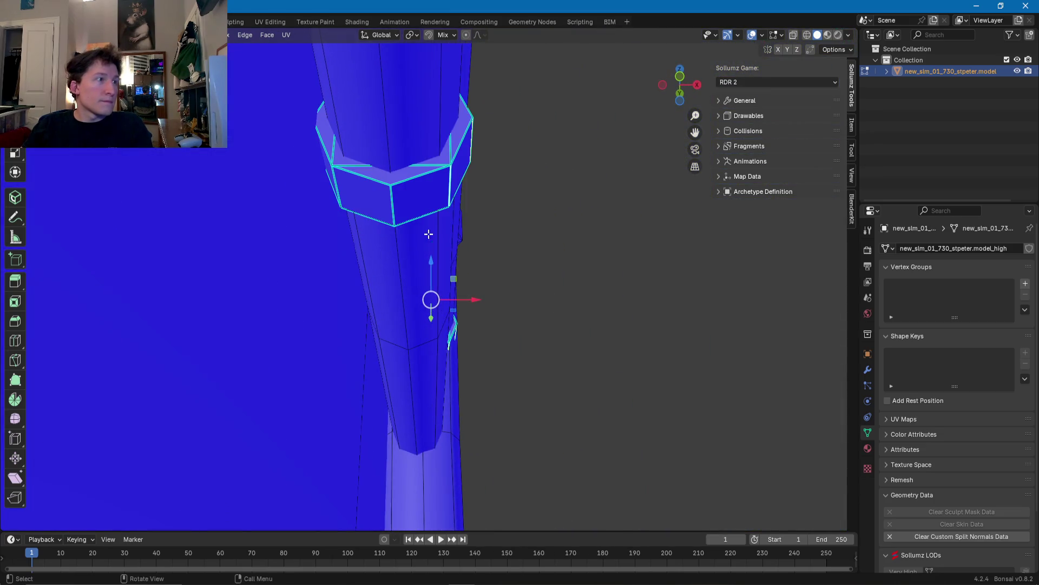
pyautogui.moveTo(339, 185)
pyautogui.mouseDown(button='middle')
pyautogui.moveTo(361, 222)
pyautogui.moveTo(353, 234)
pyautogui.moveTo(304, 239)
pyautogui.moveTo(260, 260)
pyautogui.moveTo(476, 279)
pyautogui.moveTo(346, 317)
pyautogui.mouseUp(button='middle')
pyautogui.scroll(-3, 262, 267)
pyautogui.scroll(-2, 442, 281)
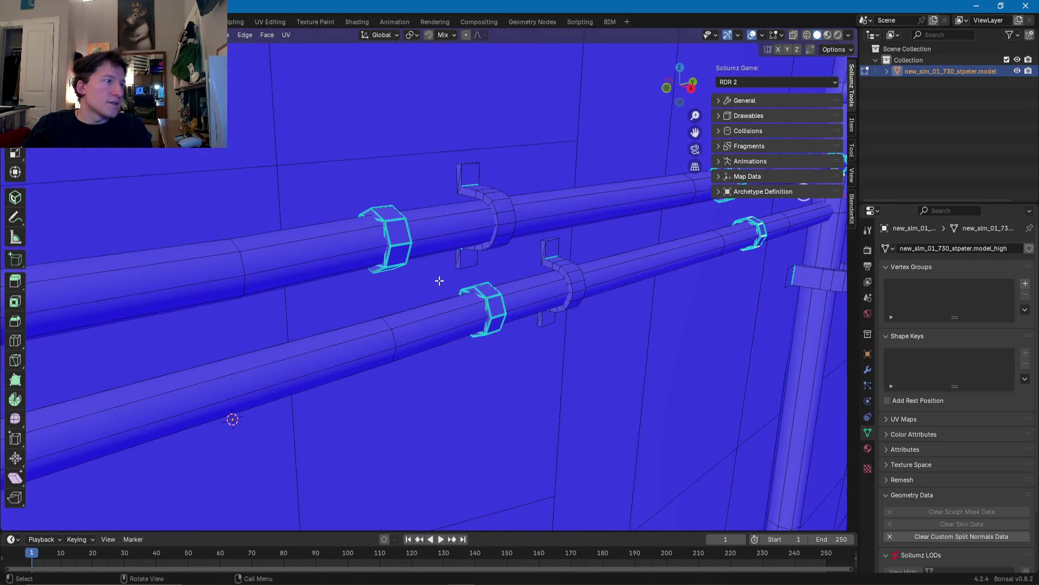
pyautogui.scroll(-3, 443, 280)
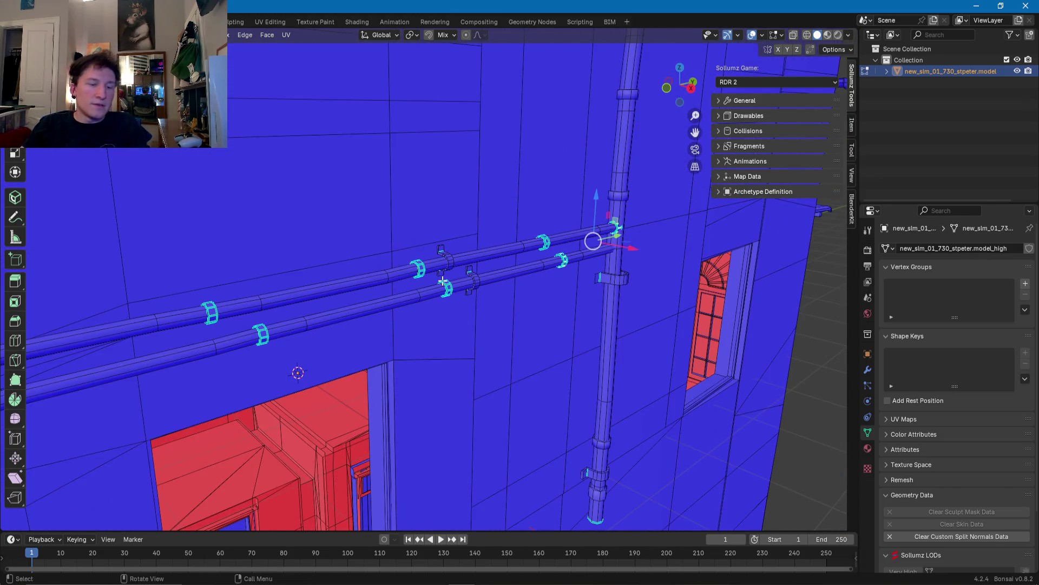
pyautogui.moveTo(596, 237); pyautogui.dragTo(618, 225)
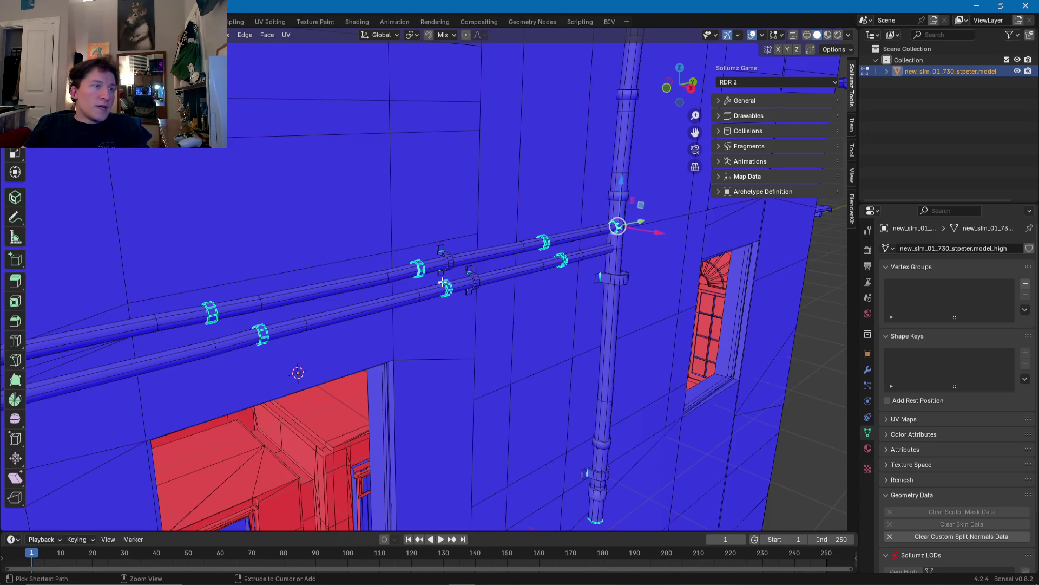
pyautogui.hotkey('ctrl', 'l')
pyautogui.moveTo(443, 282)
pyautogui.mouseDown(button='middle')
pyautogui.moveTo(514, 272)
pyautogui.moveTo(499, 288)
pyautogui.mouseUp(button='middle')
pyautogui.scroll(3, 498, 288)
pyautogui.scroll(3, 499, 295)
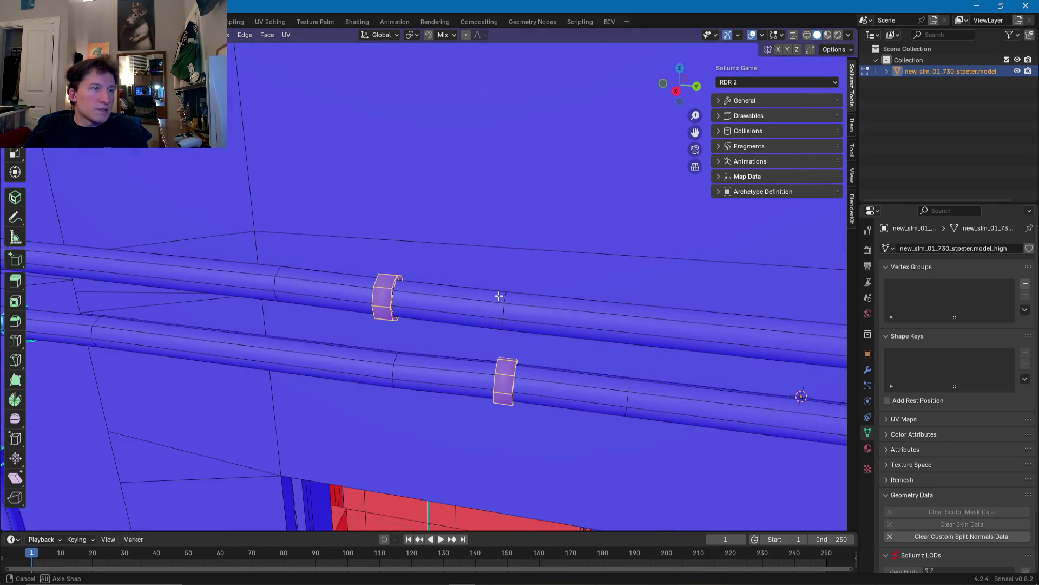
# Step: On the upper pipe clip, select its vertical corner edges one after another
pyautogui.click(385, 298)
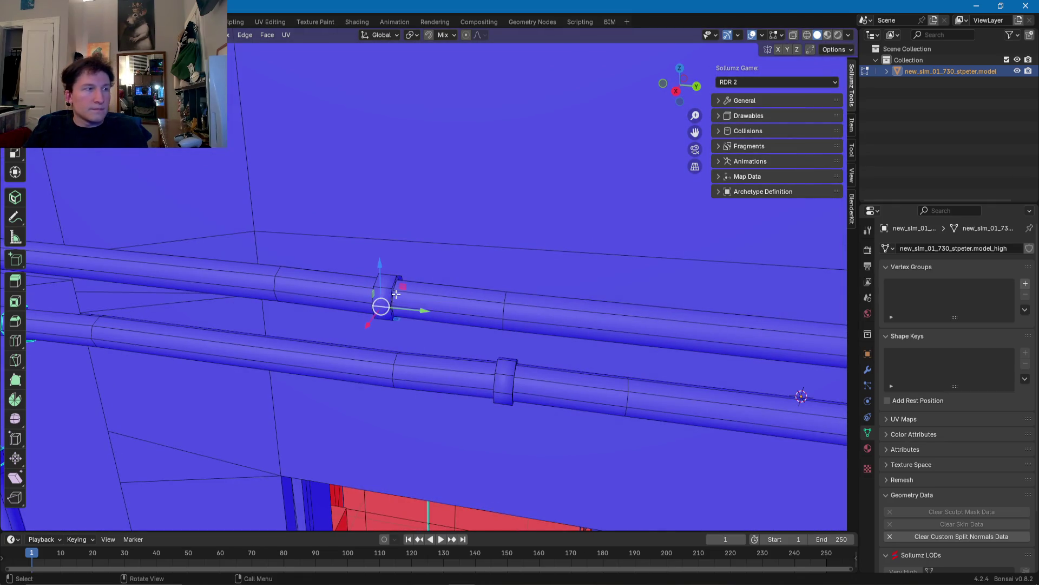
pyautogui.scroll(5, 367, 298)
pyautogui.scroll(4, 366, 298)
pyautogui.moveTo(315, 316); pyautogui.dragTo(329, 314, button='middle')
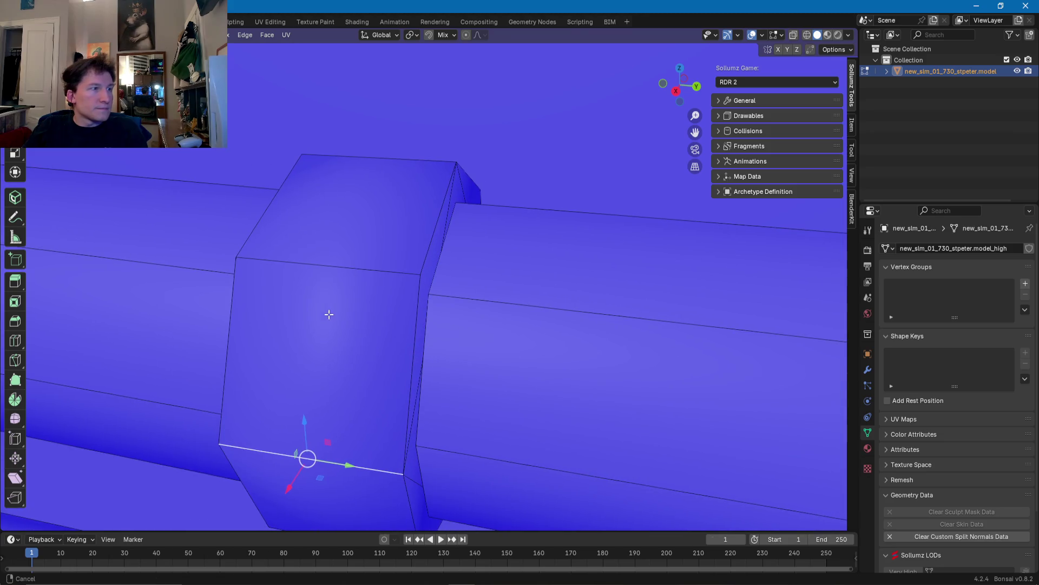
pyautogui.click(416, 303)
pyautogui.keyDown('shift'); pyautogui.click(429, 246); pyautogui.keyUp('shift')
pyautogui.keyDown('shift'); pyautogui.click(468, 174); pyautogui.keyUp('shift')
pyautogui.scroll(-10, 429, 273)
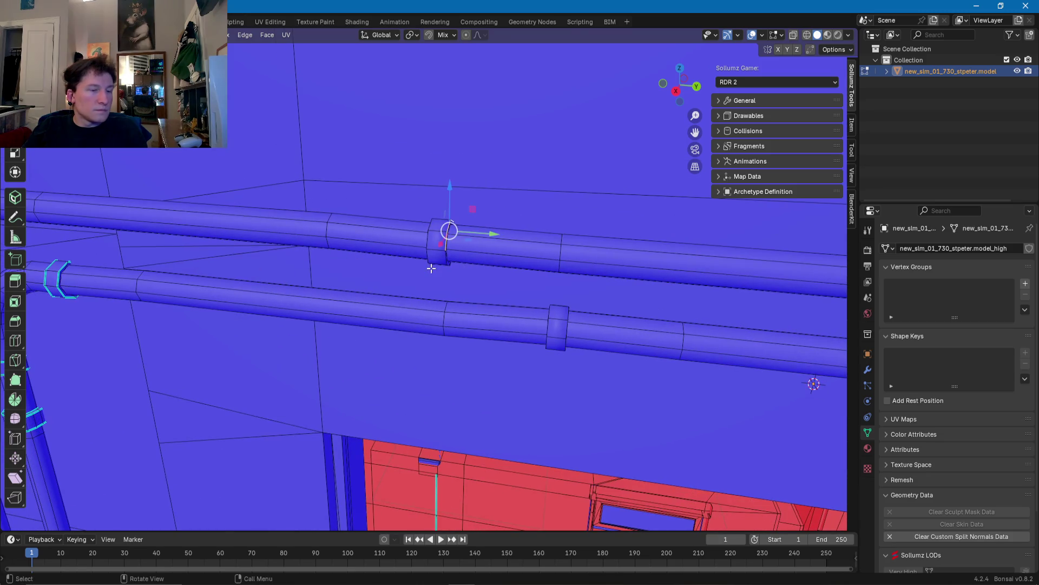
pyautogui.scroll(5, 431, 268)
pyautogui.moveTo(431, 268); pyautogui.dragTo(402, 239, button='middle')
pyautogui.keyDown('shift'); pyautogui.click(403, 238); pyautogui.keyUp('shift')
pyautogui.keyDown('shift'); pyautogui.click(424, 300); pyautogui.keyUp('shift')
pyautogui.keyDown('shift'); pyautogui.click(460, 325); pyautogui.keyUp('shift')
pyautogui.keyDown('shift'); pyautogui.click(472, 315); pyautogui.keyUp('shift')
# Step: Add the clip's lower rim, right side and top edges to the selection
pyautogui.moveTo(469, 315)
pyautogui.mouseDown(button='middle')
pyautogui.moveTo(506, 302)
pyautogui.moveTo(378, 310)
pyautogui.mouseUp(button='middle')
pyautogui.keyDown('shift'); pyautogui.click(379, 306); pyautogui.keyUp('shift')
pyautogui.keyDown('shift'); pyautogui.click(448, 298); pyautogui.keyUp('shift')
pyautogui.keyDown('shift'); pyautogui.click(501, 244); pyautogui.keyUp('shift')
pyautogui.keyDown('shift'); pyautogui.click(504, 172); pyautogui.keyUp('shift')
pyautogui.moveTo(503, 173); pyautogui.dragTo(450, 215, button='middle')
pyautogui.keyDown('shift'); pyautogui.click(430, 167); pyautogui.keyUp('shift')
pyautogui.keyDown('shift'); pyautogui.click(374, 151); pyautogui.keyUp('shift')
pyautogui.moveTo(373, 151)
pyautogui.mouseDown(button='middle')
pyautogui.moveTo(468, 200)
pyautogui.moveTo(483, 247)
pyautogui.moveTo(522, 295)
pyautogui.mouseUp(button='middle')
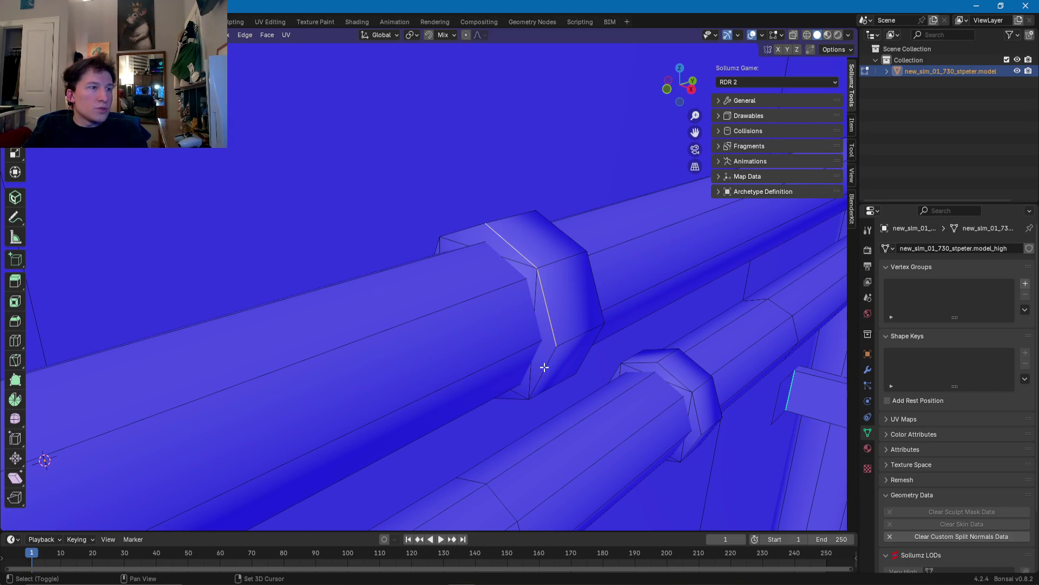
# Step: Orbit around the clip ring from below and the sides to inspect the selected edges
pyautogui.moveTo(515, 399)
pyautogui.mouseDown(button='middle')
pyautogui.moveTo(501, 382)
pyautogui.moveTo(569, 336)
pyautogui.moveTo(415, 418)
pyautogui.mouseUp(button='middle')
pyautogui.moveTo(369, 393)
pyautogui.mouseDown(button='middle')
pyautogui.moveTo(383, 399)
pyautogui.moveTo(378, 426)
pyautogui.mouseUp(button='middle')
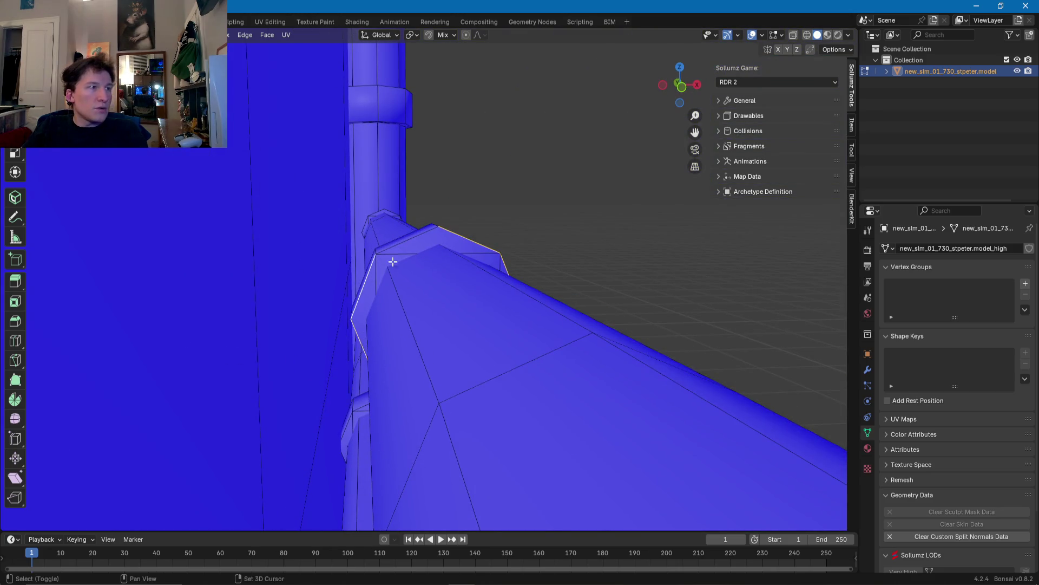
pyautogui.moveTo(424, 236); pyautogui.dragTo(310, 274, button='middle')
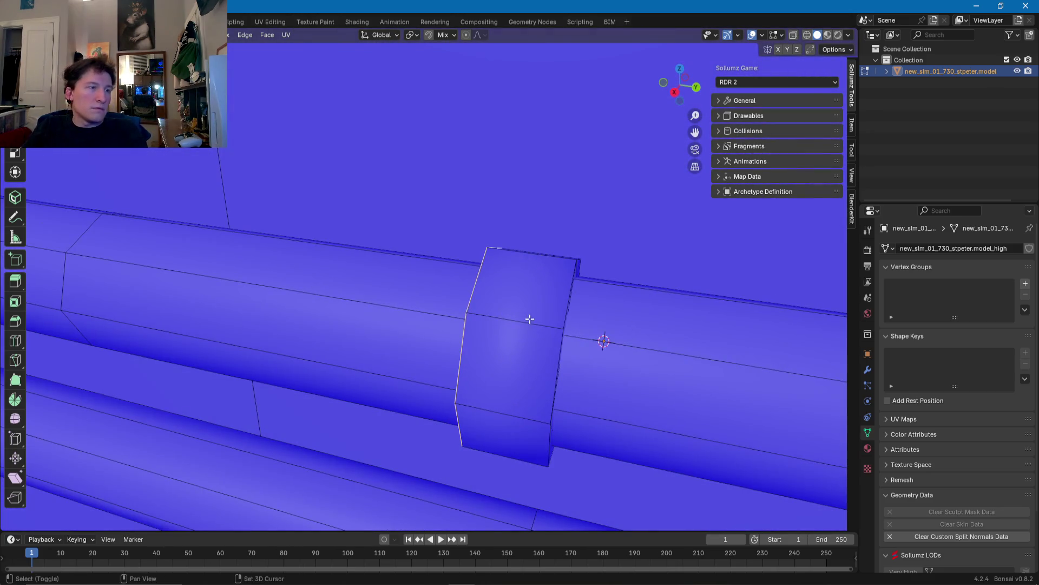
pyautogui.moveTo(531, 319); pyautogui.dragTo(469, 298, button='middle')
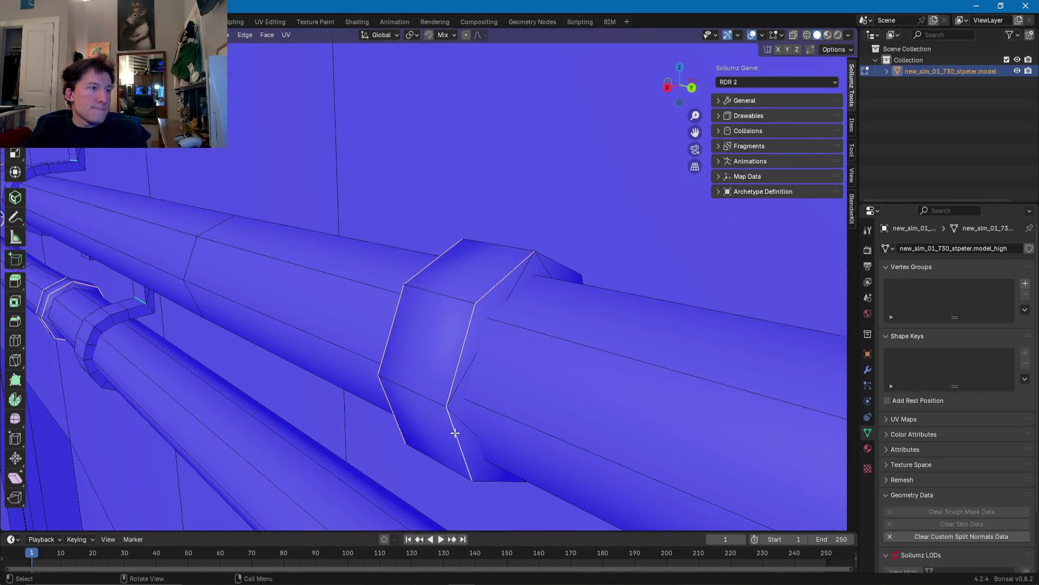
pyautogui.moveTo(459, 387); pyautogui.dragTo(426, 372, button='middle')
pyautogui.moveTo(530, 351); pyautogui.dragTo(496, 370, button='middle')
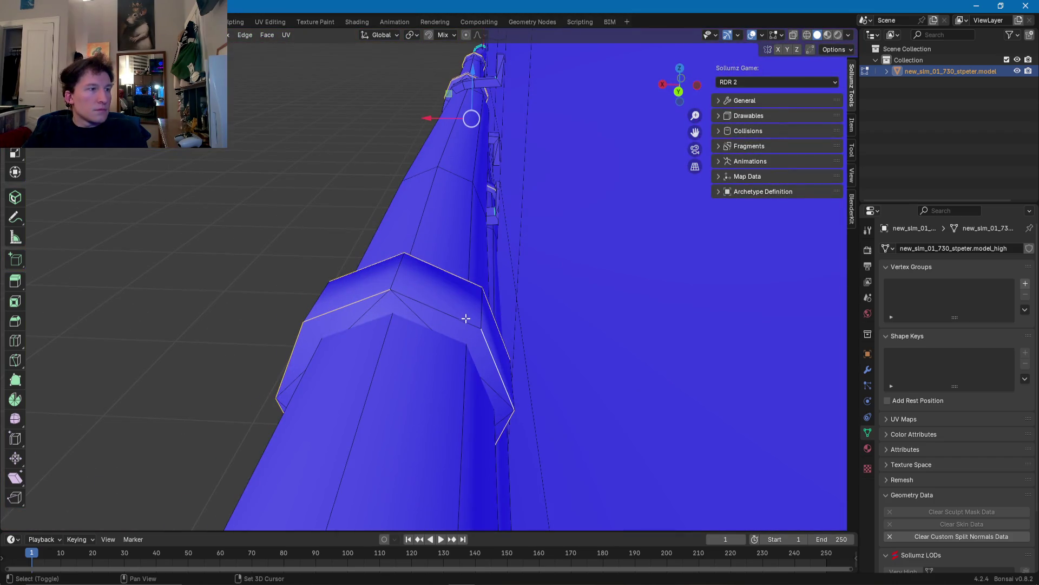
pyautogui.keyDown('shift'); pyautogui.moveTo(458, 316); pyautogui.dragTo(545, 318, button='middle'); pyautogui.keyUp('shift')
pyautogui.scroll(-3, 546, 318)
pyautogui.moveTo(374, 260)
pyautogui.mouseDown(button='middle')
pyautogui.moveTo(518, 282)
pyautogui.moveTo(493, 313)
pyautogui.moveTo(471, 317)
pyautogui.mouseUp(button='middle')
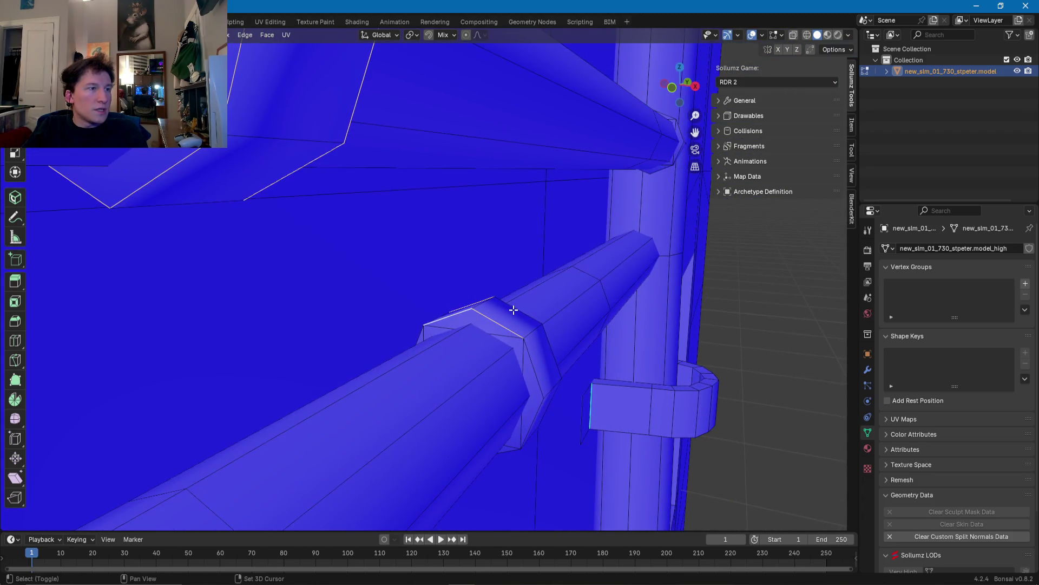
pyautogui.moveTo(549, 355); pyautogui.dragTo(532, 312, button='middle')
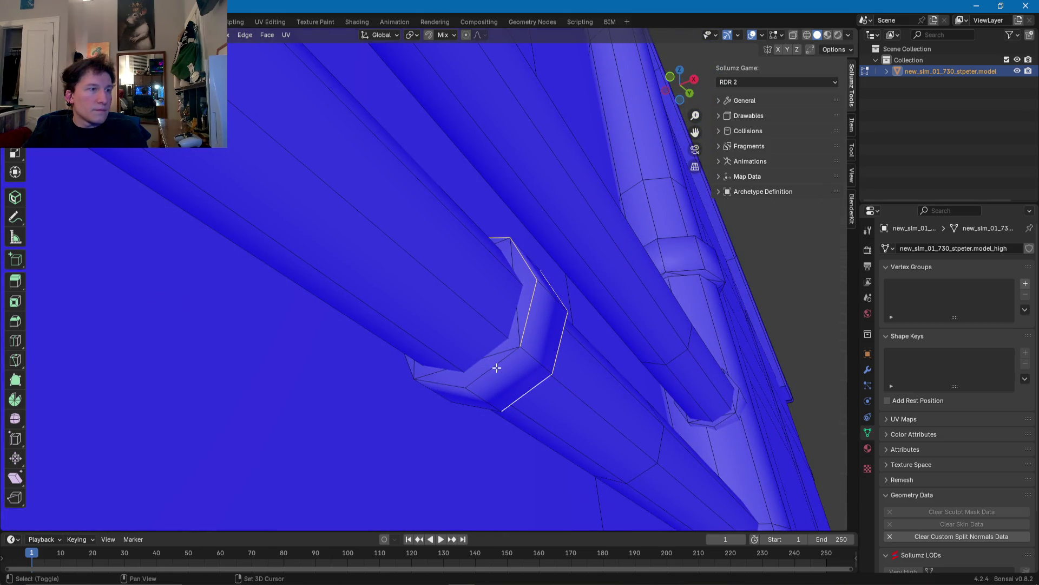
pyautogui.moveTo(476, 405)
pyautogui.mouseDown(button='middle')
pyautogui.moveTo(497, 408)
pyautogui.moveTo(465, 429)
pyautogui.moveTo(457, 406)
pyautogui.moveTo(429, 396)
pyautogui.moveTo(423, 424)
pyautogui.moveTo(436, 414)
pyautogui.moveTo(467, 417)
pyautogui.moveTo(454, 420)
pyautogui.moveTo(446, 460)
pyautogui.mouseUp(button='middle')
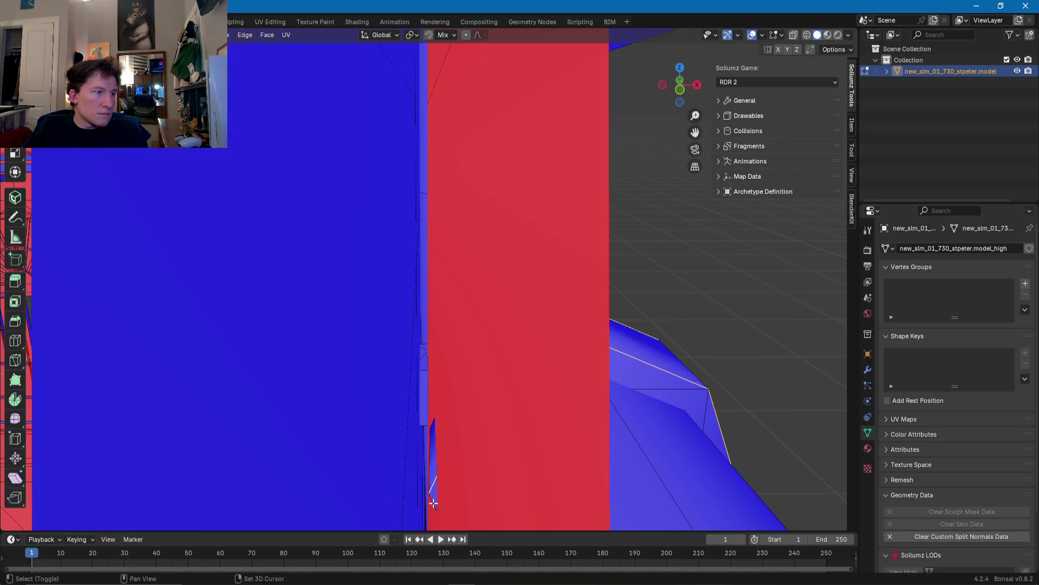
pyautogui.moveTo(434, 426)
pyautogui.mouseDown(button='middle')
pyautogui.moveTo(439, 418)
pyautogui.moveTo(408, 413)
pyautogui.moveTo(308, 431)
pyautogui.moveTo(234, 391)
pyautogui.moveTo(211, 349)
pyautogui.moveTo(358, 395)
pyautogui.moveTo(401, 383)
pyautogui.moveTo(394, 370)
pyautogui.moveTo(564, 402)
pyautogui.moveTo(439, 355)
pyautogui.moveTo(394, 371)
pyautogui.moveTo(553, 330)
pyautogui.moveTo(439, 316)
pyautogui.moveTo(646, 297)
pyautogui.mouseUp(button='middle')
# Step: Review the whole pipe run, then mark the selected clip and collar edges sharp
pyautogui.scroll(3, 565, 295)
pyautogui.scroll(2, 499, 308)
pyautogui.scroll(4, 645, 296)
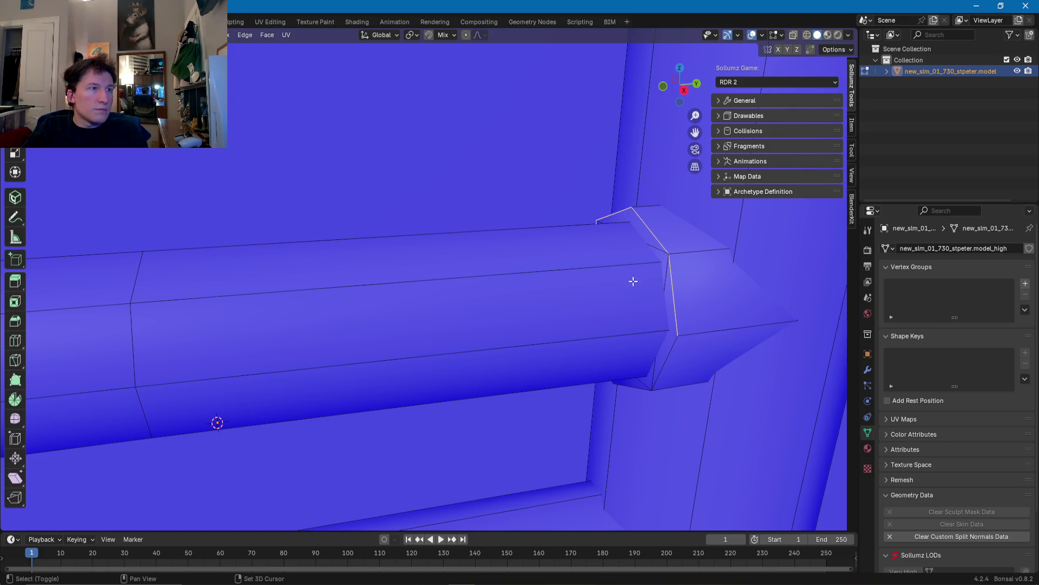
pyautogui.moveTo(641, 389)
pyautogui.mouseDown(button='middle')
pyautogui.moveTo(636, 358)
pyautogui.moveTo(668, 355)
pyautogui.moveTo(633, 334)
pyautogui.moveTo(583, 345)
pyautogui.moveTo(603, 258)
pyautogui.moveTo(476, 350)
pyautogui.moveTo(471, 337)
pyautogui.mouseUp(button='middle')
pyautogui.scroll(3, 475, 351)
pyautogui.scroll(2, 464, 344)
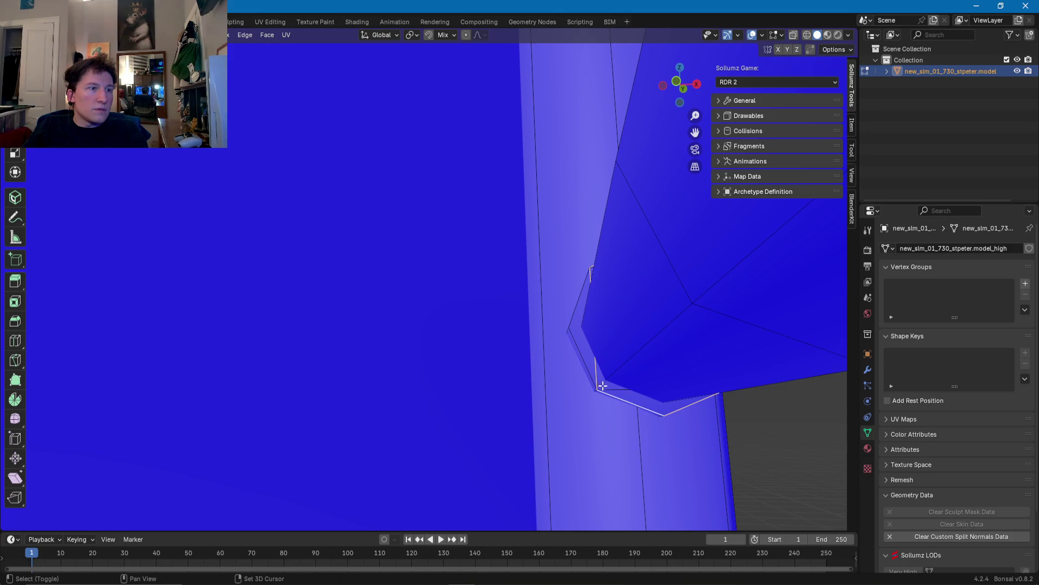
pyautogui.scroll(-4, 579, 306)
pyautogui.moveTo(580, 308)
pyautogui.mouseDown(button='middle')
pyautogui.moveTo(504, 339)
pyautogui.moveTo(545, 290)
pyautogui.moveTo(556, 222)
pyautogui.moveTo(504, 338)
pyautogui.moveTo(384, 348)
pyautogui.moveTo(343, 276)
pyautogui.mouseUp(button='middle')
pyautogui.scroll(3, 493, 344)
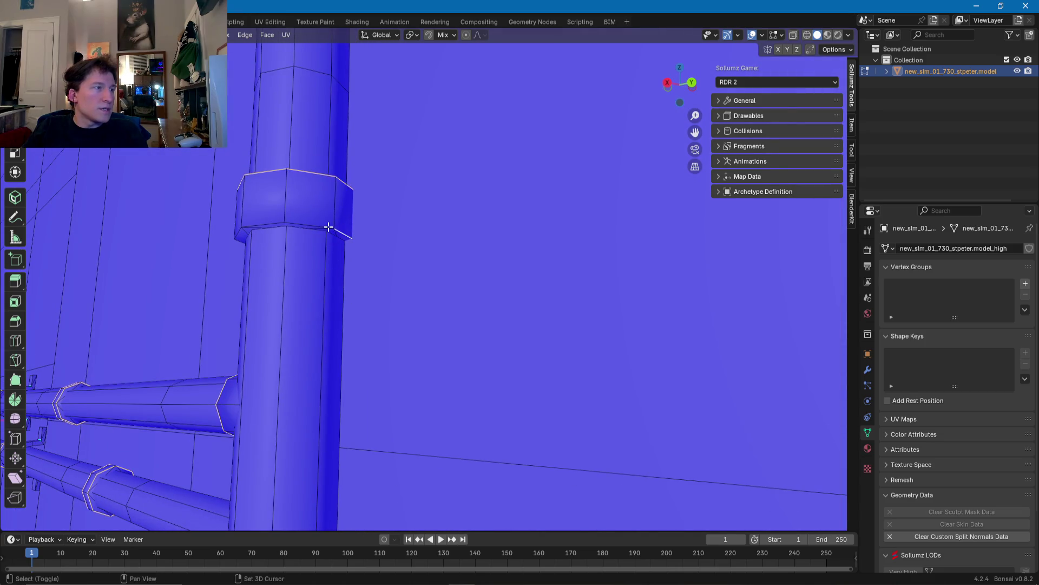
pyautogui.moveTo(280, 219)
pyautogui.mouseDown(button='middle')
pyautogui.moveTo(511, 182)
pyautogui.moveTo(567, 260)
pyautogui.mouseUp(button='middle')
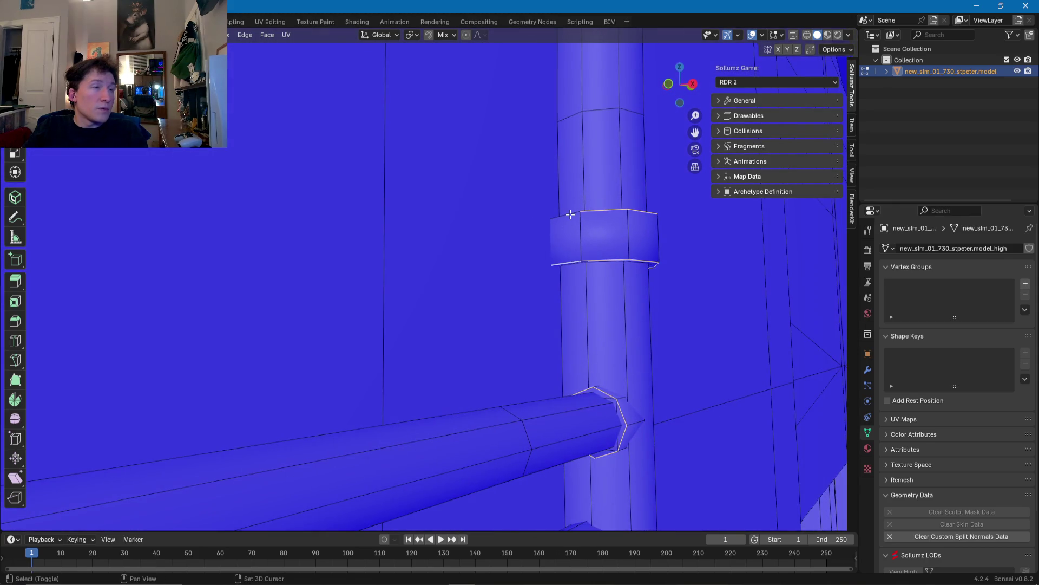
pyautogui.moveTo(571, 214)
pyautogui.mouseDown(button='middle')
pyautogui.moveTo(568, 230)
pyautogui.moveTo(576, 209)
pyautogui.moveTo(659, 323)
pyautogui.moveTo(622, 218)
pyautogui.mouseUp(button='middle')
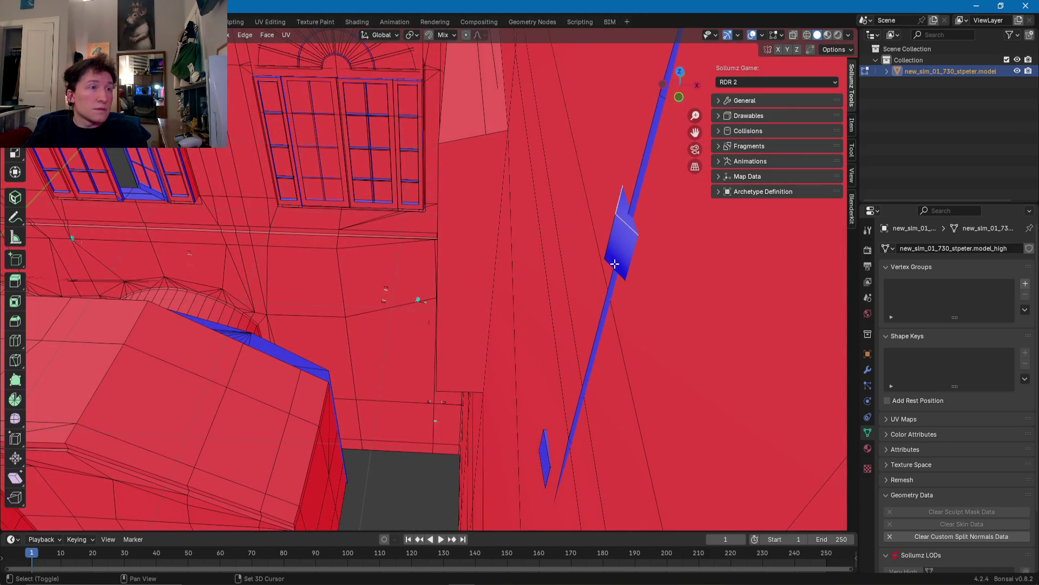
pyautogui.moveTo(616, 259)
pyautogui.mouseDown(button='middle')
pyautogui.moveTo(544, 191)
pyautogui.moveTo(564, 153)
pyautogui.moveTo(495, 185)
pyautogui.moveTo(454, 162)
pyautogui.moveTo(360, 270)
pyautogui.moveTo(437, 277)
pyautogui.mouseUp(button='middle')
pyautogui.rightClick(437, 280)
pyautogui.click(404, 284)
# Step: Briefly check the wall in Object Mode, then return to Edit Mode close on the vertical pipe collar
pyautogui.scroll(-5, 508, 270)
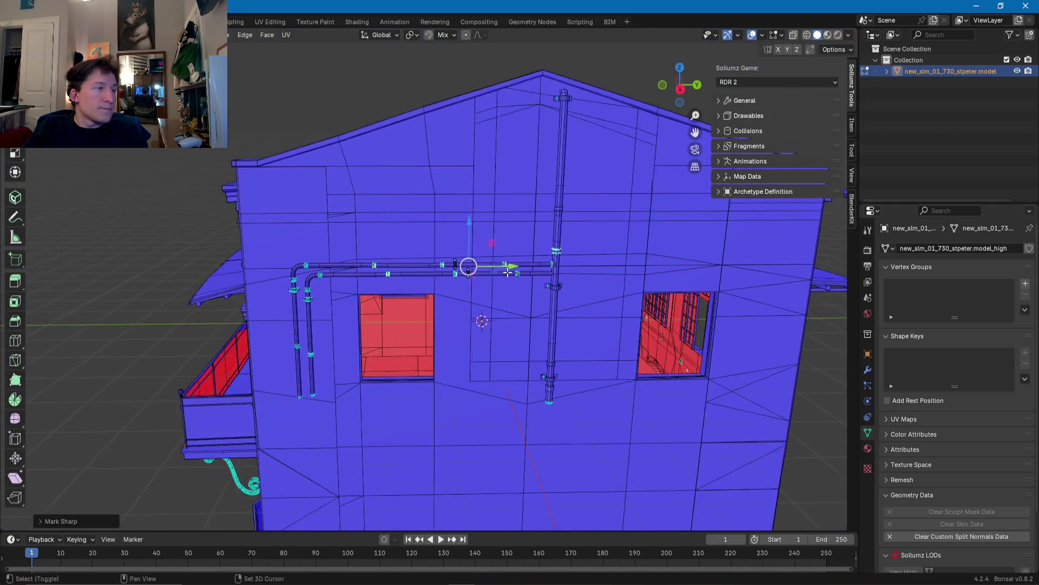
pyautogui.press('Tab')
pyautogui.scroll(5, 506, 276)
pyautogui.moveTo(504, 281)
pyautogui.mouseDown(button='middle')
pyautogui.moveTo(483, 272)
pyautogui.moveTo(508, 227)
pyautogui.moveTo(511, 287)
pyautogui.moveTo(487, 249)
pyautogui.moveTo(383, 259)
pyautogui.mouseUp(button='middle')
pyautogui.scroll(3, 422, 257)
pyautogui.scroll(1, 575, 241)
pyautogui.moveTo(576, 241)
pyautogui.keyDown('shift'); pyautogui.mouseDown(button='middle')
pyautogui.moveTo(417, 234)
pyautogui.moveTo(376, 219)
pyautogui.moveTo(483, 253)
pyautogui.moveTo(439, 213)
pyautogui.moveTo(456, 295)
pyautogui.moveTo(352, 281)
pyautogui.moveTo(413, 346)
pyautogui.mouseUp(button='middle'); pyautogui.keyUp('shift')
pyautogui.scroll(3, 482, 253)
pyautogui.press('Tab')
pyautogui.scroll(3, 431, 222)
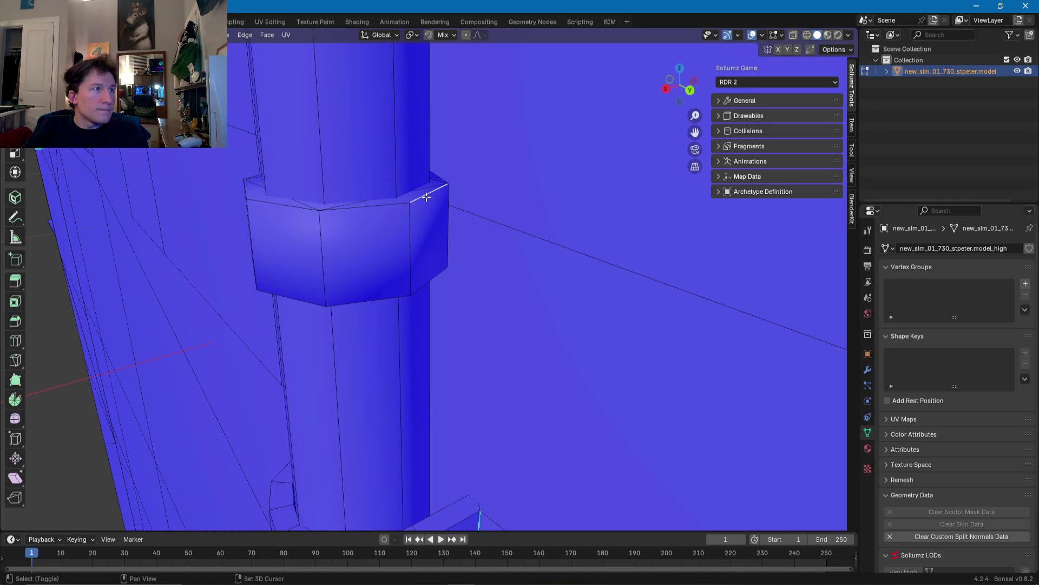
pyautogui.keyDown('shift'); pyautogui.moveTo(281, 207); pyautogui.dragTo(378, 230, button='middle'); pyautogui.keyUp('shift')
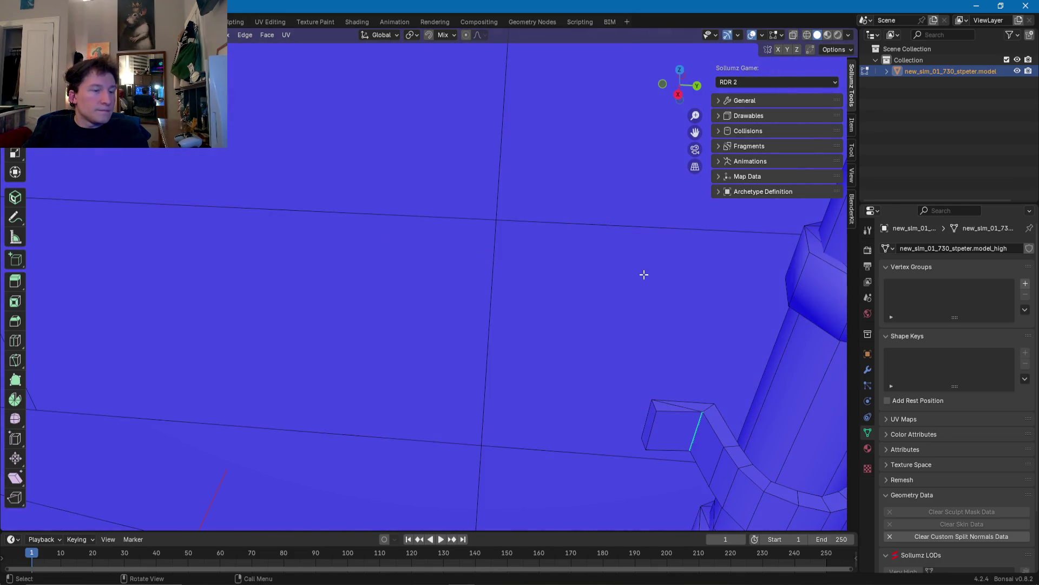
pyautogui.scroll(-4, 550, 301)
pyautogui.scroll(3, 550, 301)
pyautogui.moveTo(552, 304); pyautogui.dragTo(388, 258, button='middle')
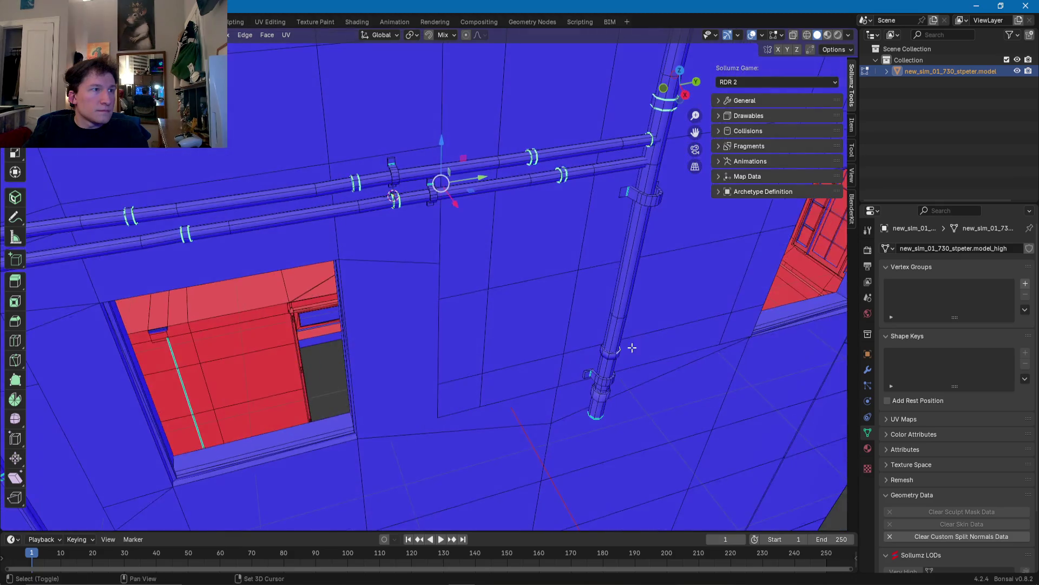
pyautogui.scroll(3, 395, 287)
pyautogui.scroll(2, 396, 287)
# Step: Select the top edges of the pipe collar, undoing an accidental long diagonal edge pick
pyautogui.click(385, 245)
pyautogui.keyDown('shift'); pyautogui.click(359, 250); pyautogui.keyUp('shift')
pyautogui.keyDown('shift'); pyautogui.click(327, 251); pyautogui.keyUp('shift')
pyautogui.scroll(3, 328, 252)
pyautogui.moveTo(346, 260)
pyautogui.mouseDown(button='middle')
pyautogui.moveTo(488, 394)
pyautogui.moveTo(549, 394)
pyautogui.mouseUp(button='middle')
pyautogui.keyDown('shift'); pyautogui.click(548, 395); pyautogui.keyUp('shift')
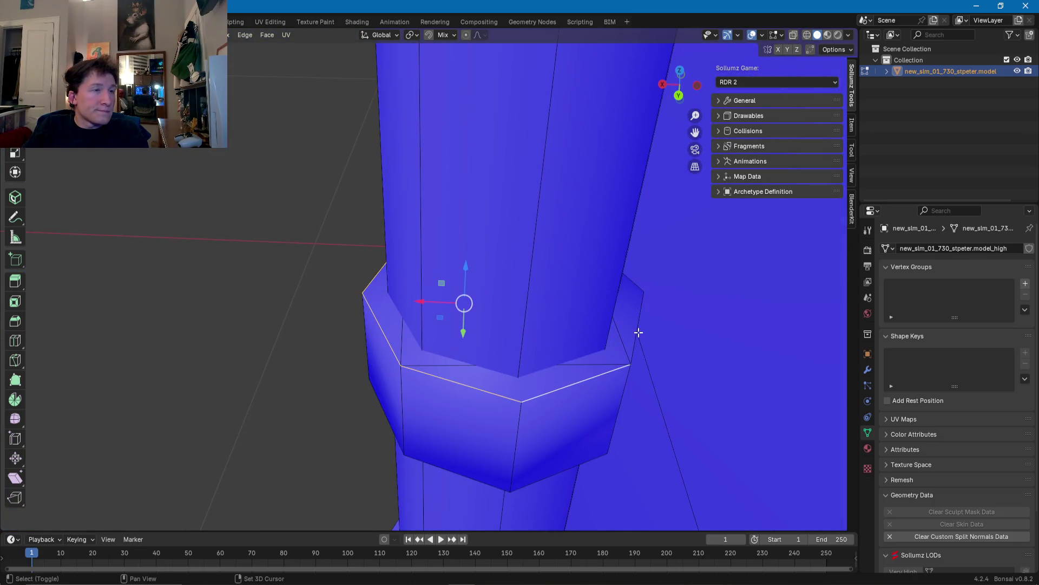
pyautogui.keyDown('shift'); pyautogui.click(638, 332); pyautogui.keyUp('shift')
pyautogui.moveTo(637, 332); pyautogui.dragTo(630, 340, button='middle')
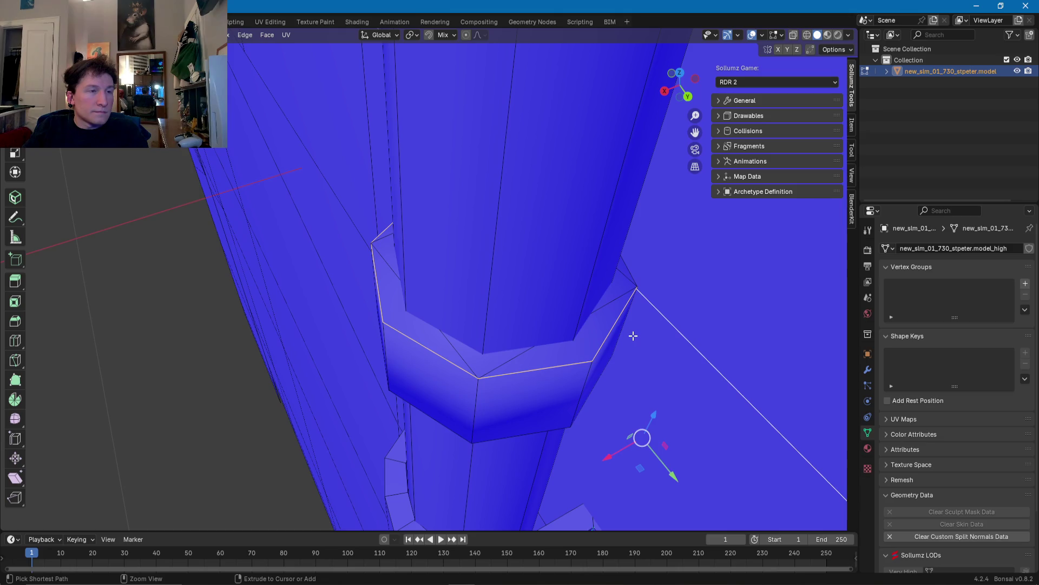
pyautogui.hotkey('ctrl', 'z')
# Step: Orbit around the column to inspect its red back faces until it stands upright
pyautogui.moveTo(520, 301)
pyautogui.mouseDown(button='middle')
pyautogui.moveTo(823, 263)
pyautogui.moveTo(2, 338)
pyautogui.mouseUp(button='middle')
pyautogui.moveTo(216, 331); pyautogui.dragTo(279, 335, button='middle')
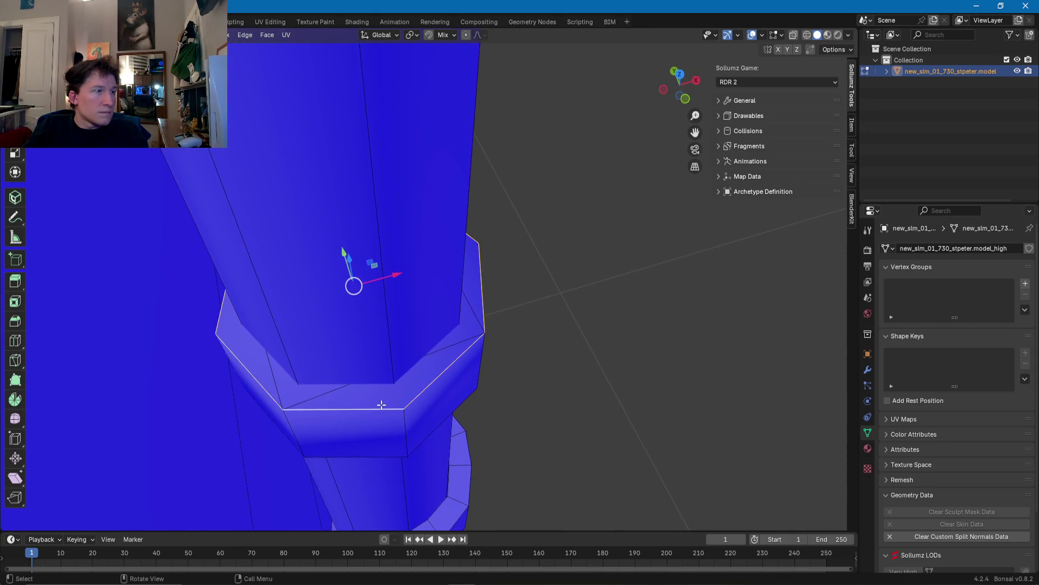
pyautogui.moveTo(382, 405); pyautogui.dragTo(366, 258, button='middle')
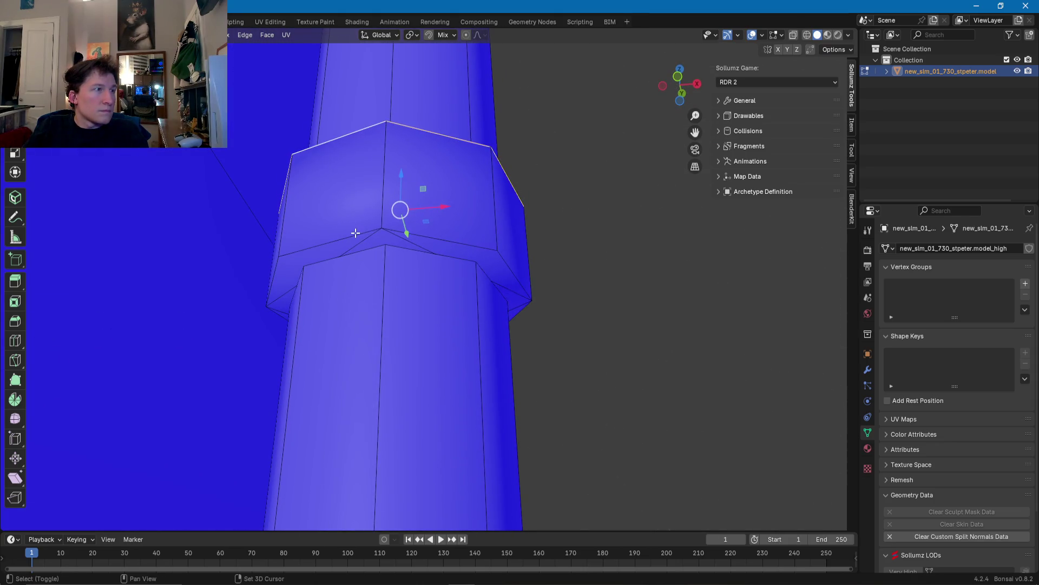
pyautogui.moveTo(459, 245); pyautogui.dragTo(408, 251, button='middle')
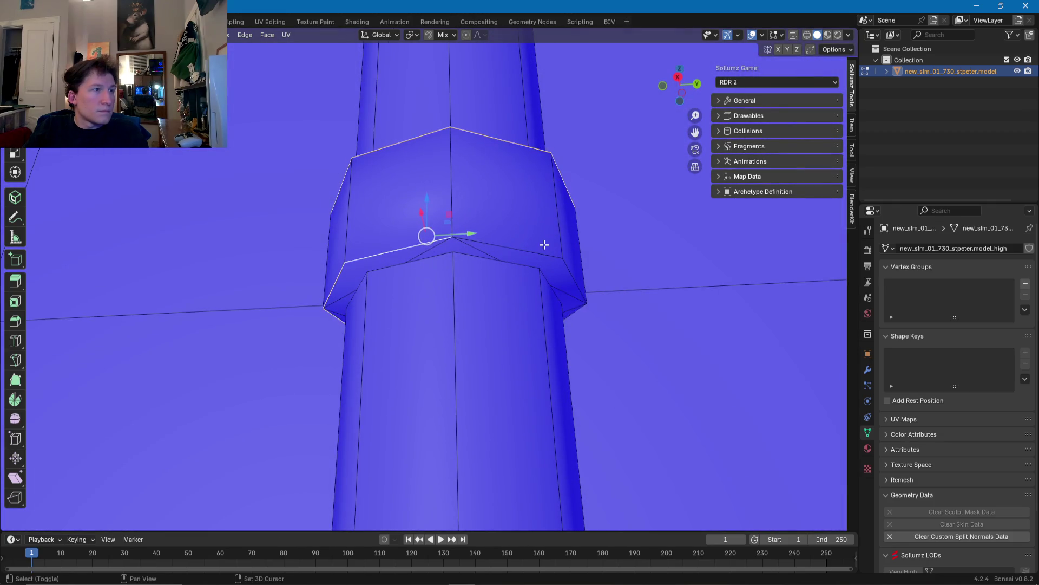
pyautogui.moveTo(540, 254); pyautogui.dragTo(479, 234, button='middle')
pyautogui.moveTo(565, 237)
pyautogui.mouseDown(button='middle')
pyautogui.moveTo(550, 242)
pyautogui.moveTo(580, 258)
pyautogui.moveTo(341, 261)
pyautogui.moveTo(297, 290)
pyautogui.moveTo(411, 264)
pyautogui.moveTo(381, 318)
pyautogui.mouseUp(button='middle')
pyautogui.scroll(-4, 297, 291)
pyautogui.scroll(3, 411, 264)
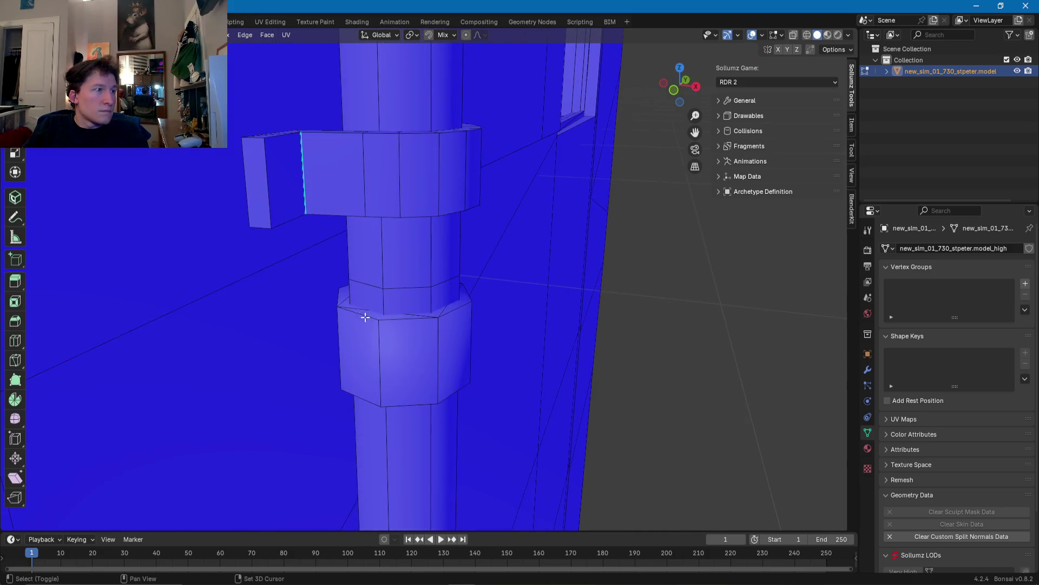
pyautogui.moveTo(452, 312); pyautogui.dragTo(295, 332, button='middle')
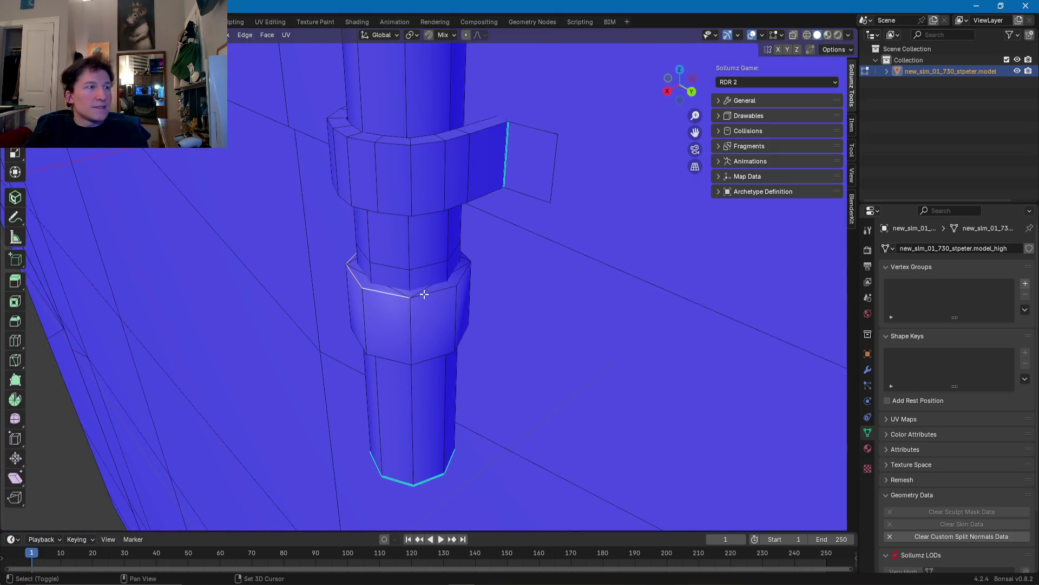
pyautogui.moveTo(427, 256)
pyautogui.mouseDown(button='middle')
pyautogui.moveTo(351, 318)
pyautogui.moveTo(409, 311)
pyautogui.moveTo(380, 380)
pyautogui.moveTo(401, 213)
pyautogui.moveTo(373, 325)
pyautogui.mouseUp(button='middle')
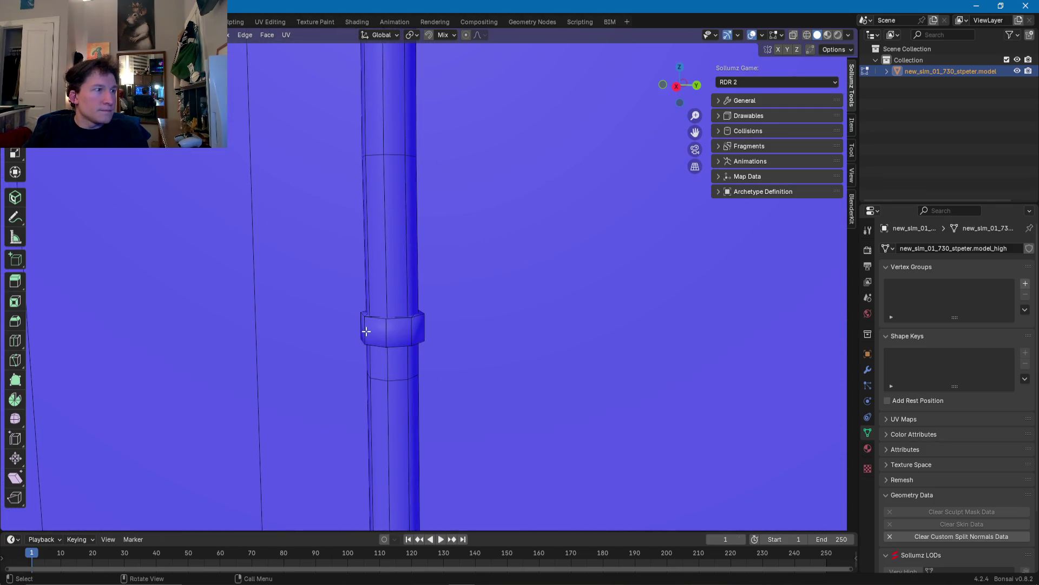
pyautogui.scroll(-5, 384, 267)
pyautogui.scroll(5, 385, 264)
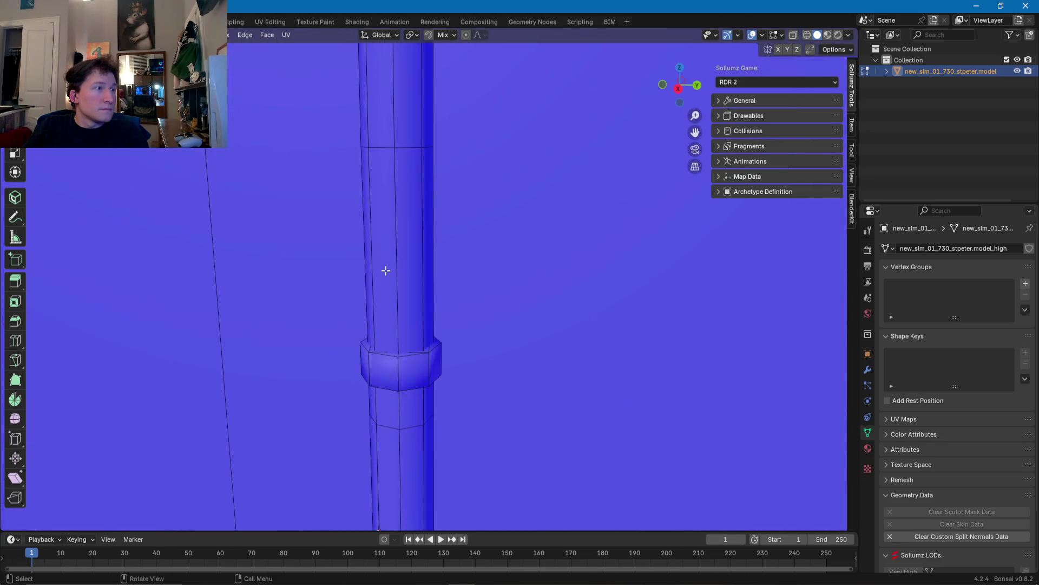
pyautogui.keyDown('shift'); pyautogui.scroll(1, 389, 325); pyautogui.keyUp('shift')
pyautogui.keyDown('shift'); pyautogui.scroll(-4, 376, 376); pyautogui.keyUp('shift')
pyautogui.scroll(2, 480, 232)
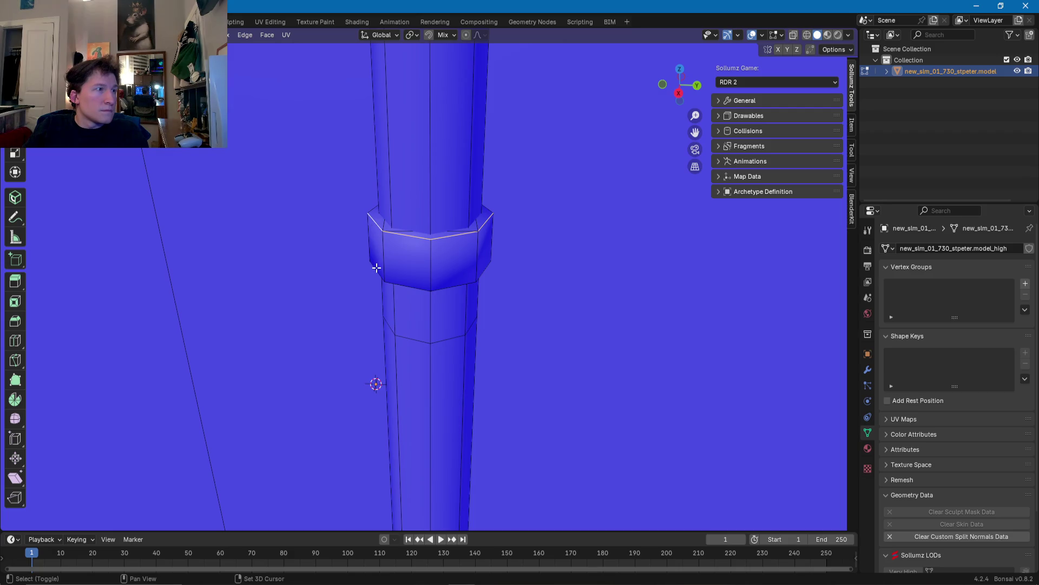
# Step: Mark the selected pipe-ring edges sharp from the Edge context menu
pyautogui.moveTo(479, 274); pyautogui.dragTo(412, 270, button='middle')
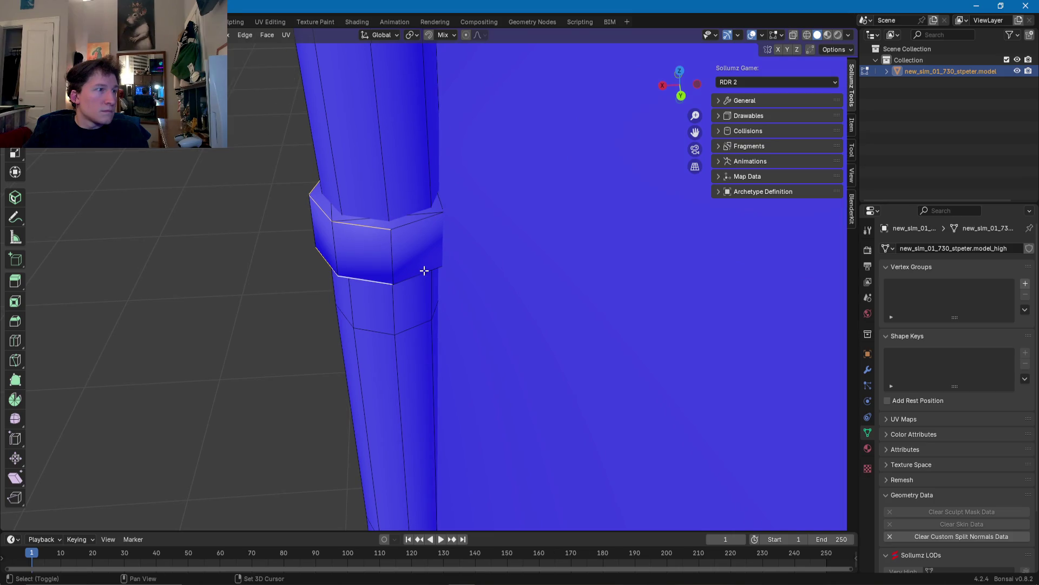
pyautogui.moveTo(403, 226)
pyautogui.mouseDown(button='middle')
pyautogui.moveTo(634, 229)
pyautogui.moveTo(394, 252)
pyautogui.mouseUp(button='middle')
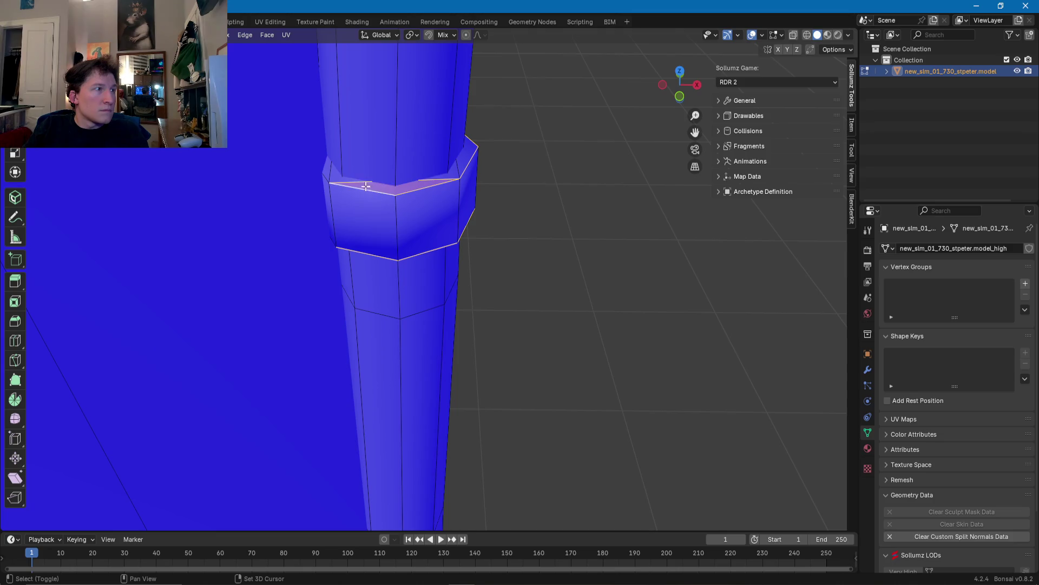
pyautogui.moveTo(359, 182)
pyautogui.mouseDown(button='middle')
pyautogui.moveTo(422, 179)
pyautogui.moveTo(337, 212)
pyautogui.mouseUp(button='middle')
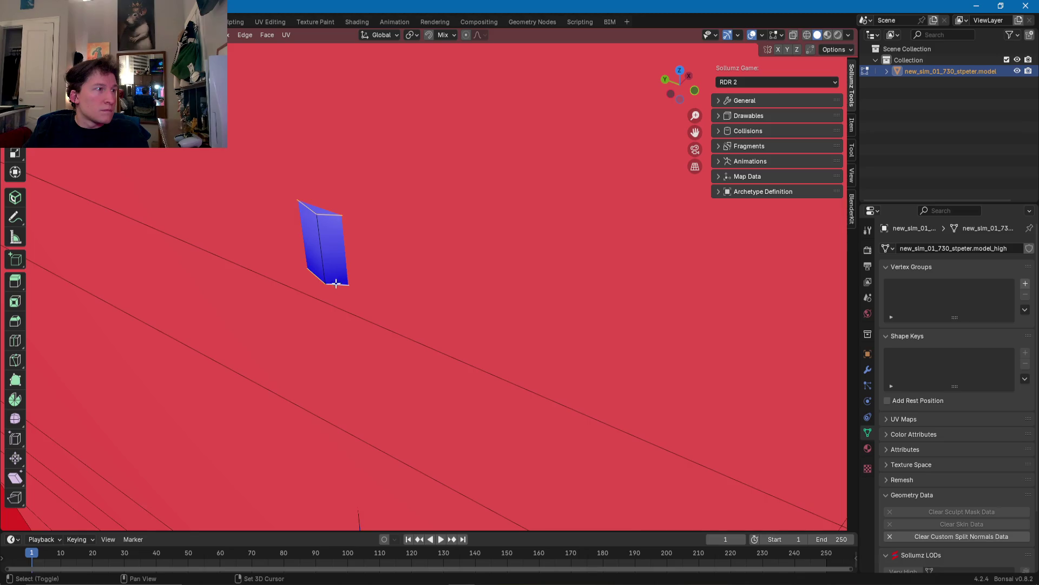
pyautogui.moveTo(337, 285); pyautogui.dragTo(453, 243, button='middle')
pyautogui.rightClick(452, 244)
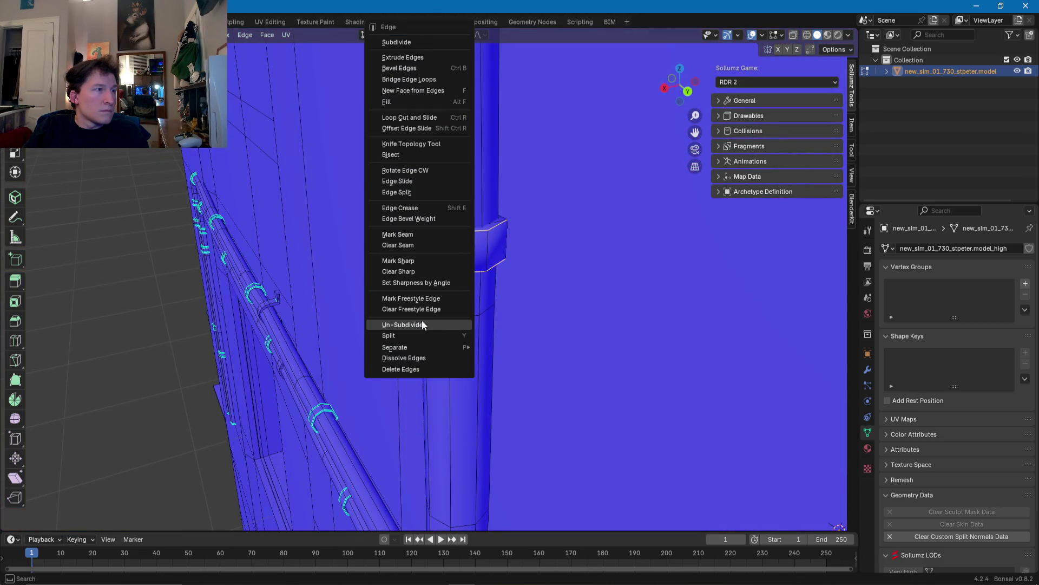
pyautogui.click(411, 260)
# Step: Orbit out to view the whole building and its front facade
pyautogui.scroll(-5, 402, 260)
pyautogui.moveTo(402, 260)
pyautogui.mouseDown(button='middle')
pyautogui.moveTo(460, 268)
pyautogui.moveTo(342, 237)
pyautogui.moveTo(359, 186)
pyautogui.moveTo(414, 290)
pyautogui.moveTo(421, 274)
pyautogui.moveTo(344, 292)
pyautogui.mouseUp(button='middle')
pyautogui.scroll(5, 359, 186)
pyautogui.scroll(-5, 414, 290)
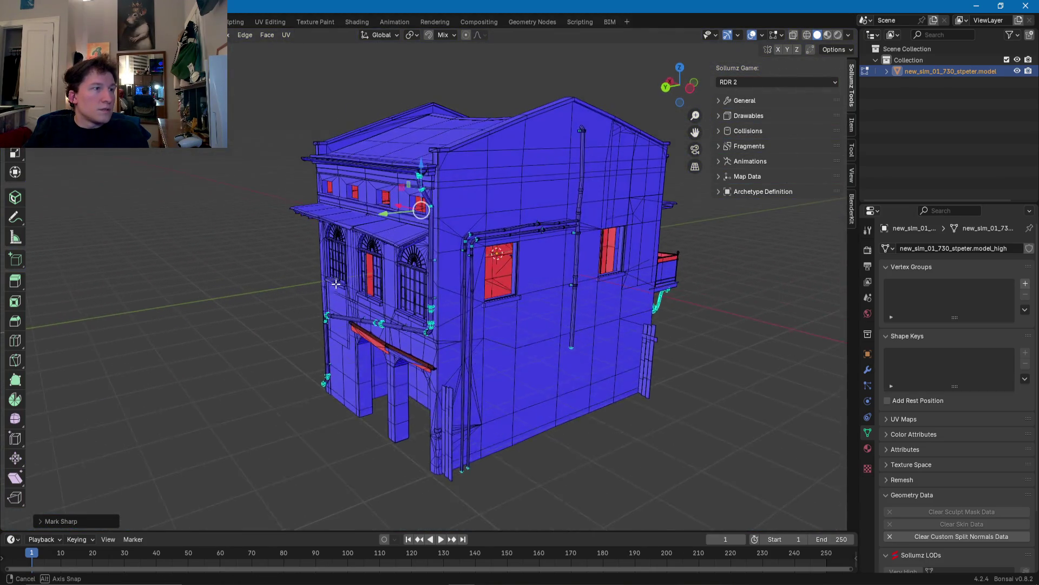
pyautogui.moveTo(422, 316)
pyautogui.mouseDown(button='middle')
pyautogui.moveTo(526, 305)
pyautogui.moveTo(391, 293)
pyautogui.moveTo(382, 269)
pyautogui.mouseUp(button='middle')
pyautogui.scroll(5, 391, 293)
# Step: Inspect the building's front windows in Object Mode, then return to Edit Mode
pyautogui.press('Tab')
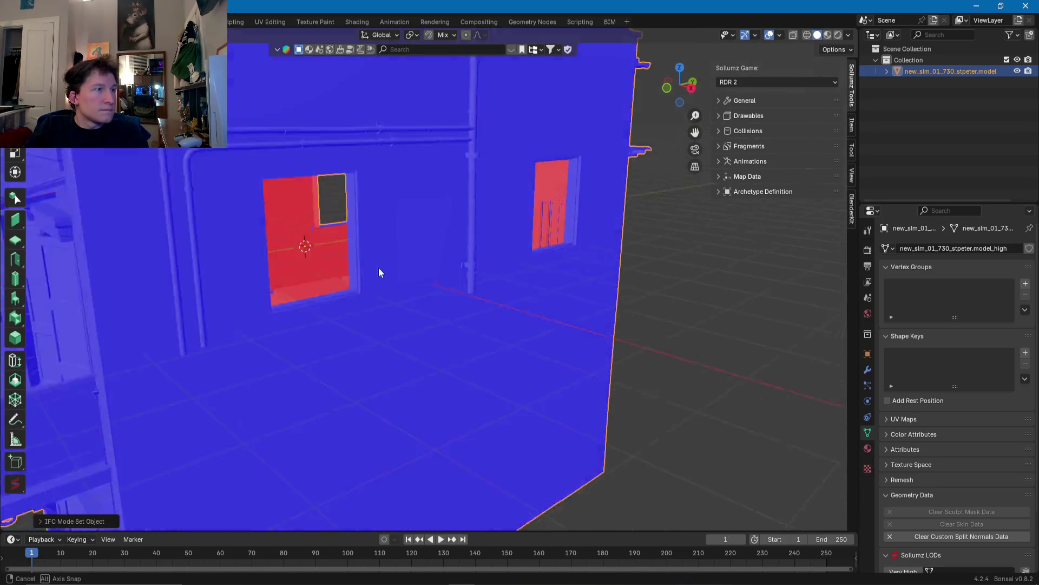
pyautogui.scroll(3, 382, 269)
pyautogui.moveTo(342, 239); pyautogui.dragTo(405, 335, button='middle')
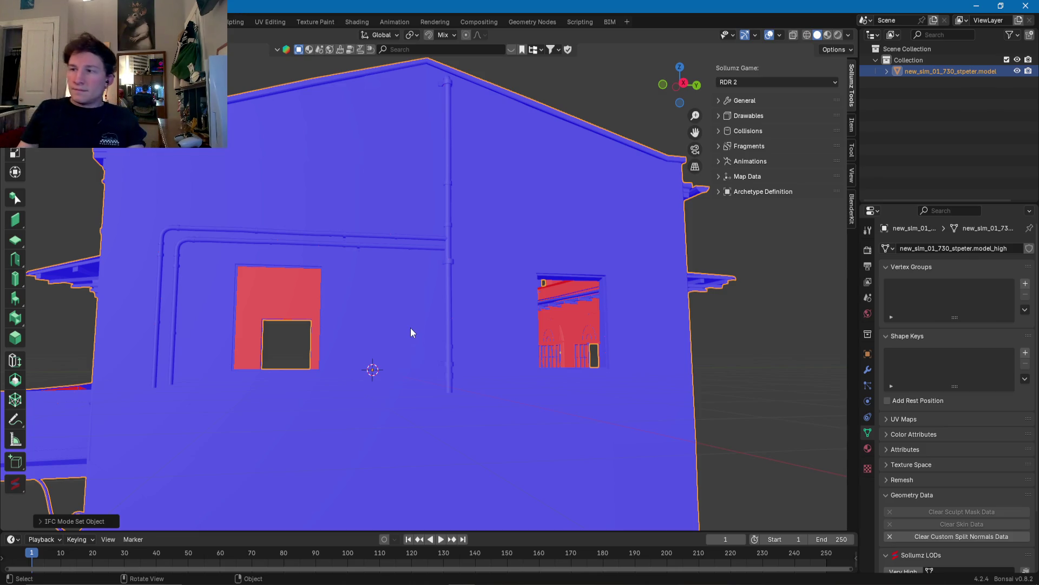
pyautogui.moveTo(423, 295); pyautogui.dragTo(511, 308, button='middle')
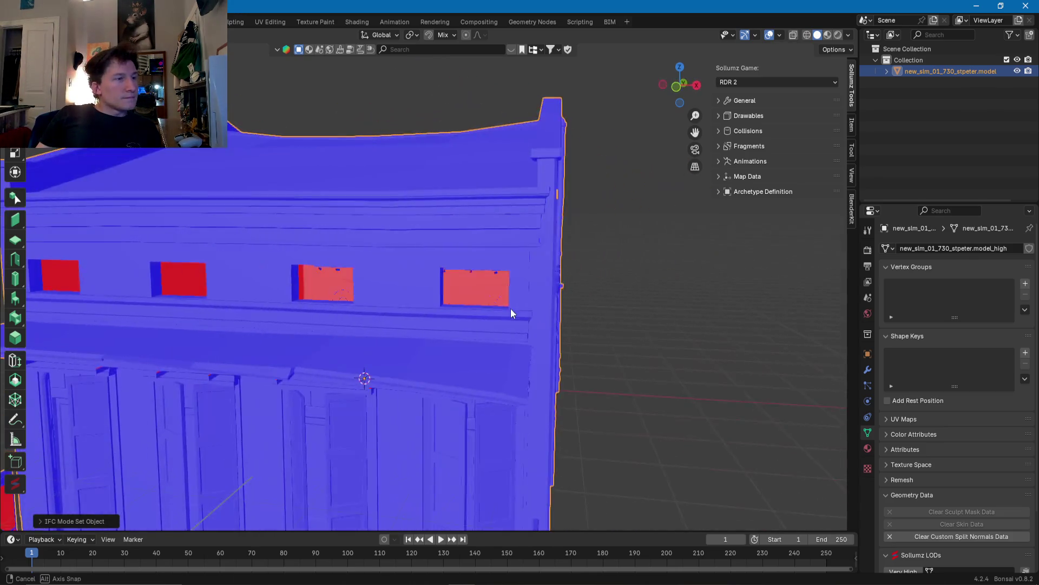
pyautogui.scroll(-5, 400, 332)
pyautogui.moveTo(401, 333); pyautogui.dragTo(392, 358, button='middle')
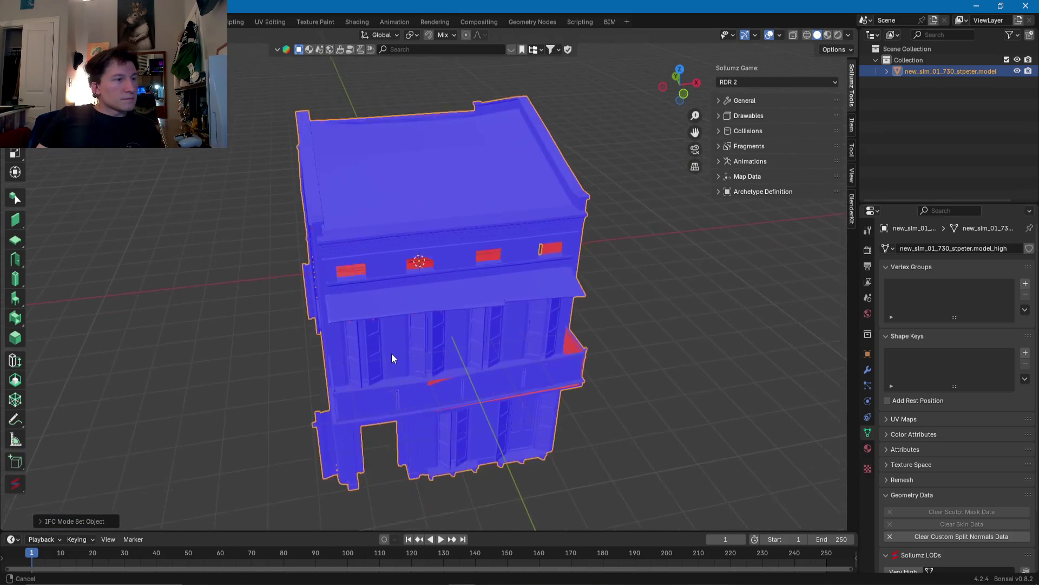
pyautogui.scroll(4, 392, 358)
pyautogui.scroll(2, 391, 348)
pyautogui.press('Tab')
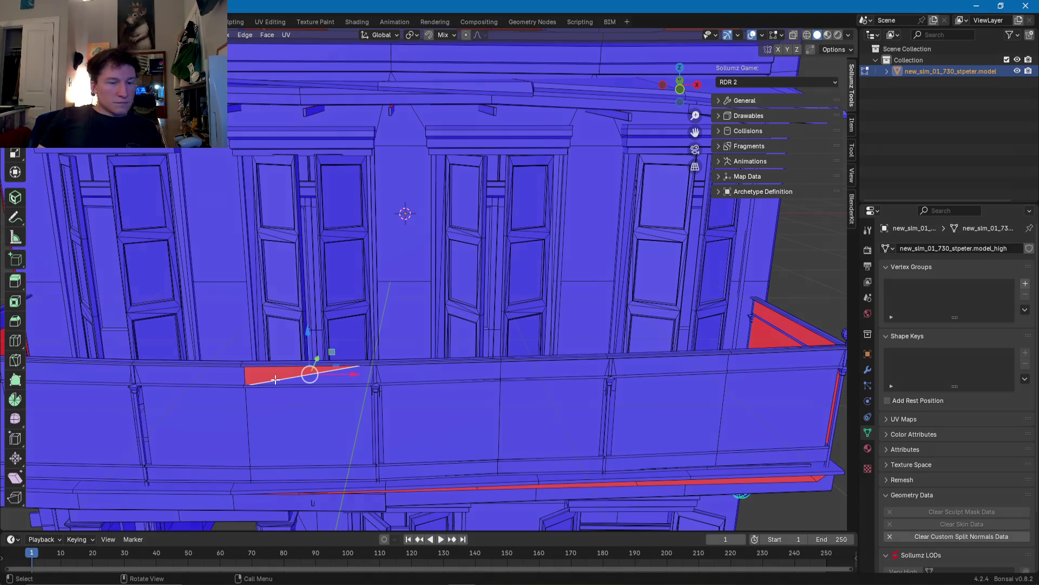
# Step: From the front view, select the two red inside-out balcony rail faces
pyautogui.scroll(1, 278, 380)
pyautogui.scroll(3, 290, 373)
pyautogui.moveTo(304, 394)
pyautogui.mouseDown(button='middle')
pyautogui.moveTo(197, 399)
pyautogui.moveTo(155, 390)
pyautogui.moveTo(144, 376)
pyautogui.moveTo(194, 364)
pyautogui.mouseUp(button='middle')
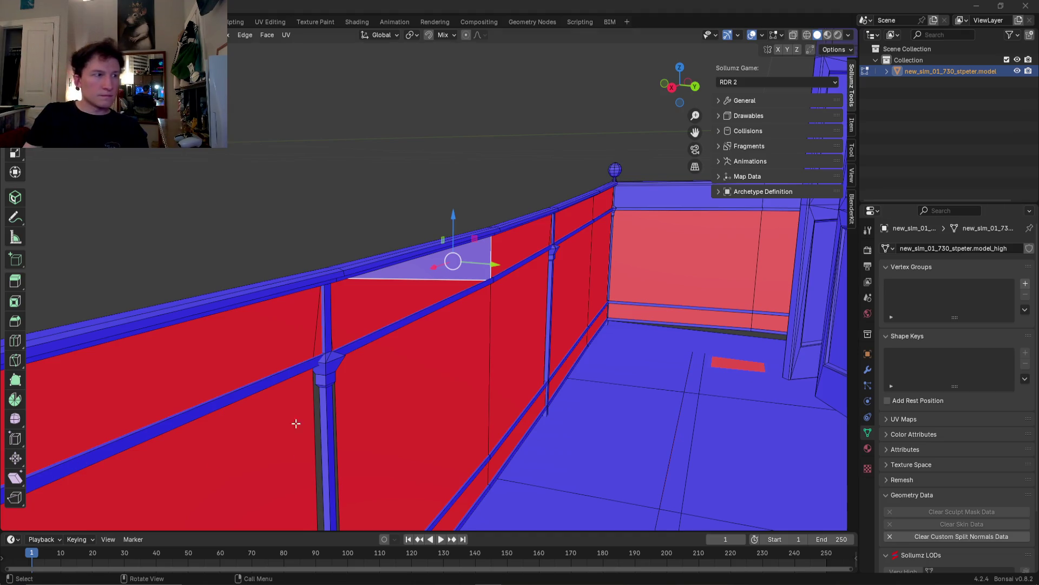
pyautogui.press('KP_1')
pyautogui.scroll(-5, 488, 295)
pyautogui.moveTo(471, 297)
pyautogui.mouseDown(button='middle')
pyautogui.moveTo(483, 301)
pyautogui.moveTo(318, 364)
pyautogui.mouseUp(button='middle')
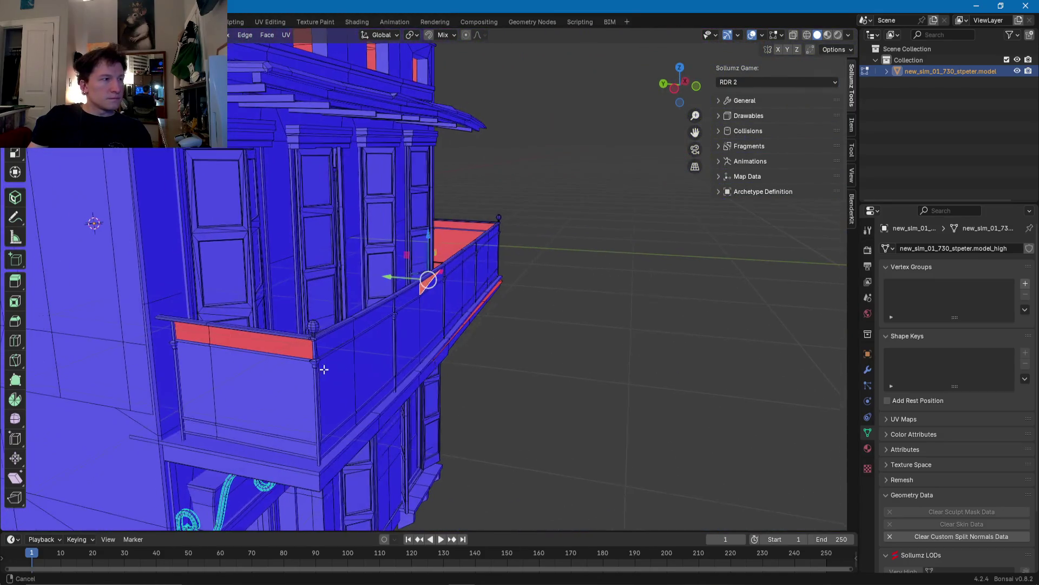
pyautogui.scroll(3, 395, 342)
pyautogui.keyDown('shift'); pyautogui.click(396, 343); pyautogui.keyUp('shift')
pyautogui.keyDown('shift'); pyautogui.click(232, 333); pyautogui.keyUp('shift')
# Step: Flip the selected rail faces' normals outward with Alt+N > Flip
pyautogui.rightClick(305, 333)
pyautogui.scroll(2, 415, 344)
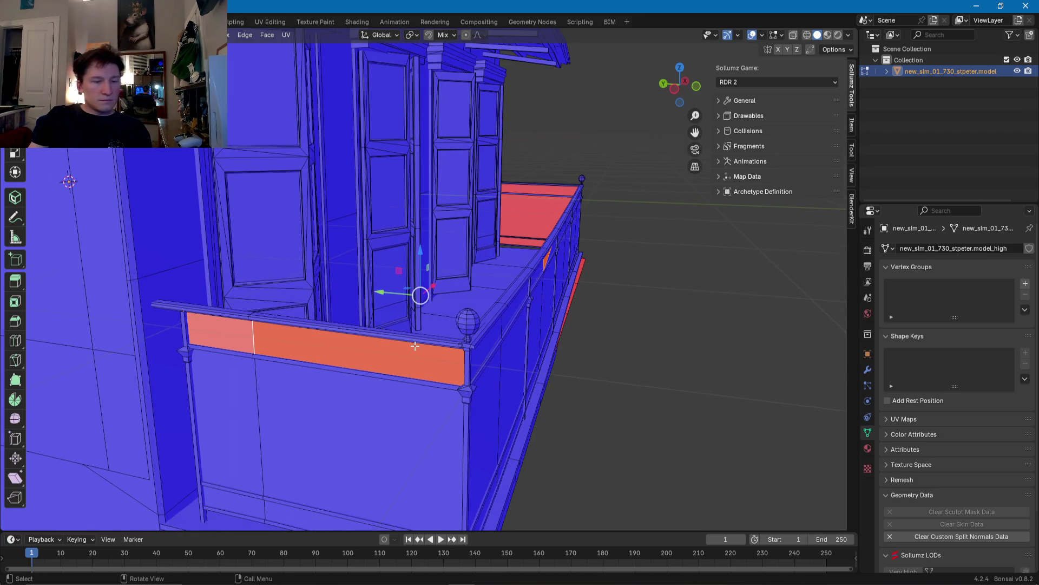
pyautogui.hotkey('ctrl', 'n')
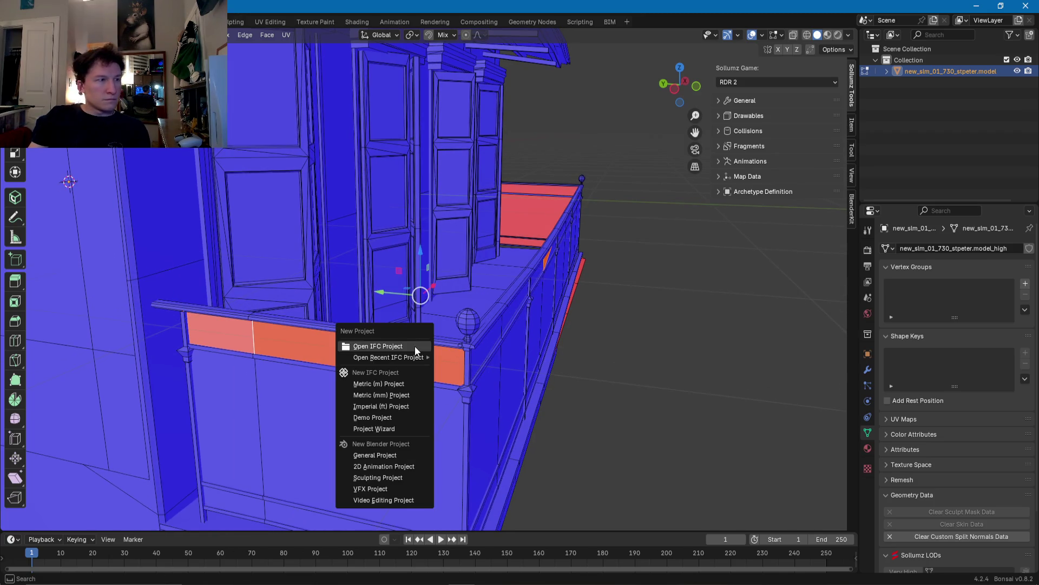
pyautogui.moveTo(415, 346); pyautogui.dragTo(519, 273, button='middle')
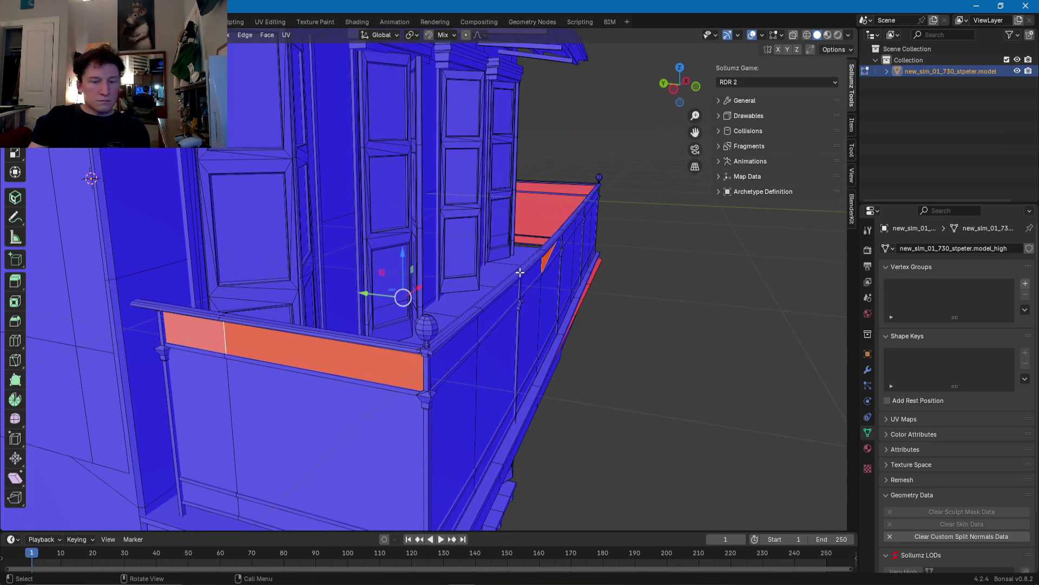
pyautogui.hotkey('alt', 'n')
pyautogui.click(520, 272)
# Step: Slide the stray vertex under the balcony along Y to close the red gap
pyautogui.moveTo(520, 272)
pyautogui.mouseDown(button='middle')
pyautogui.moveTo(458, 333)
pyautogui.moveTo(387, 331)
pyautogui.moveTo(466, 319)
pyautogui.mouseUp(button='middle')
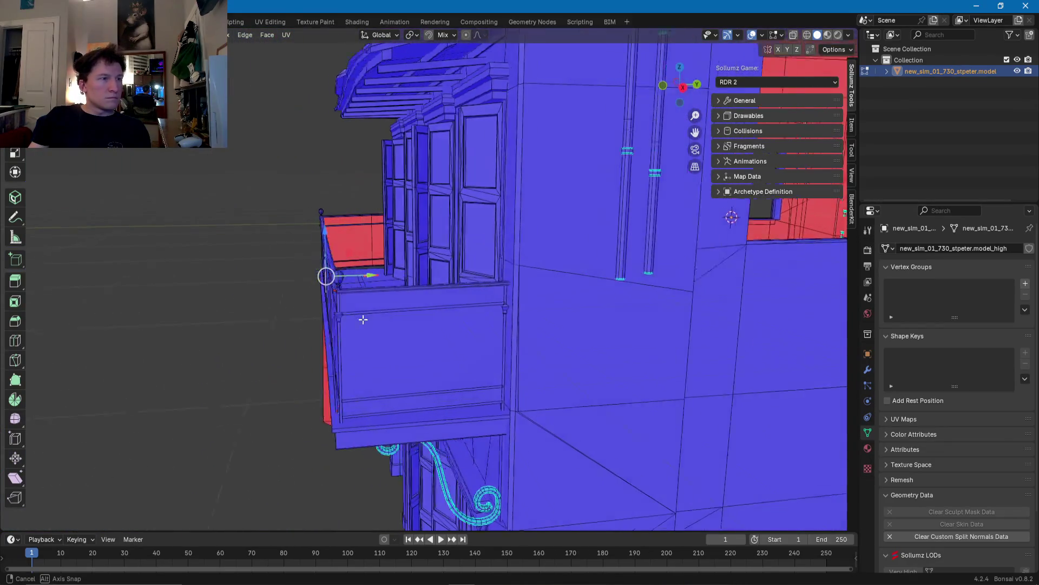
pyautogui.moveTo(466, 319); pyautogui.dragTo(353, 316, button='middle')
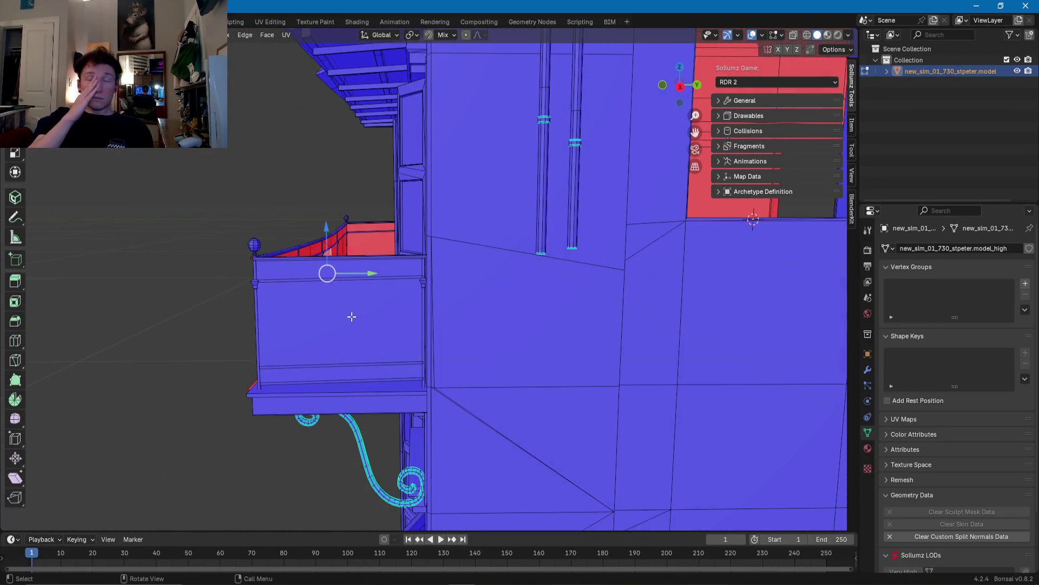
pyautogui.moveTo(306, 309); pyautogui.dragTo(355, 281, button='middle')
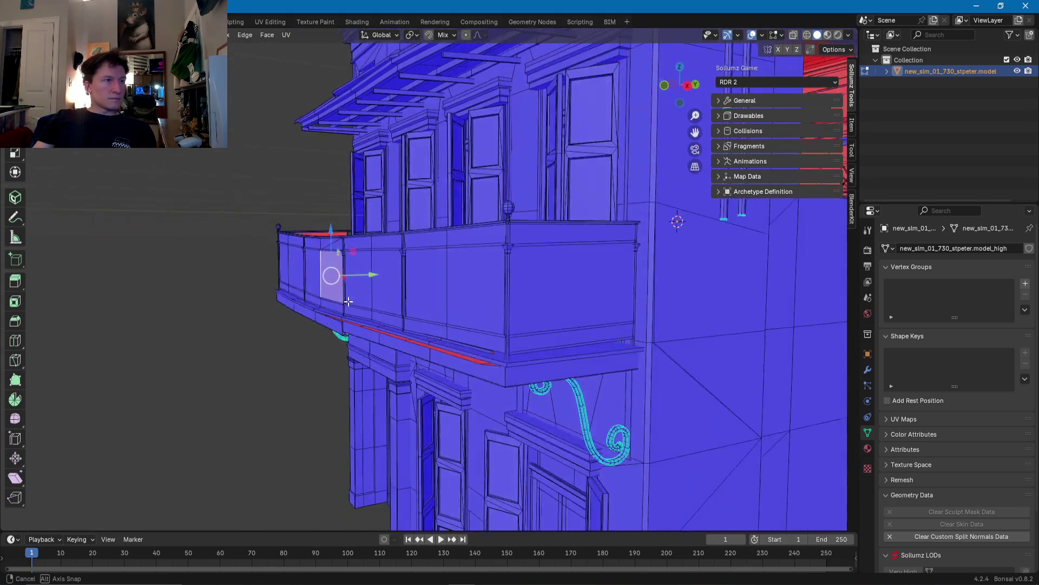
pyautogui.moveTo(355, 281); pyautogui.dragTo(373, 344, button='middle')
pyautogui.scroll(4, 373, 344)
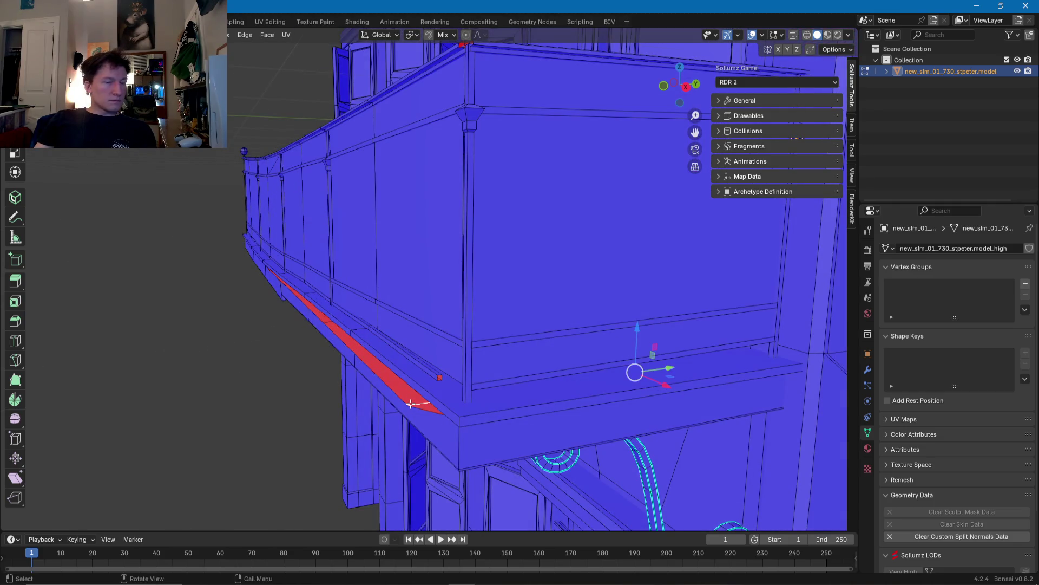
pyautogui.moveTo(407, 403); pyautogui.dragTo(476, 396, button='middle')
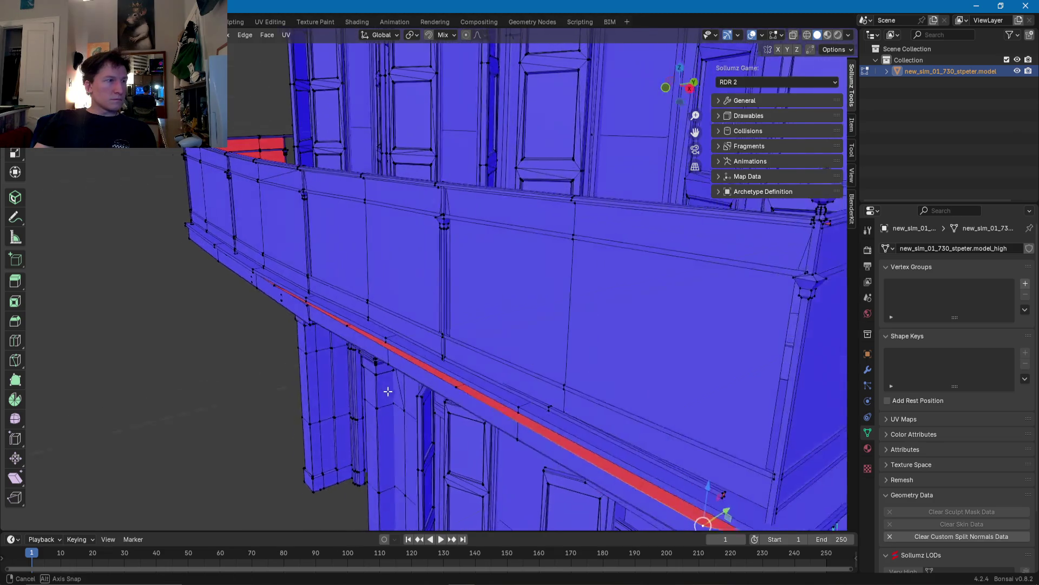
pyautogui.moveTo(497, 422); pyautogui.dragTo(504, 416)
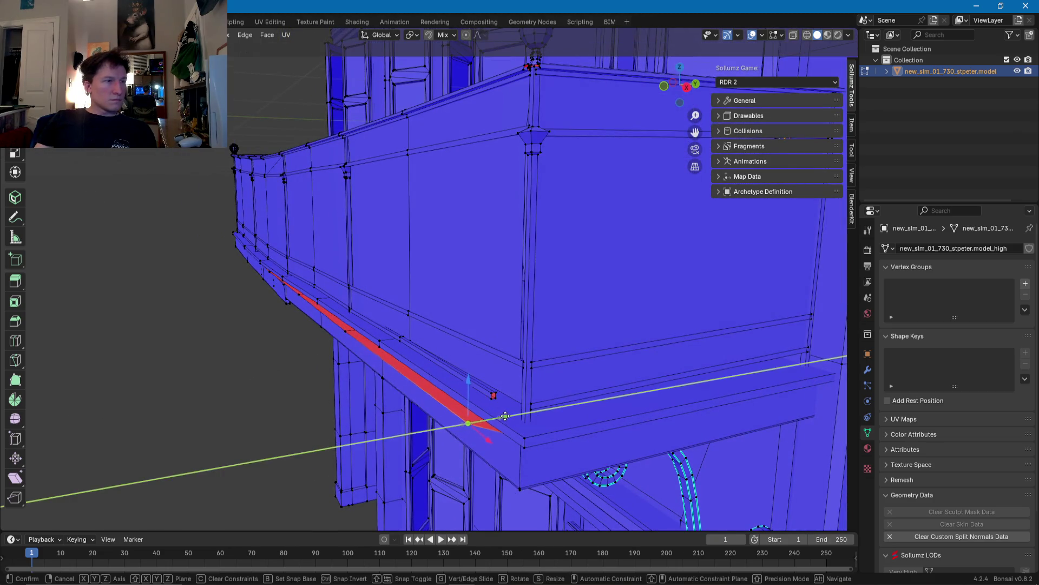
pyautogui.click(518, 414)
# Step: Slide the stray eave vertices along Y, then return to Object Mode
pyautogui.moveTo(496, 420); pyautogui.dragTo(500, 384, button='middle')
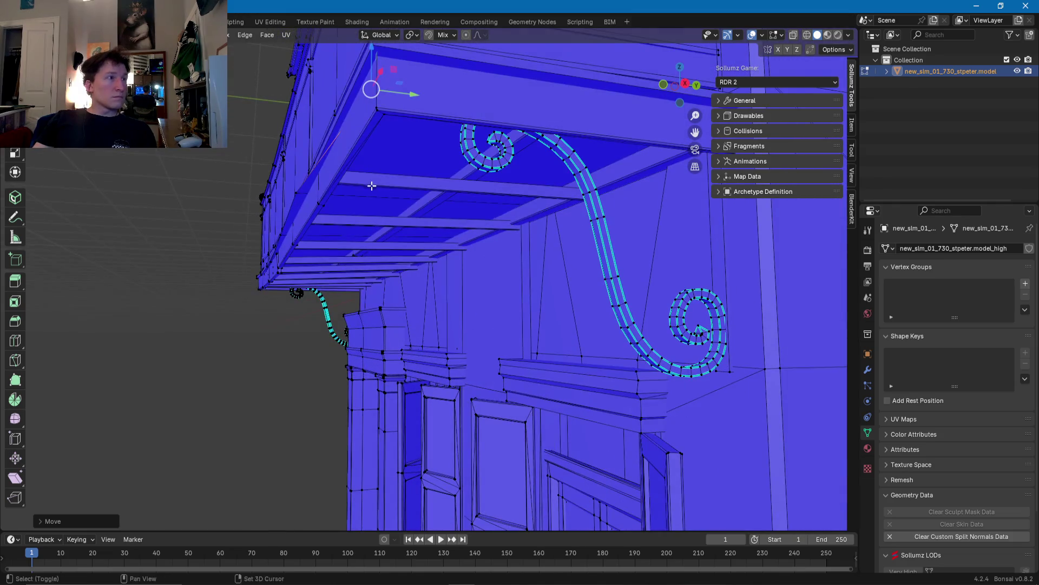
pyautogui.moveTo(373, 189); pyautogui.dragTo(449, 152, button='middle')
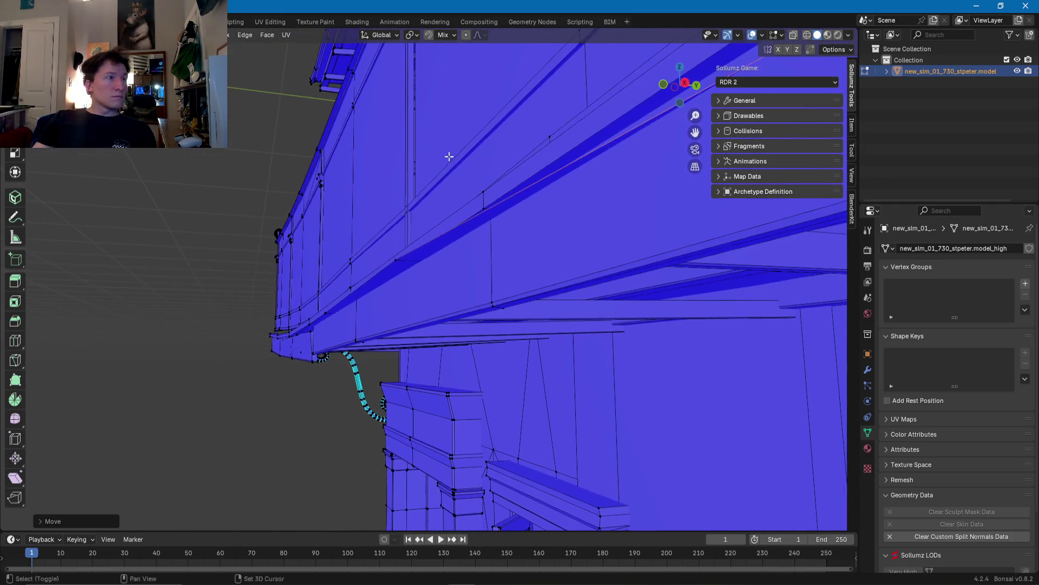
pyautogui.moveTo(427, 263); pyautogui.dragTo(450, 264)
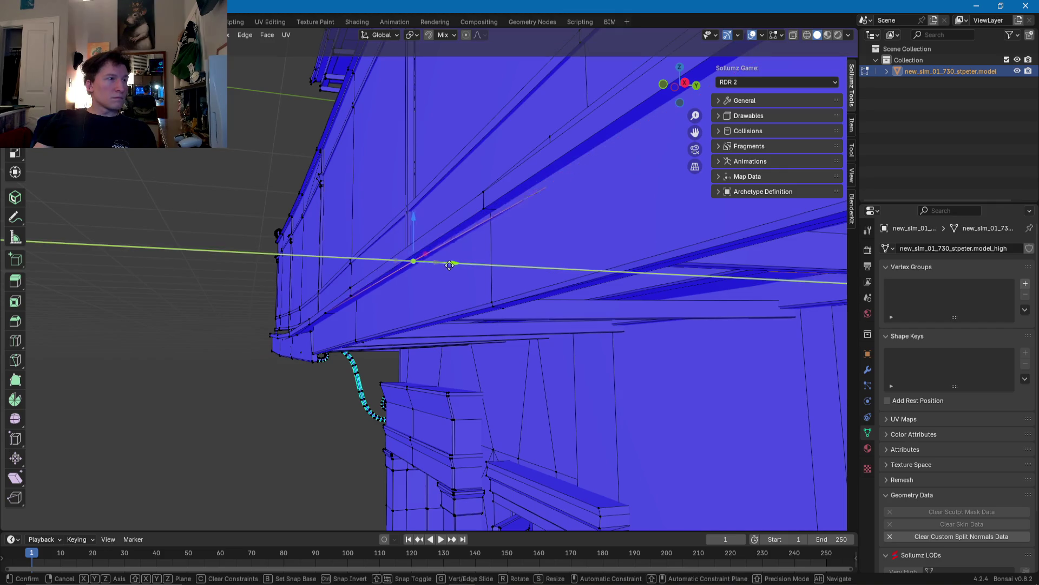
pyautogui.click(456, 265)
pyautogui.moveTo(422, 263); pyautogui.dragTo(456, 281, button='middle')
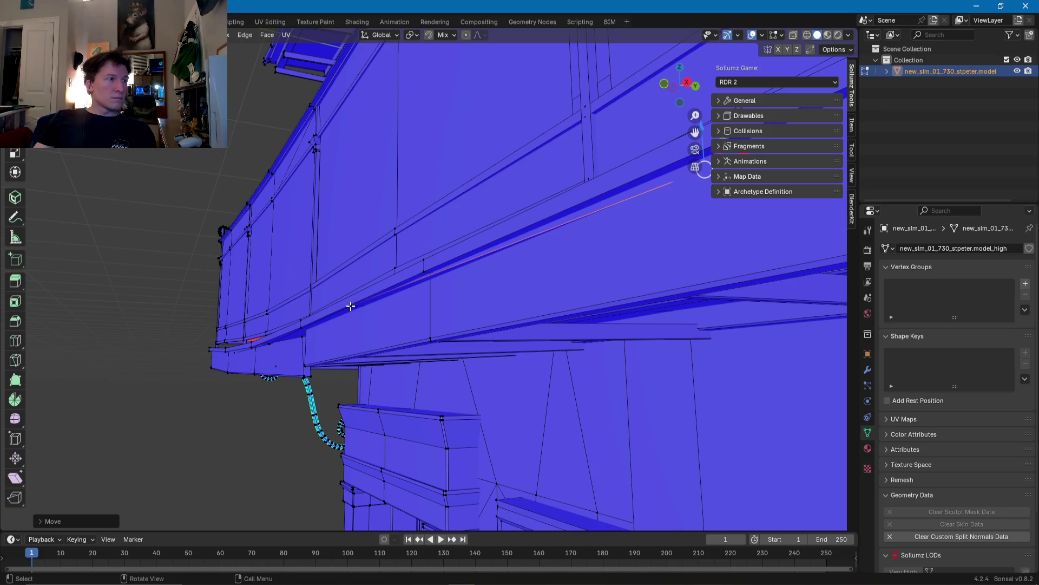
pyautogui.moveTo(381, 310); pyautogui.dragTo(404, 313)
pyautogui.moveTo(336, 320)
pyautogui.mouseDown(button='middle')
pyautogui.moveTo(506, 249)
pyautogui.moveTo(614, 289)
pyautogui.moveTo(651, 249)
pyautogui.mouseUp(button='middle')
pyautogui.moveTo(517, 414)
pyautogui.mouseDown(button='middle')
pyautogui.moveTo(149, 244)
pyautogui.moveTo(125, 262)
pyautogui.moveTo(529, 376)
pyautogui.moveTo(351, 266)
pyautogui.moveTo(437, 352)
pyautogui.moveTo(404, 298)
pyautogui.moveTo(631, 411)
pyautogui.moveTo(305, 235)
pyautogui.moveTo(369, 303)
pyautogui.moveTo(403, 275)
pyautogui.moveTo(426, 289)
pyautogui.moveTo(421, 321)
pyautogui.moveTo(433, 147)
pyautogui.moveTo(436, 297)
pyautogui.moveTo(426, 259)
pyautogui.mouseUp(button='middle')
pyautogui.press('Tab')
pyautogui.press('Tab')
pyautogui.scroll(2, 427, 259)
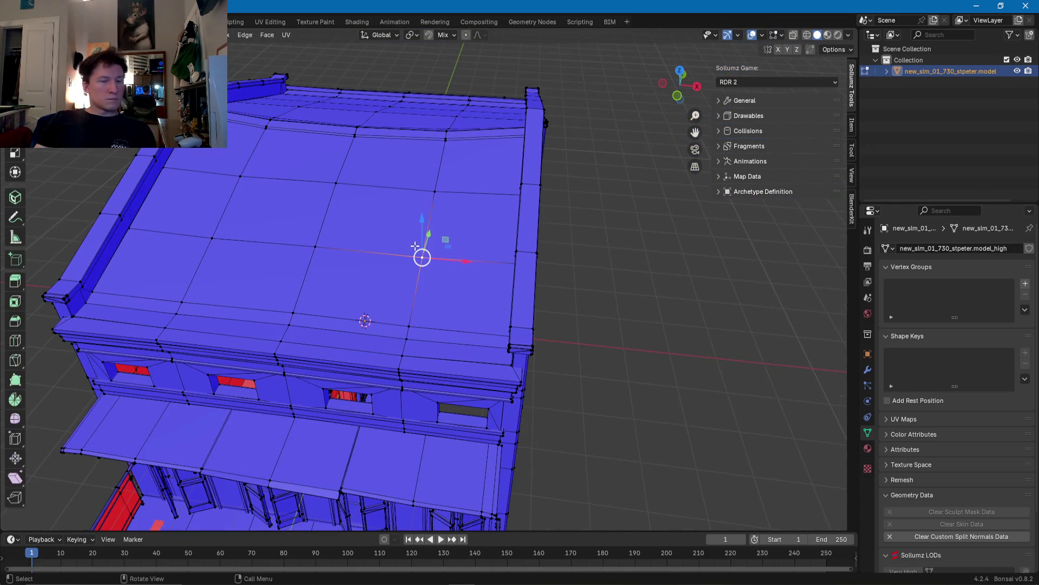
# Step: Select the top-row and lower roof panel faces one by one
pyautogui.hotkey('ctrl', 'l')
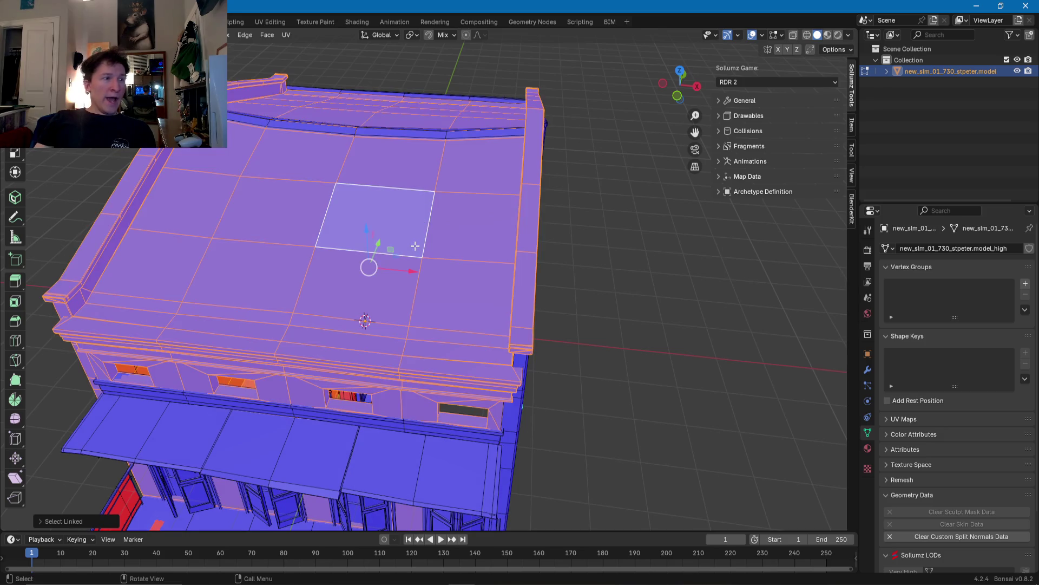
pyautogui.hotkey('ctrl', 'z')
pyautogui.moveTo(471, 254); pyautogui.dragTo(522, 195, button='middle')
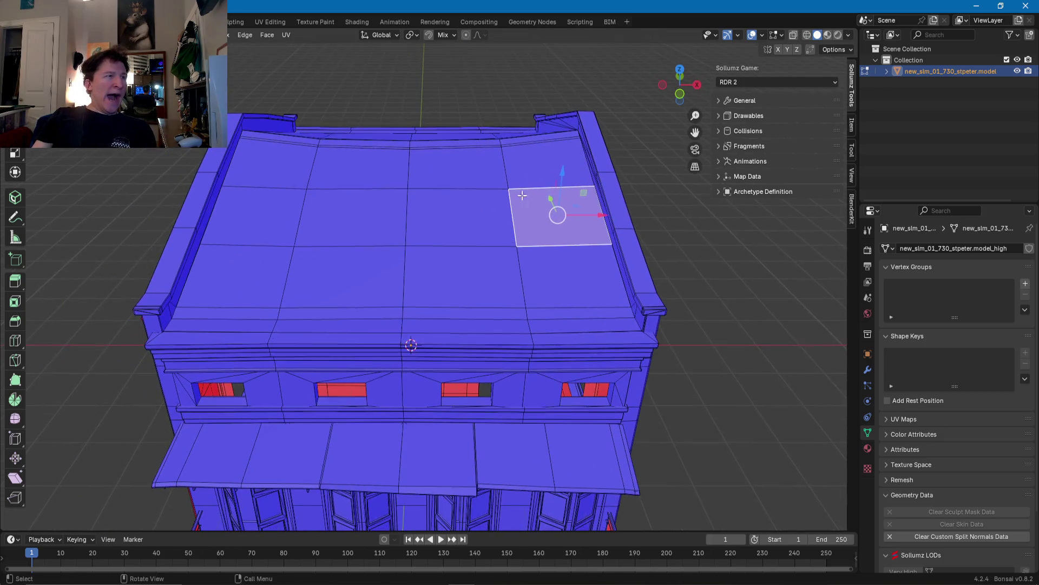
pyautogui.keyDown('shift'); pyautogui.click(482, 168); pyautogui.keyUp('shift')
pyautogui.keyDown('shift'); pyautogui.click(544, 162); pyautogui.keyUp('shift')
pyautogui.keyDown('shift'); pyautogui.click(357, 165); pyautogui.keyUp('shift')
pyautogui.keyDown('shift'); pyautogui.click(295, 166); pyautogui.keyUp('shift')
pyautogui.keyDown('shift'); pyautogui.click(307, 210); pyautogui.keyUp('shift')
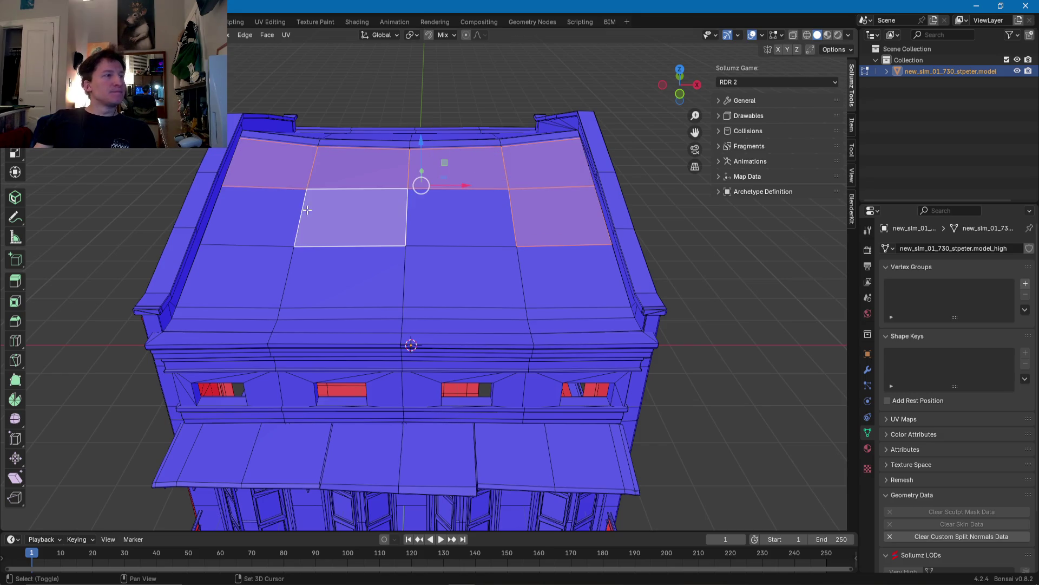
pyautogui.keyDown('shift'); pyautogui.click(262, 215); pyautogui.keyUp('shift')
pyautogui.keyDown('shift'); pyautogui.click(471, 238); pyautogui.keyUp('shift')
pyautogui.keyDown('shift'); pyautogui.click(540, 287); pyautogui.keyUp('shift')
pyautogui.keyDown('shift'); pyautogui.click(366, 287); pyautogui.keyUp('shift')
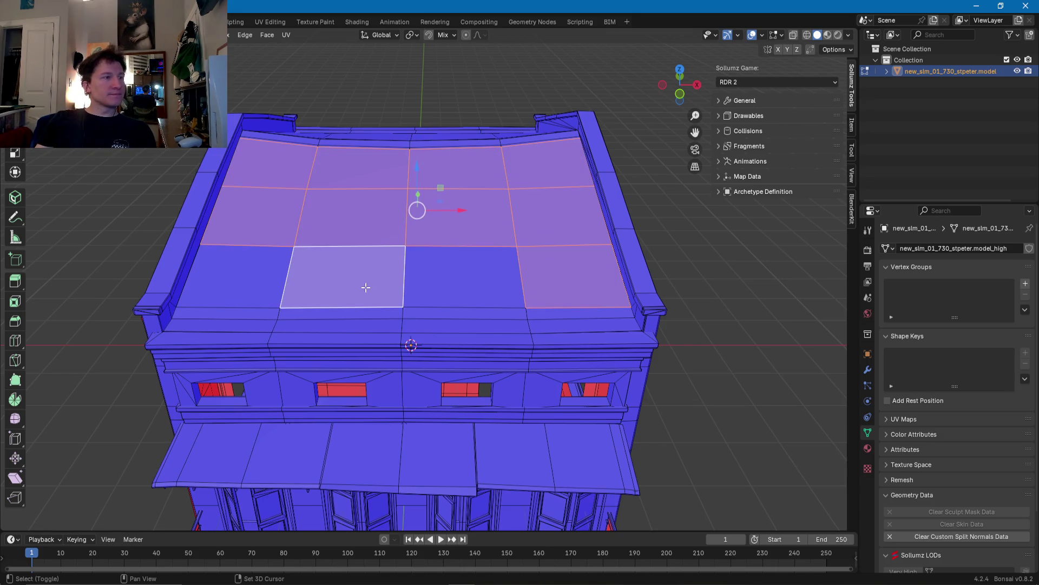
pyautogui.keyDown('shift'); pyautogui.click(444, 283); pyautogui.keyUp('shift')
pyautogui.keyDown('shift'); pyautogui.click(268, 281); pyautogui.keyUp('shift')
# Step: Add the remaining roof panel faces to the selection from a tilted top view
pyautogui.moveTo(268, 281)
pyautogui.mouseDown(button='middle')
pyautogui.moveTo(282, 319)
pyautogui.moveTo(305, 342)
pyautogui.mouseUp(button='middle')
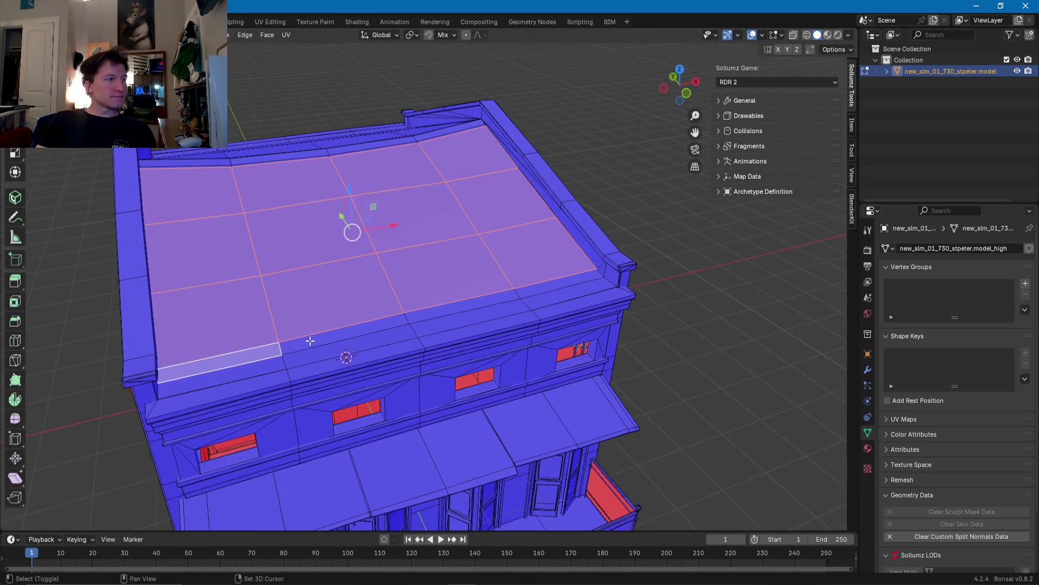
pyautogui.moveTo(544, 291); pyautogui.dragTo(590, 269, button='middle')
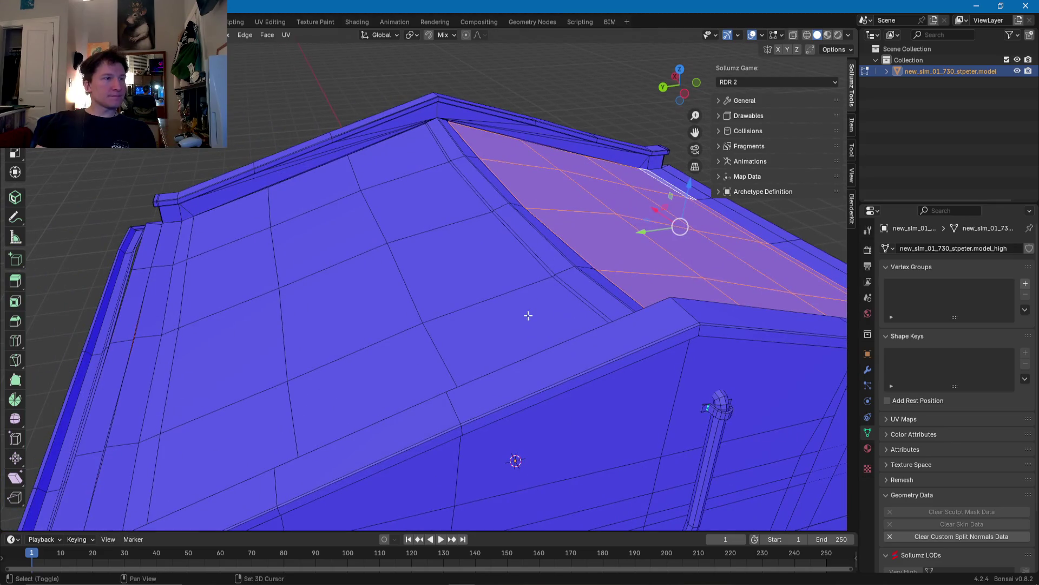
pyautogui.keyDown('shift'); pyautogui.click(529, 316); pyautogui.keyUp('shift')
pyautogui.keyDown('shift'); pyautogui.click(466, 260); pyautogui.keyUp('shift')
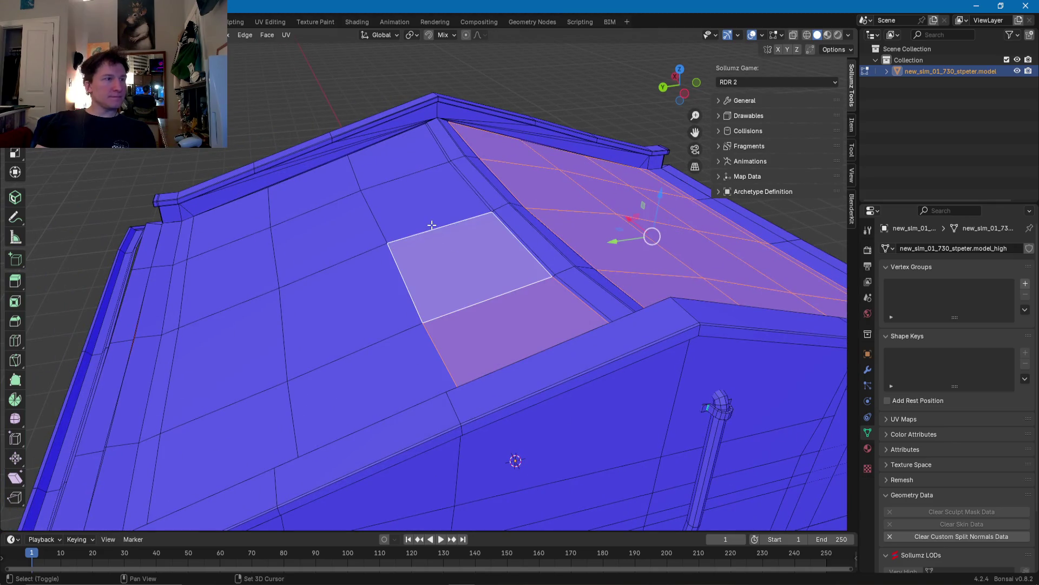
pyautogui.keyDown('shift'); pyautogui.click(425, 218); pyautogui.keyUp('shift')
pyautogui.keyDown('shift'); pyautogui.click(381, 172); pyautogui.keyUp('shift')
pyautogui.keyDown('shift'); pyautogui.click(314, 190); pyautogui.keyUp('shift')
pyautogui.keyDown('shift'); pyautogui.click(344, 233); pyautogui.keyUp('shift')
pyautogui.keyDown('shift'); pyautogui.click(362, 299); pyautogui.keyUp('shift')
pyautogui.keyDown('shift'); pyautogui.click(352, 389); pyautogui.keyUp('shift')
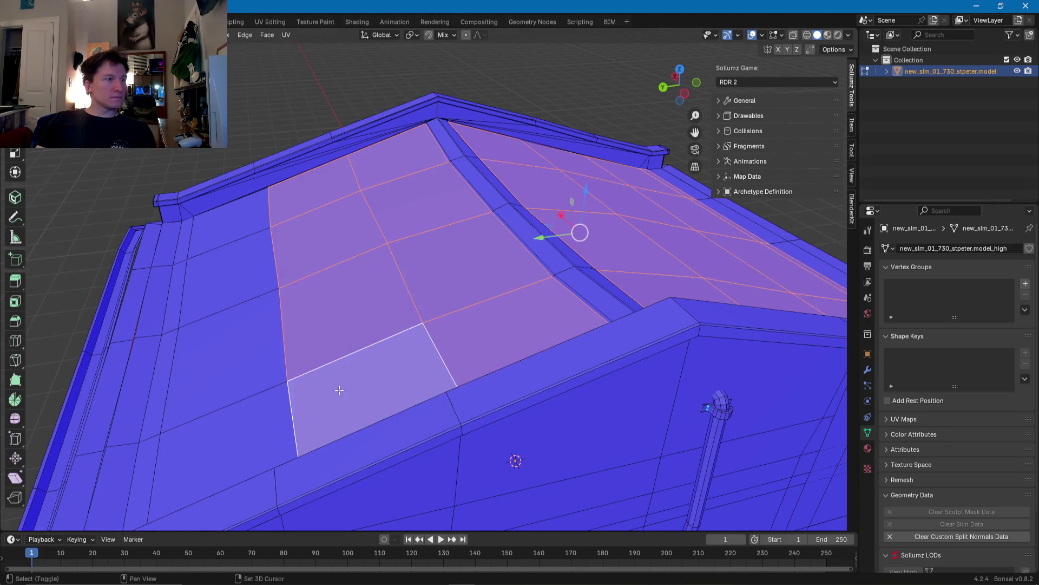
pyautogui.keyDown('shift'); pyautogui.click(260, 412); pyautogui.keyUp('shift')
pyautogui.keyDown('shift'); pyautogui.click(233, 357); pyautogui.keyUp('shift')
pyautogui.keyDown('shift'); pyautogui.click(205, 236); pyautogui.keyUp('shift')
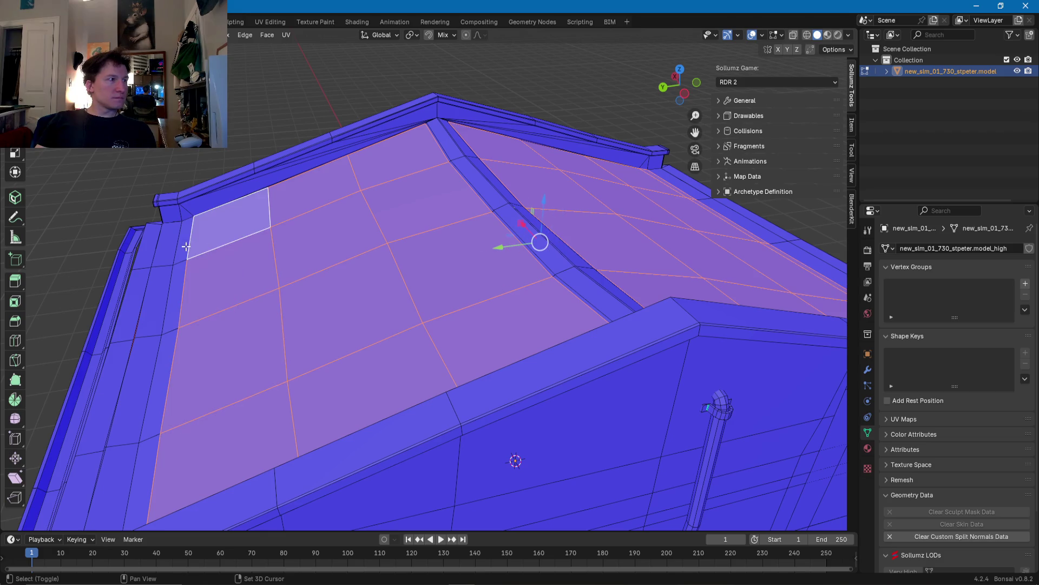
# Step: Apply Shade Smooth to the selected roof faces via Ctrl+F and leave Edit Mode
pyautogui.hotkey('ctrl', 'f')
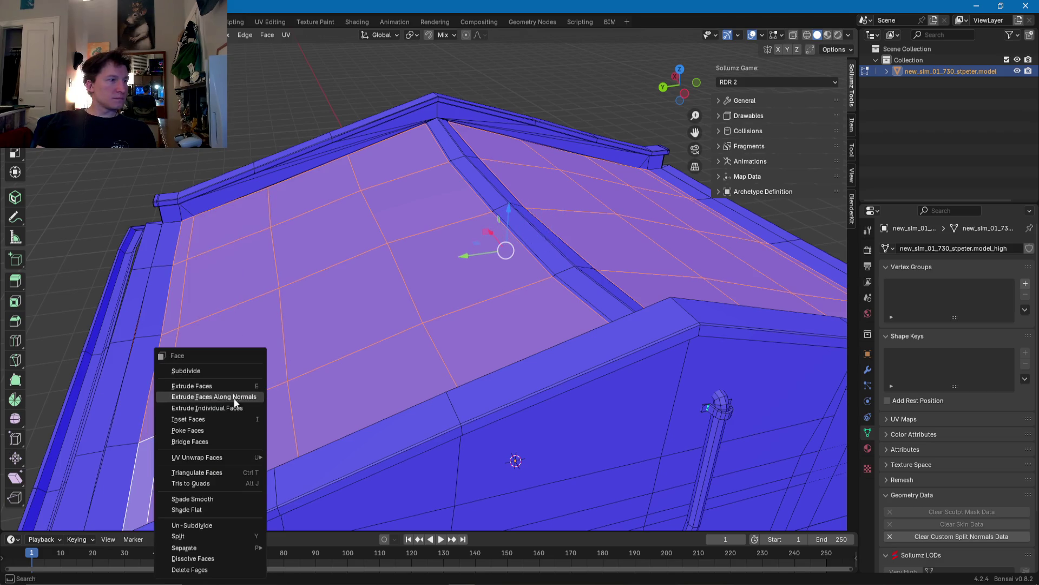
pyautogui.click(194, 499)
pyautogui.press('Tab')
# Step: Select the raised roof trim strip faces and give them Shade Smooth
pyautogui.moveTo(330, 337)
pyautogui.mouseDown(button='middle')
pyautogui.moveTo(311, 256)
pyautogui.moveTo(222, 282)
pyautogui.moveTo(301, 274)
pyautogui.moveTo(398, 309)
pyautogui.moveTo(488, 267)
pyautogui.moveTo(569, 271)
pyautogui.moveTo(520, 222)
pyautogui.moveTo(494, 281)
pyautogui.moveTo(423, 336)
pyautogui.moveTo(379, 412)
pyautogui.mouseUp(button='middle')
pyautogui.press('Tab')
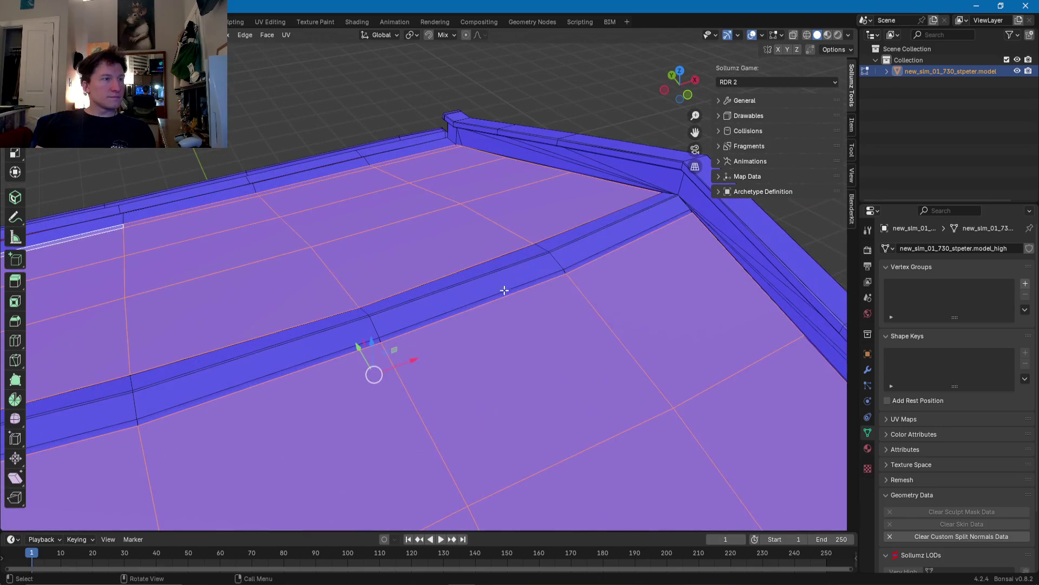
pyautogui.click(622, 234)
pyautogui.keyDown('shift'); pyautogui.click(392, 316); pyautogui.keyUp('shift')
pyautogui.moveTo(392, 317); pyautogui.dragTo(222, 327, button='middle')
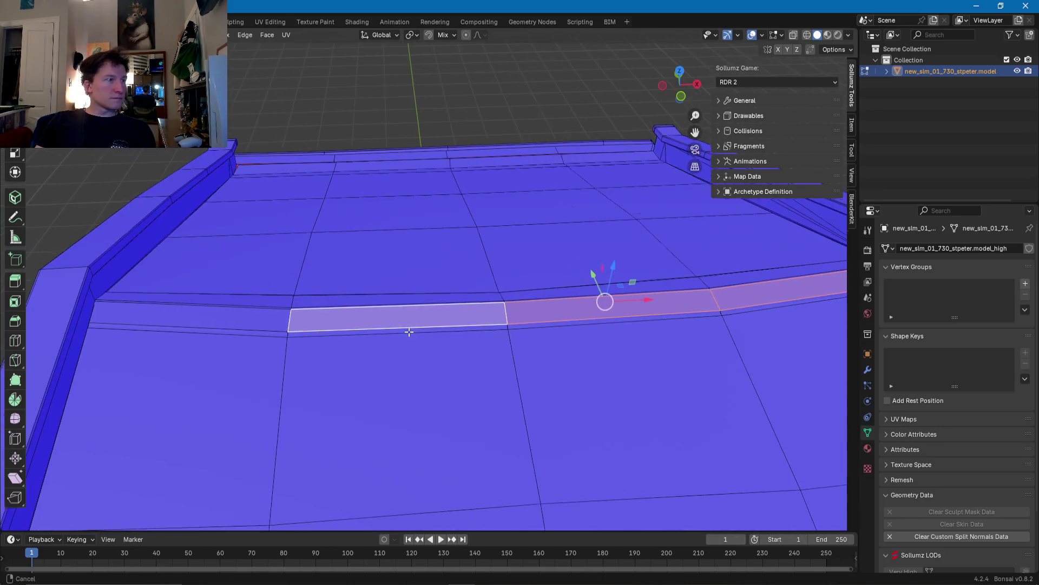
pyautogui.rightClick(222, 328)
pyautogui.click(222, 331)
pyautogui.click(266, 301)
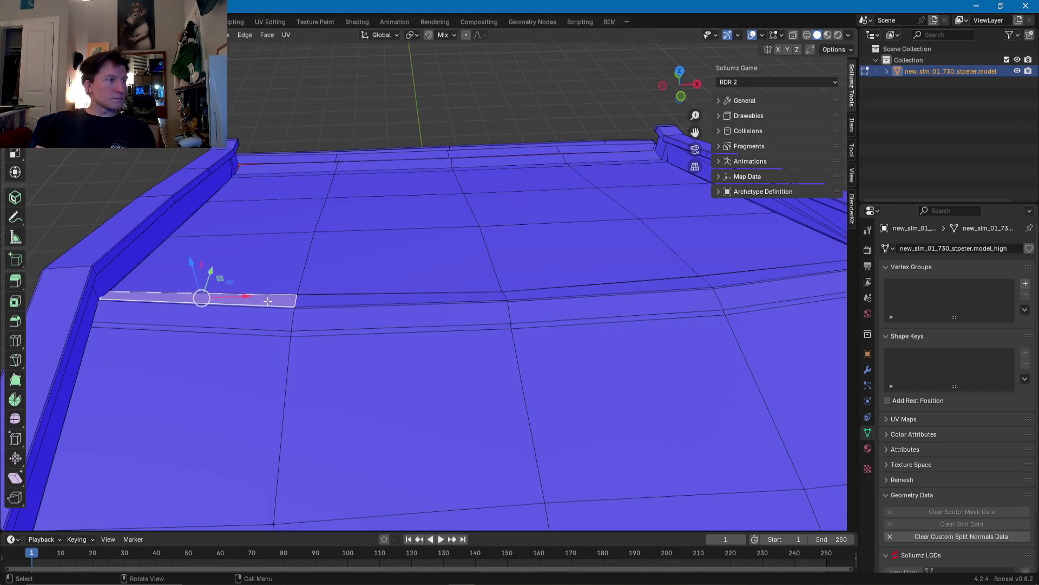
pyautogui.keyDown('shift'); pyautogui.click(737, 279); pyautogui.keyUp('shift')
pyautogui.rightClick(737, 279)
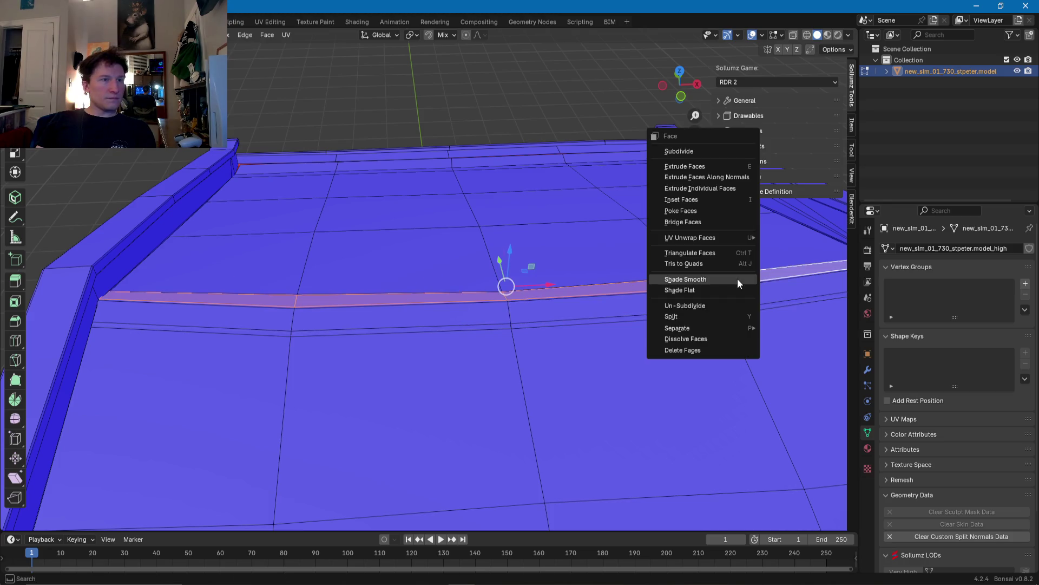
pyautogui.click(710, 278)
pyautogui.press('Tab')
# Step: Orbit out to the front of the whole building and re-enter Edit Mode
pyautogui.moveTo(469, 305)
pyautogui.mouseDown(button='middle')
pyautogui.moveTo(590, 281)
pyautogui.moveTo(798, 288)
pyautogui.mouseUp(button='middle')
pyautogui.scroll(-5, 465, 293)
pyautogui.moveTo(466, 294); pyautogui.dragTo(390, 259, button='middle')
pyautogui.moveTo(460, 245)
pyautogui.mouseDown(button='middle')
pyautogui.moveTo(384, 275)
pyautogui.moveTo(420, 263)
pyautogui.moveTo(398, 279)
pyautogui.mouseUp(button='middle')
pyautogui.press('Tab')
pyautogui.scroll(5, 431, 262)
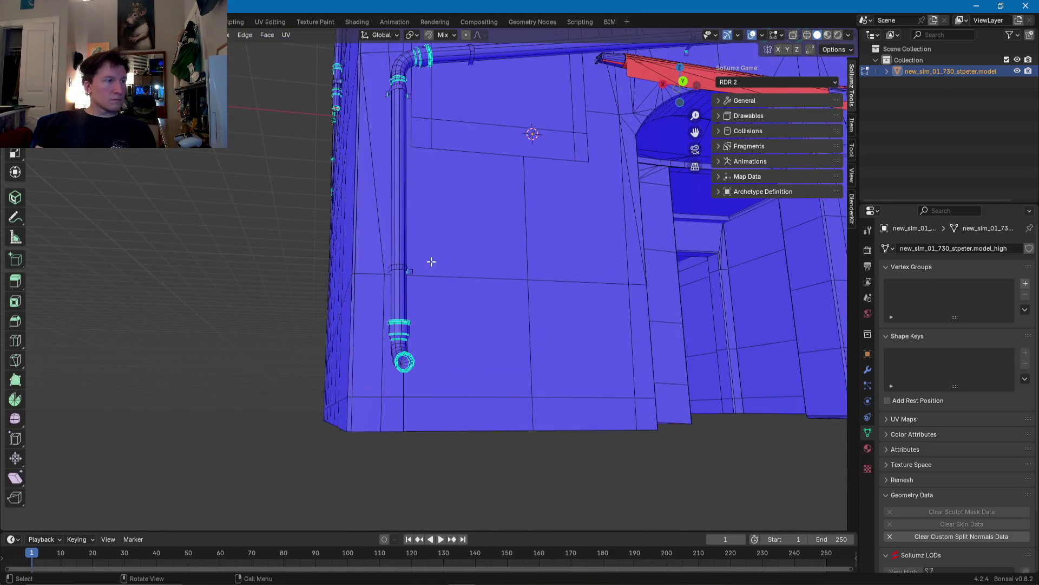
pyautogui.press('Tab')
pyautogui.scroll(3, 433, 265)
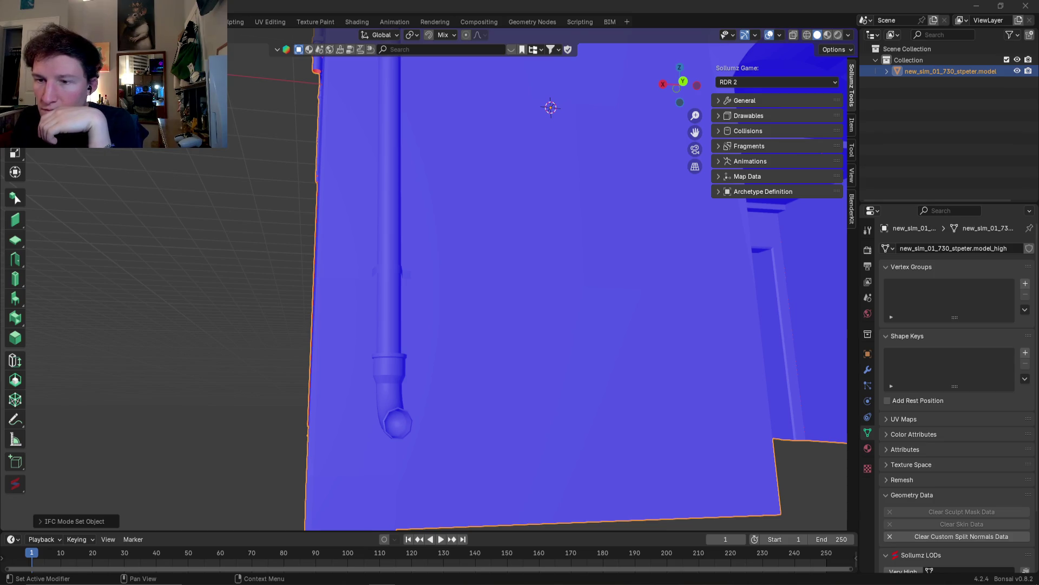
pyautogui.moveTo(447, 332)
pyautogui.mouseDown(button='middle')
pyautogui.moveTo(466, 373)
pyautogui.moveTo(453, 316)
pyautogui.mouseUp(button='middle')
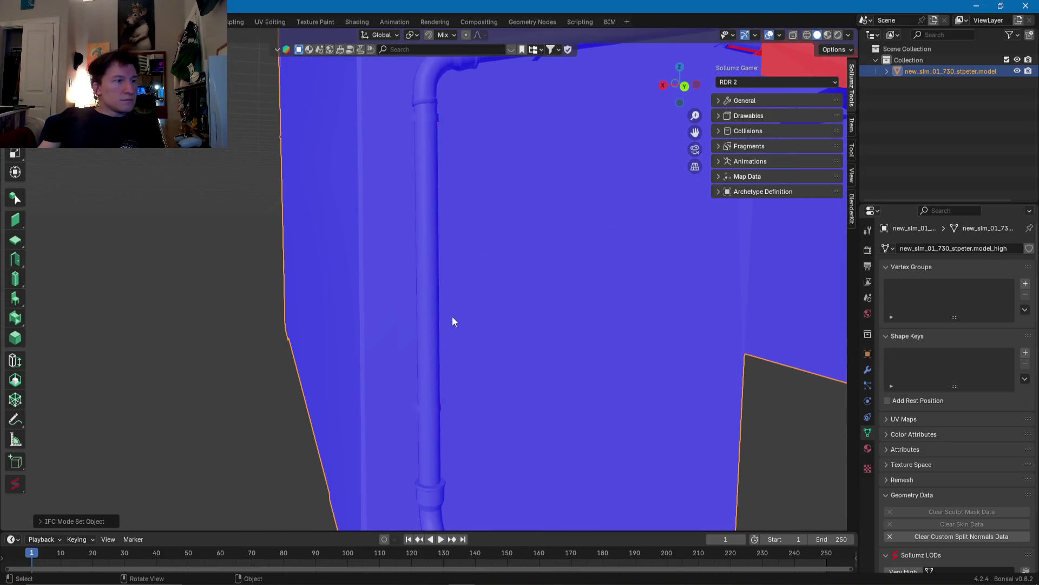
pyautogui.scroll(-3, 453, 316)
pyautogui.press('Tab')
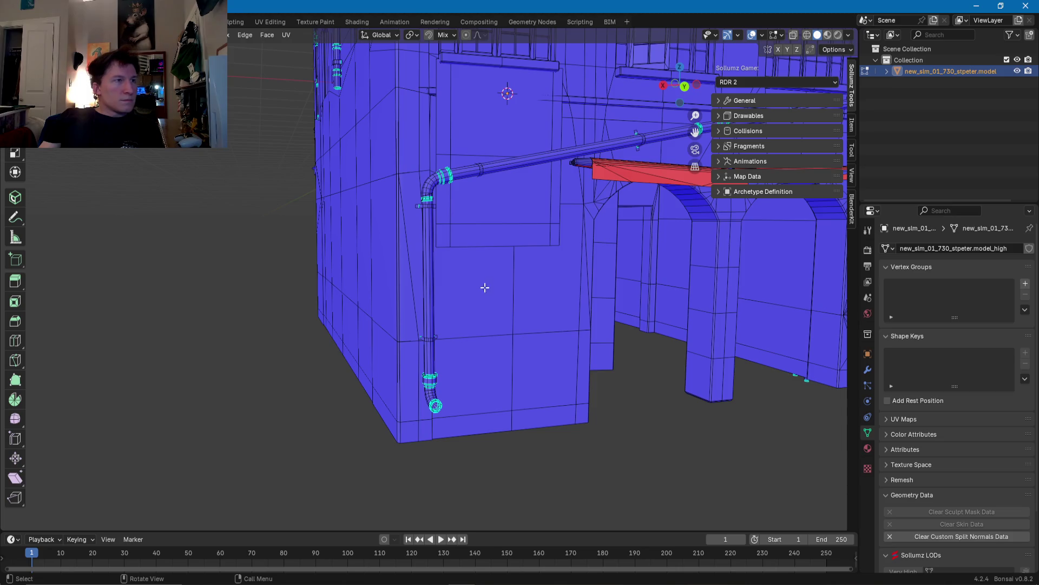
# Step: Zoom in on the bracket's corner edge beside the drainpipe and mark it sharp
pyautogui.moveTo(540, 164)
pyautogui.mouseDown(button='middle')
pyautogui.moveTo(352, 204)
pyautogui.moveTo(447, 267)
pyautogui.moveTo(358, 289)
pyautogui.mouseUp(button='middle')
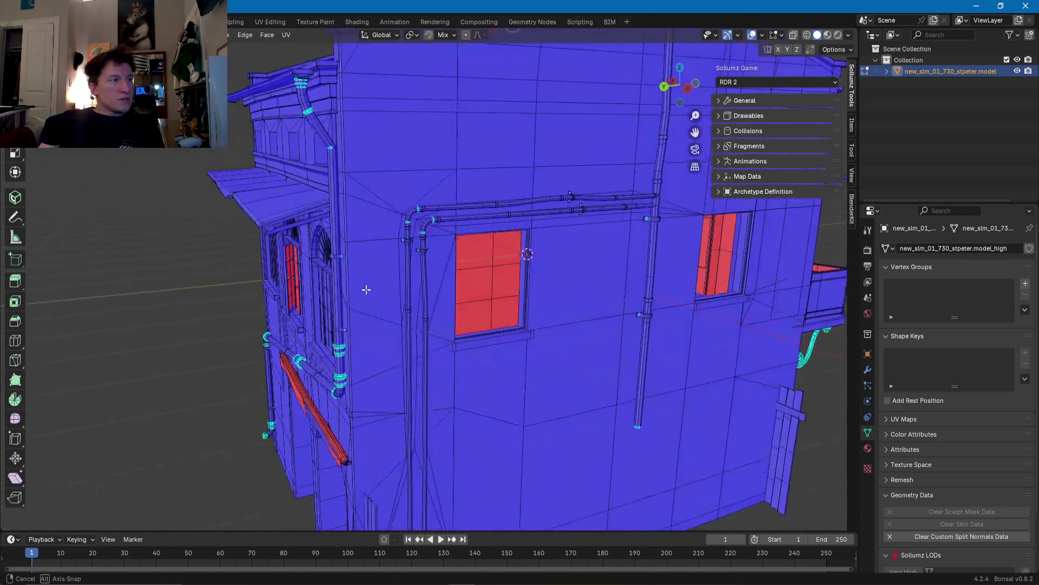
pyautogui.moveTo(358, 289); pyautogui.dragTo(448, 329, button='middle')
pyautogui.scroll(6, 379, 306)
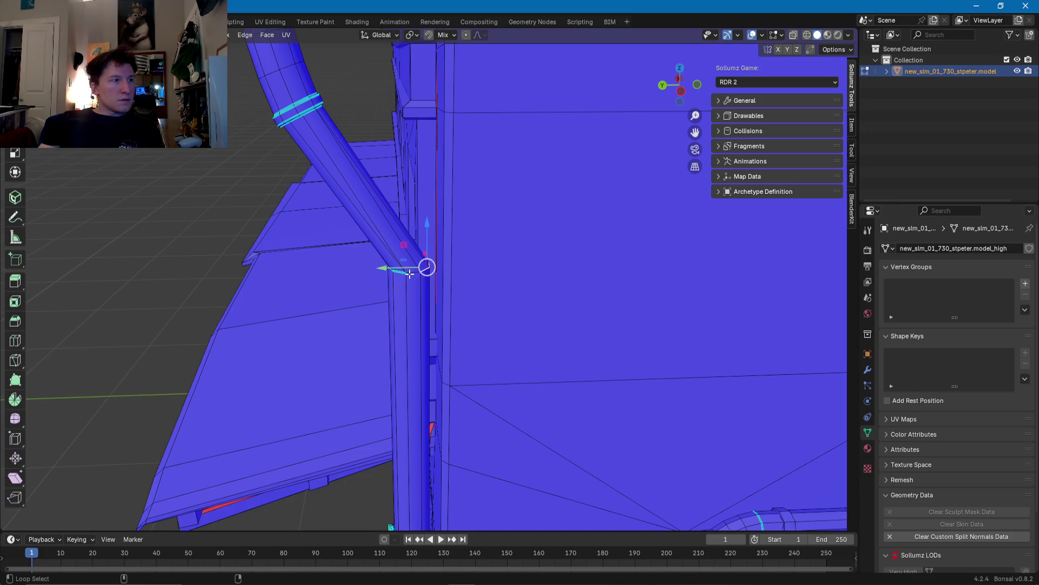
pyautogui.scroll(3, 418, 278)
pyautogui.scroll(4, 418, 281)
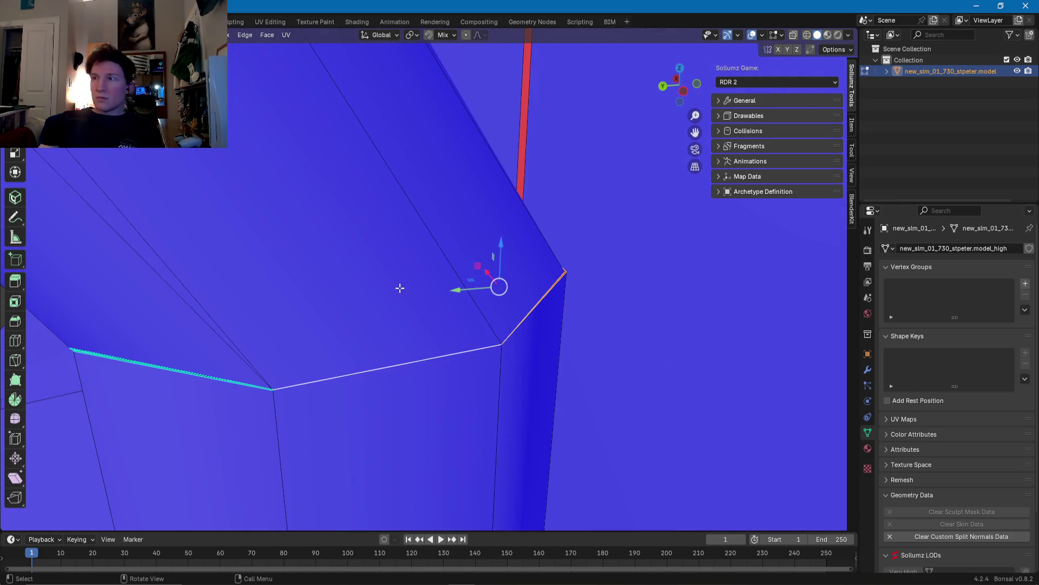
pyautogui.moveTo(377, 288)
pyautogui.mouseDown(button='middle')
pyautogui.moveTo(458, 306)
pyautogui.moveTo(413, 377)
pyautogui.moveTo(220, 363)
pyautogui.mouseUp(button='middle')
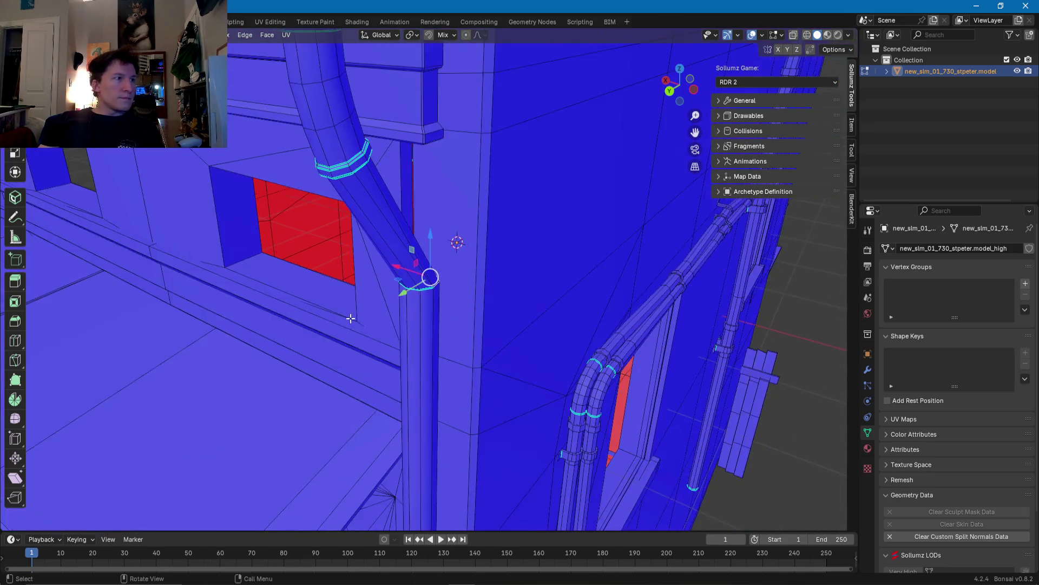
pyautogui.moveTo(220, 363); pyautogui.dragTo(325, 314, button='middle')
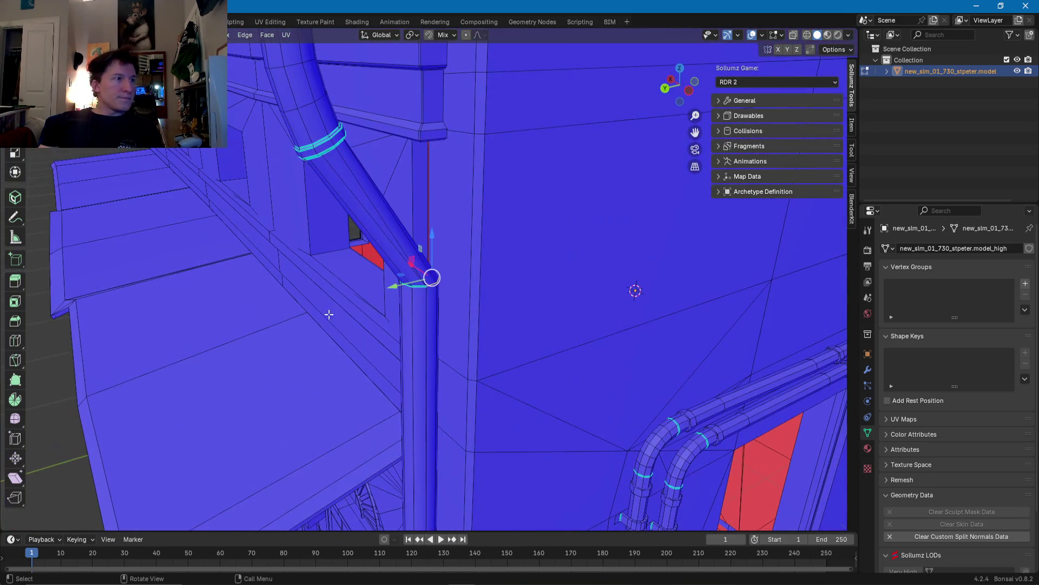
pyautogui.hotkey('ctrl', 'e')
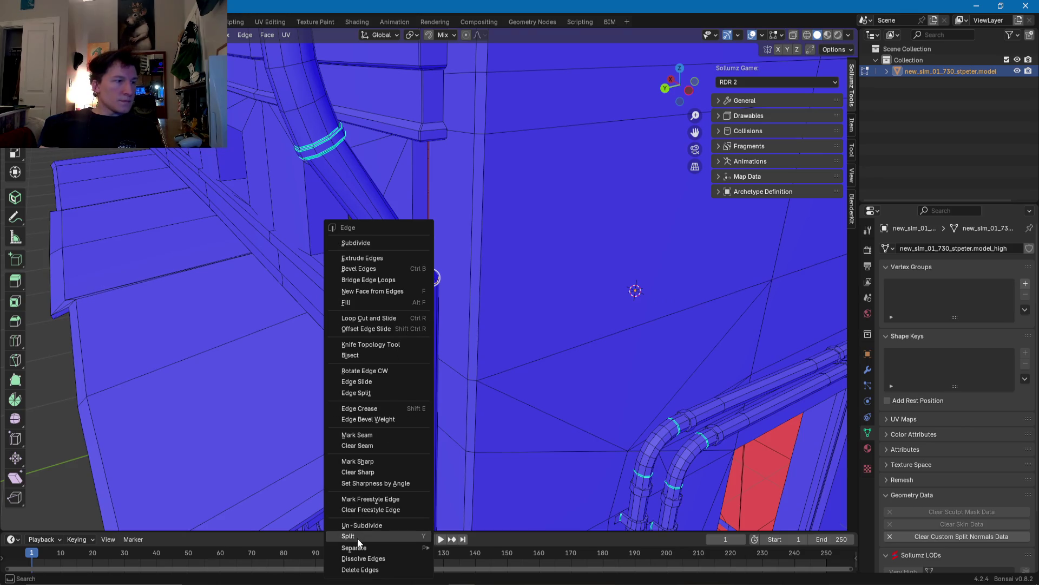
pyautogui.click(362, 463)
# Step: Move the corner edge along the Y axis to realign it with the wall
pyautogui.moveTo(367, 367)
pyautogui.mouseDown(button='middle')
pyautogui.moveTo(334, 416)
pyautogui.moveTo(355, 255)
pyautogui.mouseUp(button='middle')
pyautogui.scroll(3, 413, 344)
pyautogui.scroll(2, 415, 283)
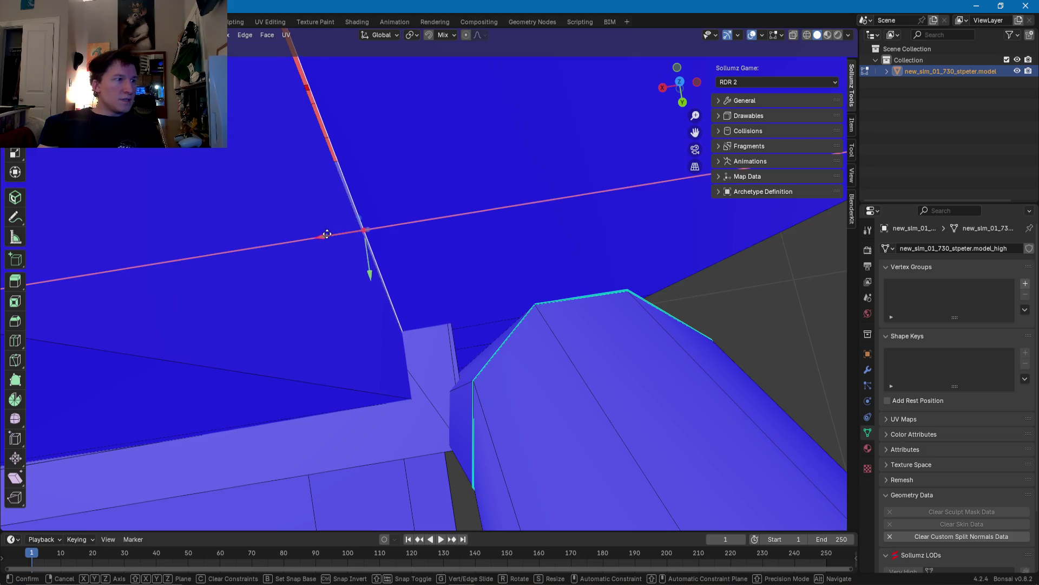
pyautogui.click(319, 234)
pyautogui.moveTo(319, 235); pyautogui.dragTo(417, 239, button='middle')
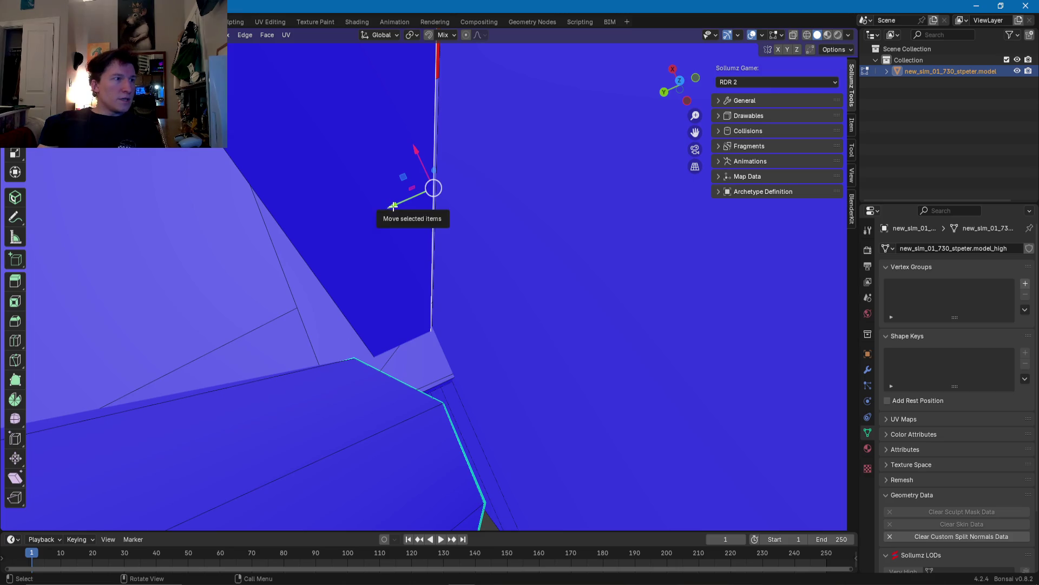
pyautogui.moveTo(394, 206); pyautogui.dragTo(398, 207)
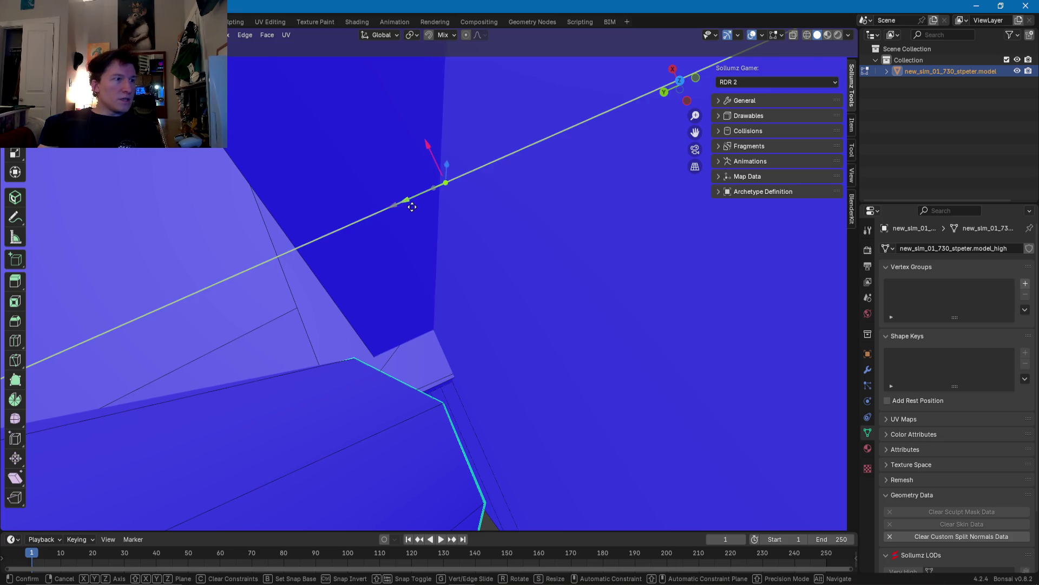
pyautogui.click(411, 207)
pyautogui.moveTo(408, 197)
pyautogui.mouseDown(button='middle')
pyautogui.moveTo(401, 120)
pyautogui.moveTo(422, 132)
pyautogui.moveTo(404, 360)
pyautogui.moveTo(454, 257)
pyautogui.moveTo(386, 328)
pyautogui.moveTo(458, 232)
pyautogui.moveTo(484, 252)
pyautogui.mouseUp(button='middle')
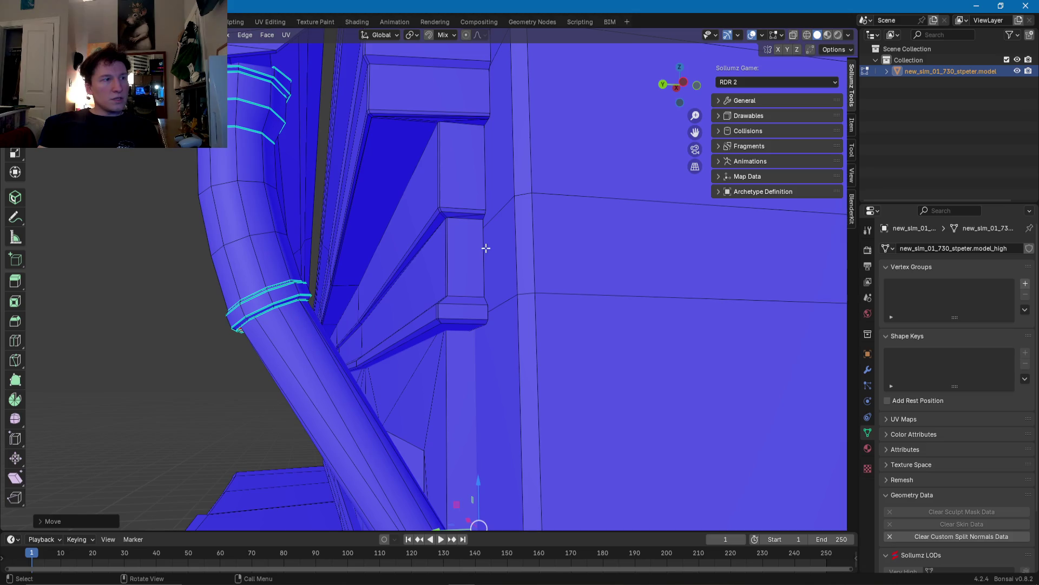
# Step: Orbit and zoom beneath the wall bracket to inspect it and the drainpipe
pyautogui.moveTo(484, 202)
pyautogui.mouseDown(button='middle')
pyautogui.moveTo(471, 228)
pyautogui.moveTo(471, 308)
pyautogui.moveTo(512, 348)
pyautogui.mouseUp(button='middle')
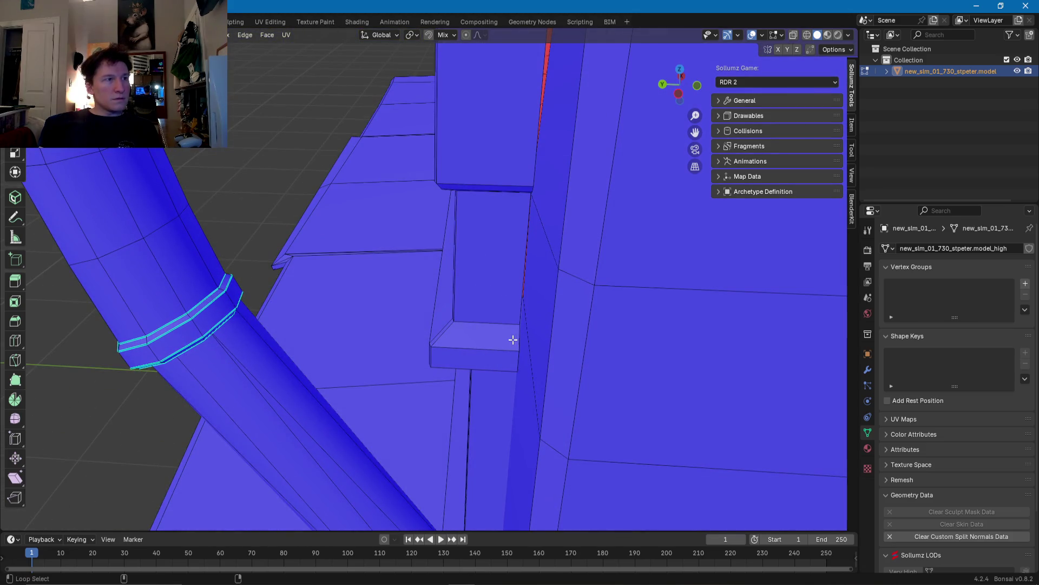
pyautogui.moveTo(499, 316)
pyautogui.mouseDown(button='middle')
pyautogui.moveTo(494, 230)
pyautogui.moveTo(490, 241)
pyautogui.mouseUp(button='middle')
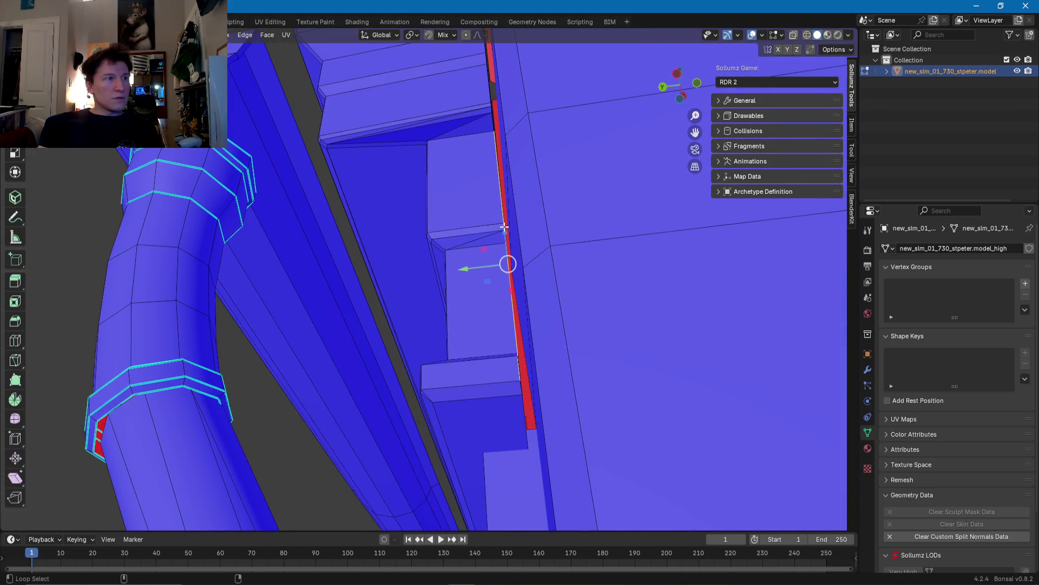
pyautogui.moveTo(491, 126); pyautogui.dragTo(489, 186, button='middle')
pyautogui.moveTo(496, 145); pyautogui.dragTo(493, 118, button='middle')
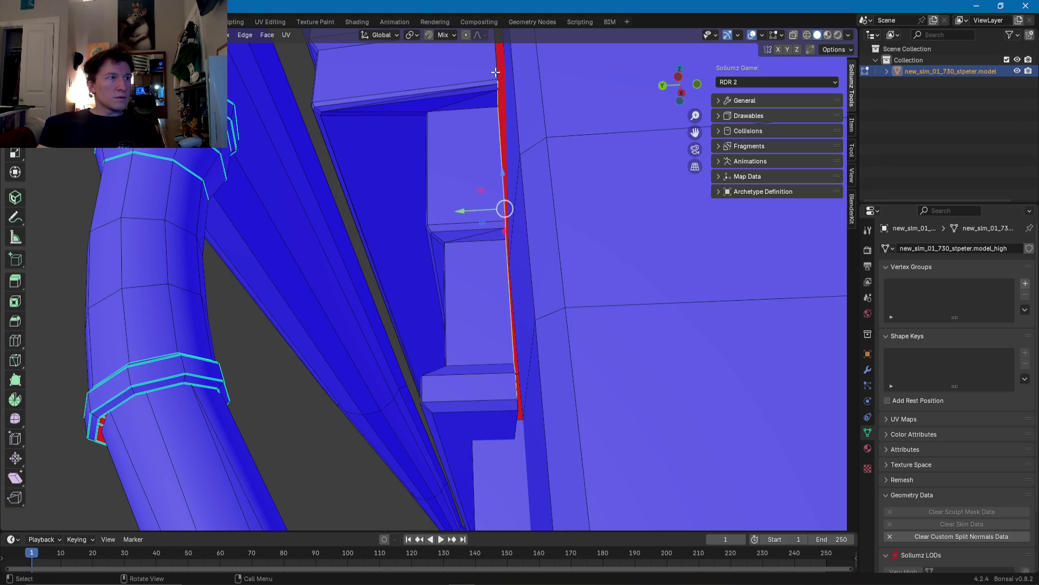
pyautogui.scroll(-5, 487, 93)
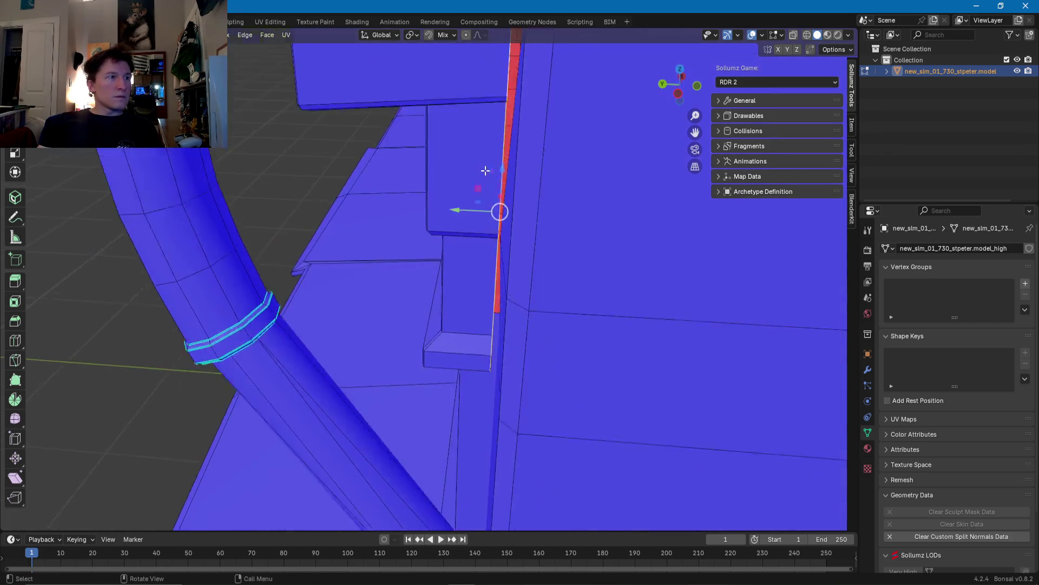
pyautogui.moveTo(488, 169); pyautogui.dragTo(459, 276, button='middle')
pyautogui.scroll(2, 459, 277)
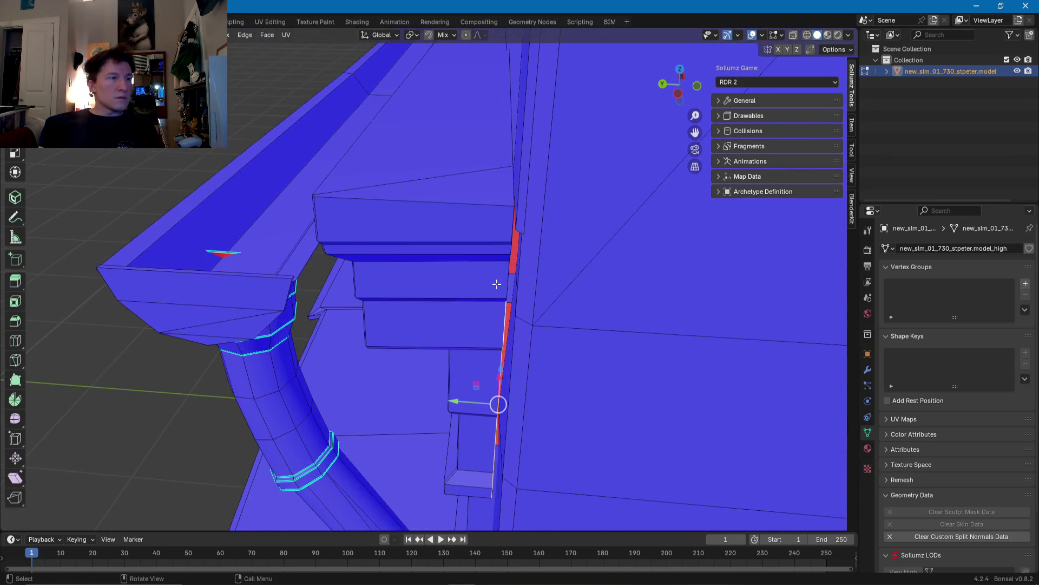
pyautogui.scroll(1, 497, 283)
pyautogui.scroll(2, 523, 281)
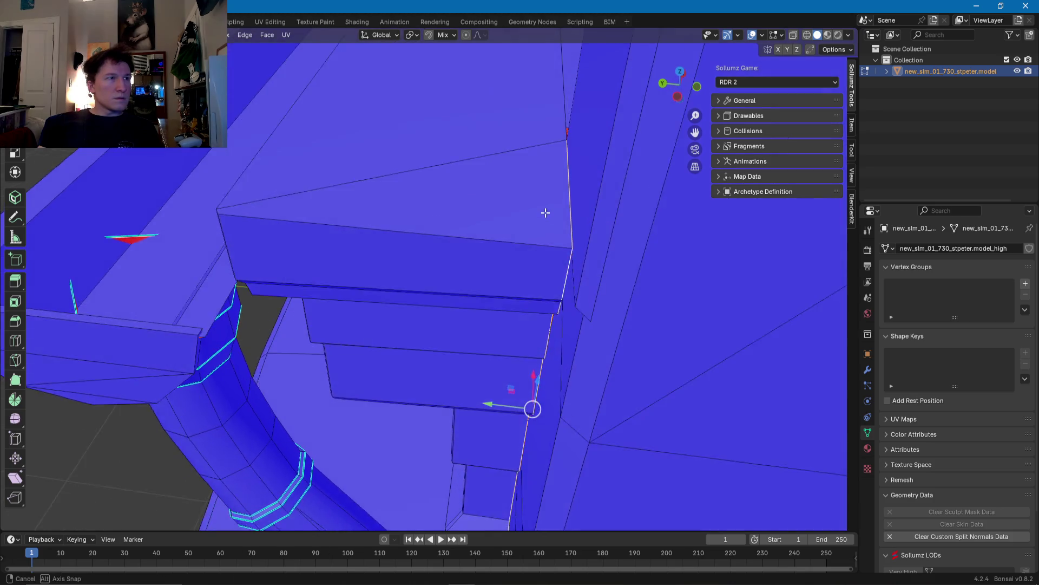
# Step: Drag the green Y gizmo arrow to slide the thin edge strip flush against the wall
pyautogui.moveTo(541, 192); pyautogui.dragTo(553, 125, button='middle')
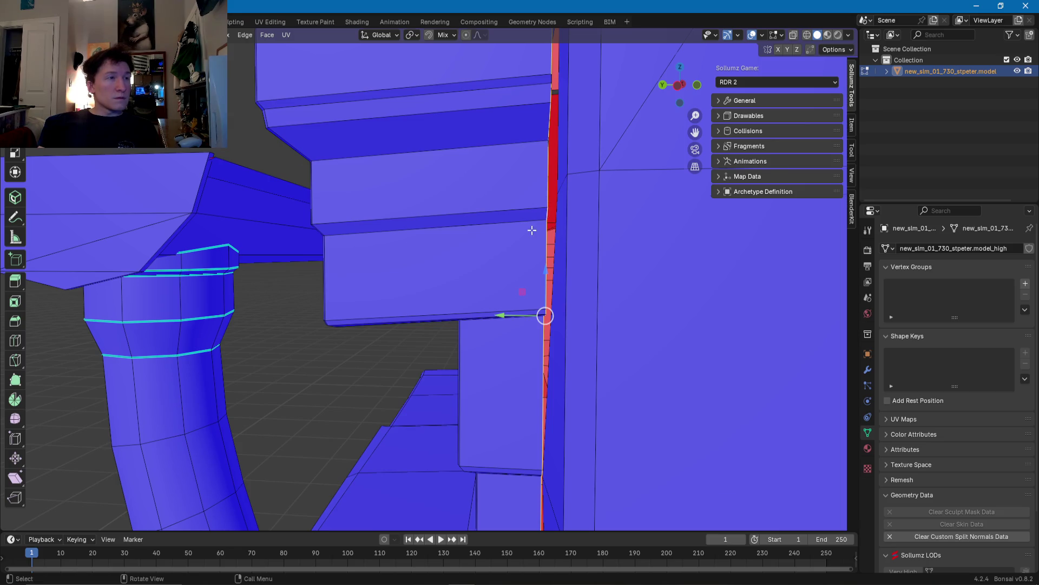
pyautogui.moveTo(532, 230); pyautogui.dragTo(474, 231, button='middle')
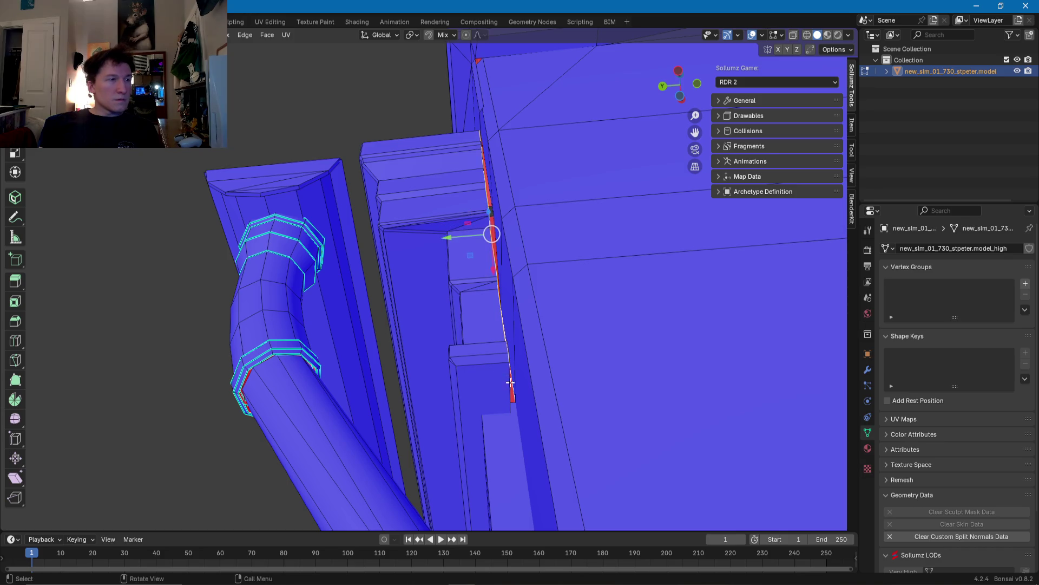
pyautogui.moveTo(508, 382)
pyautogui.mouseDown(button='middle')
pyautogui.moveTo(493, 370)
pyautogui.moveTo(511, 411)
pyautogui.mouseUp(button='middle')
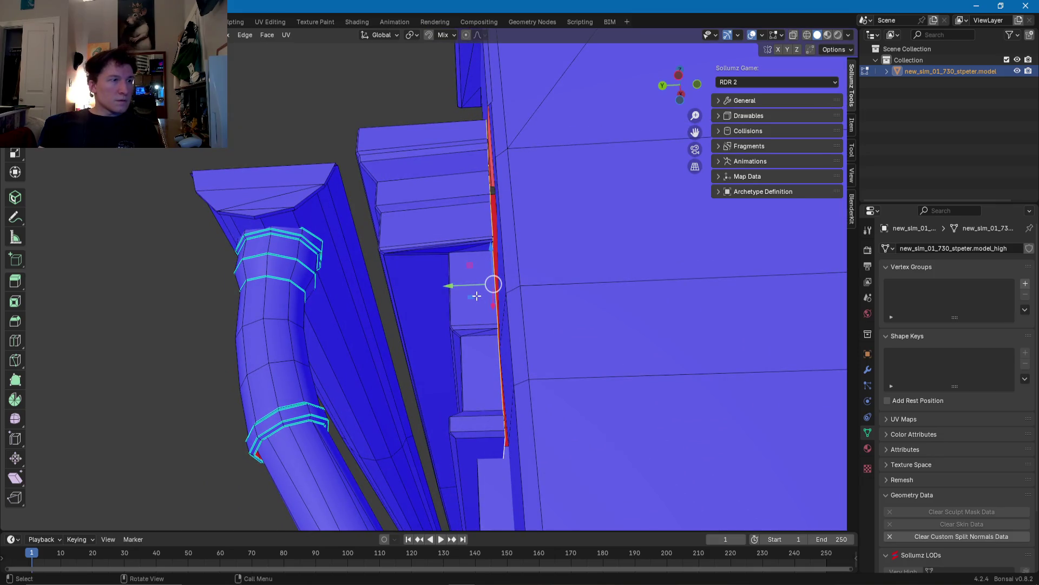
pyautogui.moveTo(468, 326)
pyautogui.mouseDown(button='middle')
pyautogui.moveTo(552, 388)
pyautogui.moveTo(620, 308)
pyautogui.moveTo(470, 311)
pyautogui.mouseUp(button='middle')
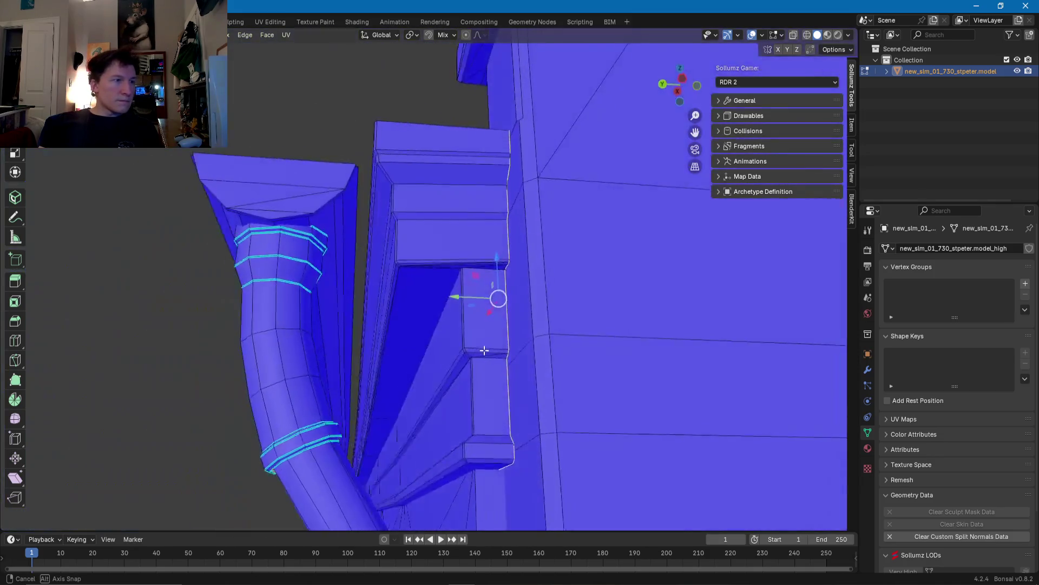
pyautogui.moveTo(466, 294); pyautogui.dragTo(477, 297)
pyautogui.moveTo(477, 297); pyautogui.dragTo(524, 229, button='middle')
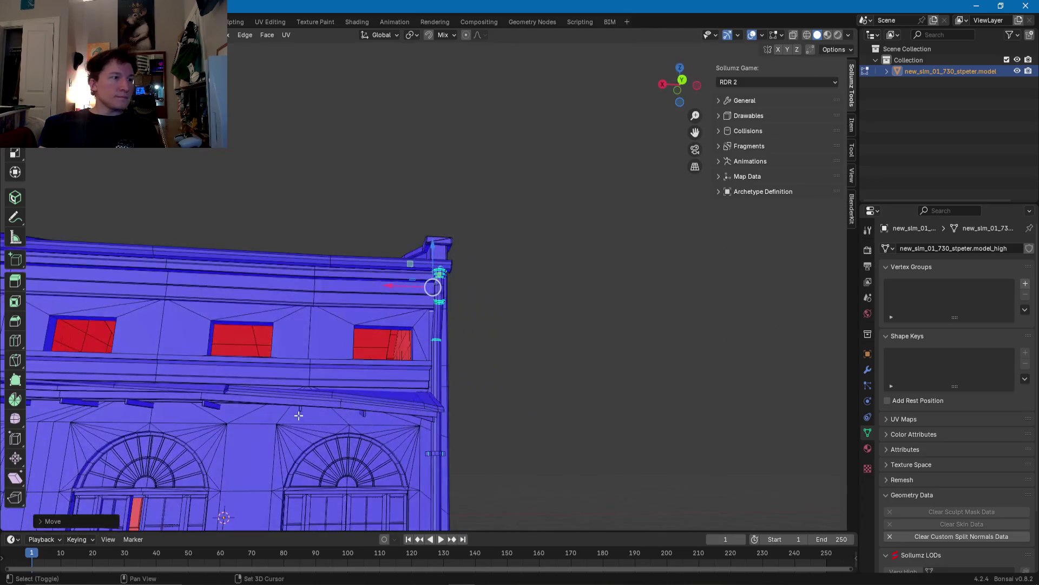
pyautogui.moveTo(524, 228)
pyautogui.mouseDown(button='middle')
pyautogui.moveTo(618, 352)
pyautogui.moveTo(468, 365)
pyautogui.moveTo(489, 348)
pyautogui.moveTo(595, 334)
pyautogui.moveTo(665, 357)
pyautogui.moveTo(643, 367)
pyautogui.moveTo(494, 323)
pyautogui.moveTo(491, 376)
pyautogui.moveTo(399, 418)
pyautogui.moveTo(262, 336)
pyautogui.moveTo(413, 376)
pyautogui.moveTo(482, 342)
pyautogui.mouseUp(button='middle')
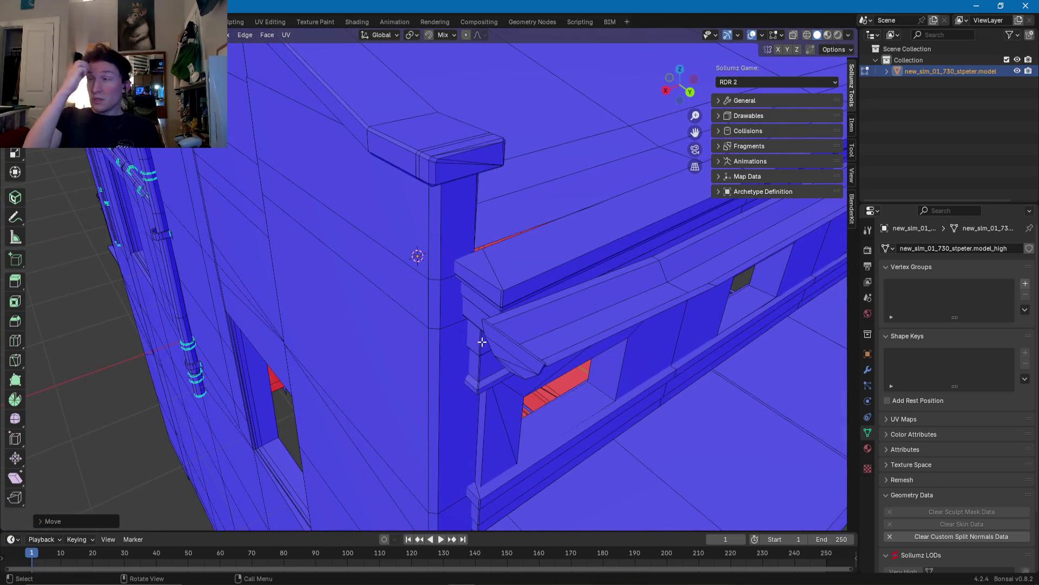
pyautogui.scroll(-10, 482, 344)
pyautogui.moveTo(482, 343)
pyautogui.mouseDown(button='middle')
pyautogui.moveTo(441, 359)
pyautogui.moveTo(402, 395)
pyautogui.moveTo(391, 310)
pyautogui.moveTo(414, 314)
pyautogui.moveTo(318, 268)
pyautogui.moveTo(356, 293)
pyautogui.moveTo(472, 320)
pyautogui.moveTo(440, 271)
pyautogui.moveTo(440, 244)
pyautogui.moveTo(561, 290)
pyautogui.moveTo(413, 283)
pyautogui.moveTo(390, 235)
pyautogui.moveTo(489, 292)
pyautogui.moveTo(438, 295)
pyautogui.mouseUp(button='middle')
pyautogui.press('Tab')
pyautogui.scroll(5, 414, 314)
pyautogui.scroll(-3, 411, 277)
pyautogui.scroll(5, 365, 257)
pyautogui.scroll(-5, 438, 295)
pyautogui.moveTo(446, 349)
pyautogui.mouseDown(button='middle')
pyautogui.moveTo(239, 343)
pyautogui.moveTo(343, 358)
pyautogui.moveTo(344, 337)
pyautogui.mouseUp(button='middle')
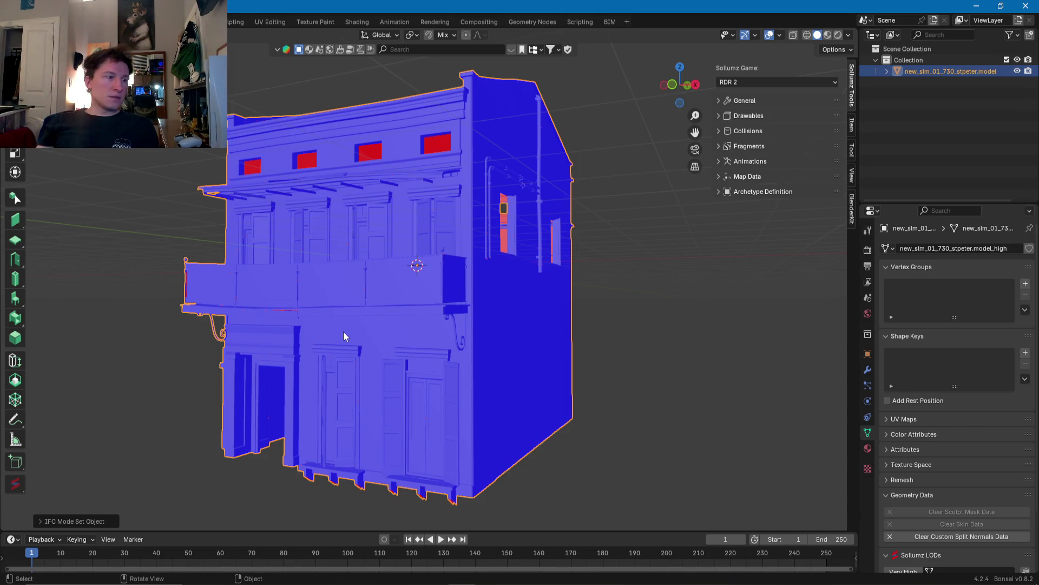
pyautogui.keyDown('shift'); pyautogui.moveTo(343, 331); pyautogui.dragTo(345, 230, button='middle'); pyautogui.keyUp('shift')
pyautogui.scroll(3, 356, 255)
pyautogui.press('Tab')
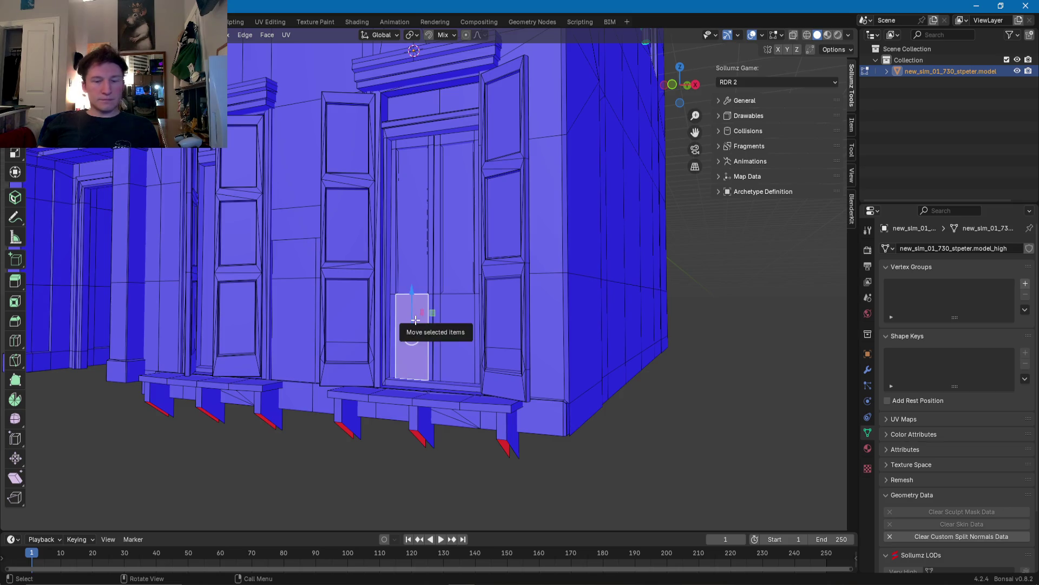
# Step: Select both door leaves with linked selection and delete their faces
pyautogui.scroll(3, 425, 321)
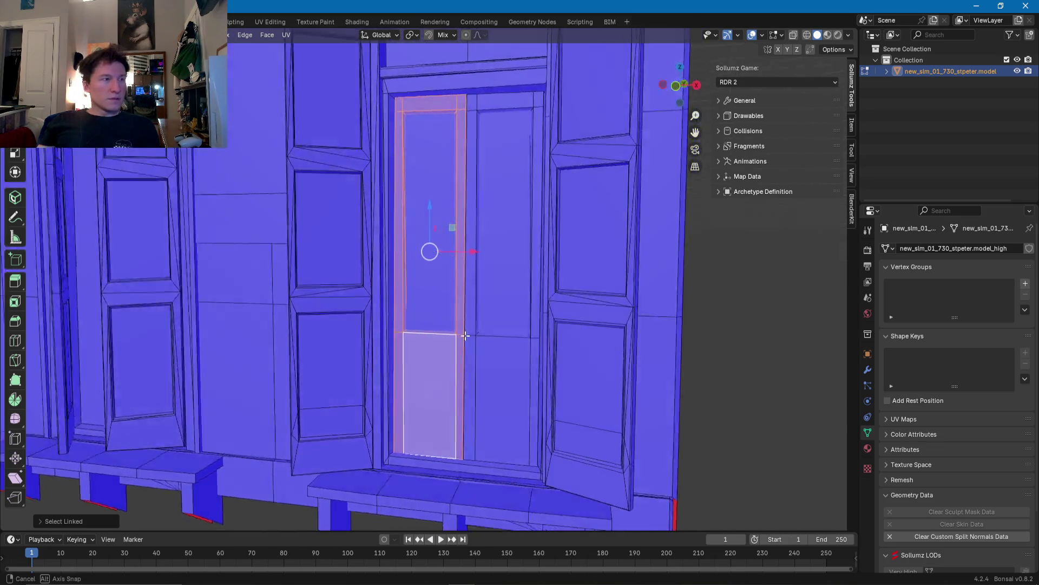
pyautogui.moveTo(425, 320); pyautogui.dragTo(487, 353, button='middle')
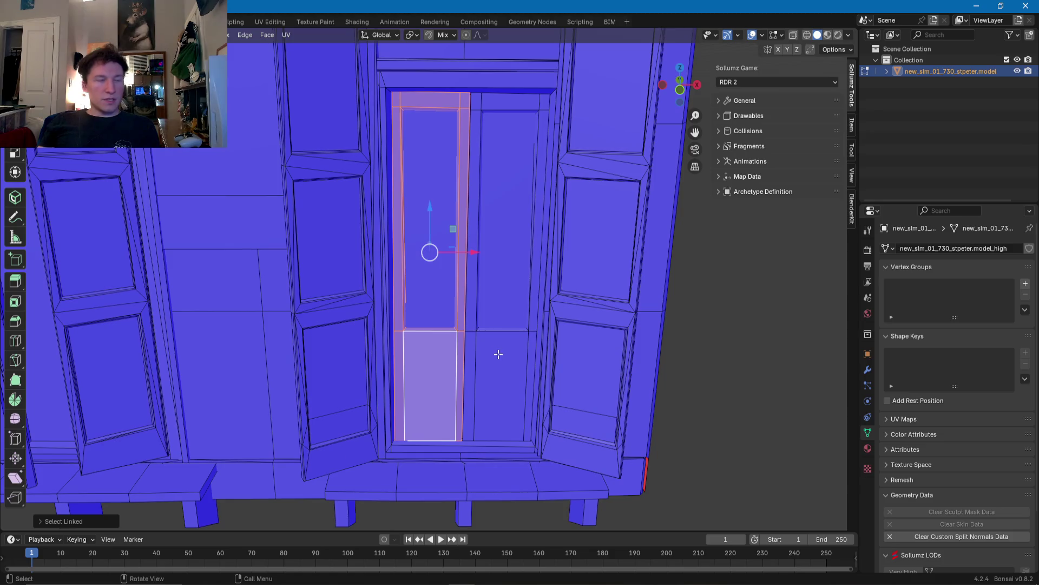
pyautogui.press('l')
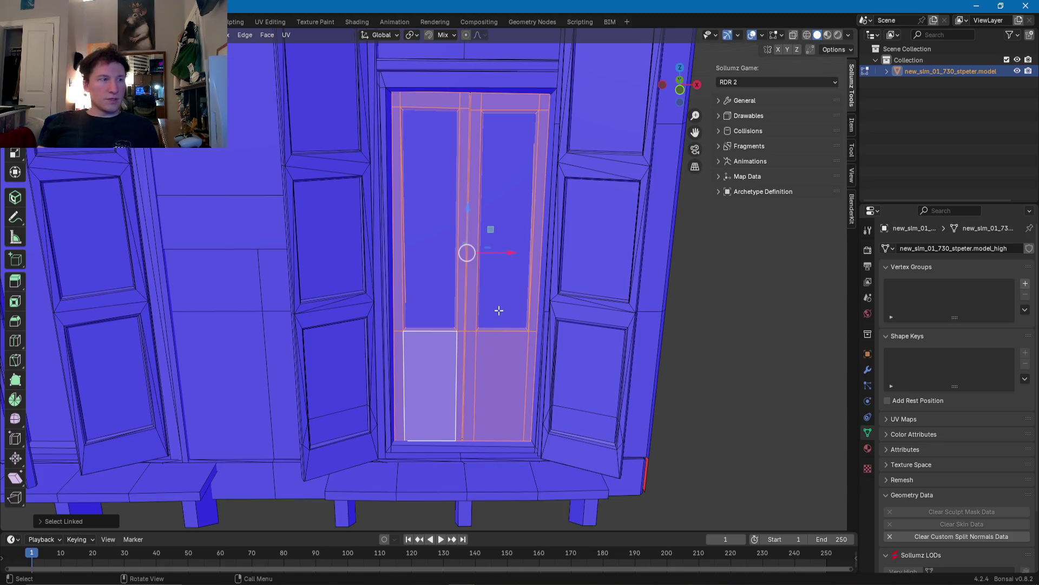
pyautogui.hotkey('ctrl', 'l')
pyautogui.click(498, 357)
pyautogui.hotkey('ctrl', 'l')
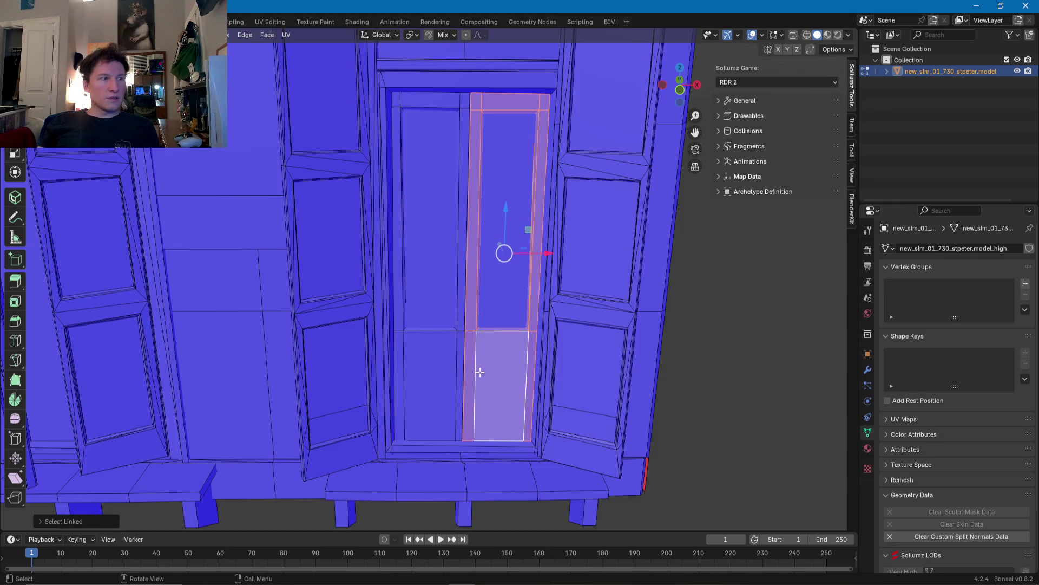
pyautogui.press('l')
pyautogui.moveTo(457, 298)
pyautogui.mouseDown(button='middle')
pyautogui.moveTo(396, 229)
pyautogui.moveTo(449, 223)
pyautogui.mouseUp(button='middle')
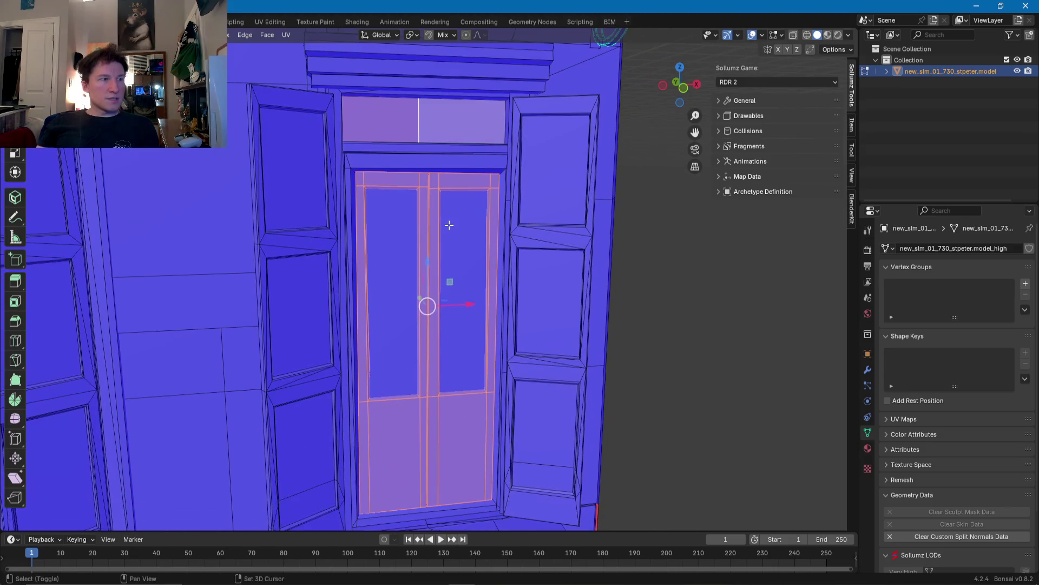
pyautogui.press('x')
pyautogui.click(437, 227)
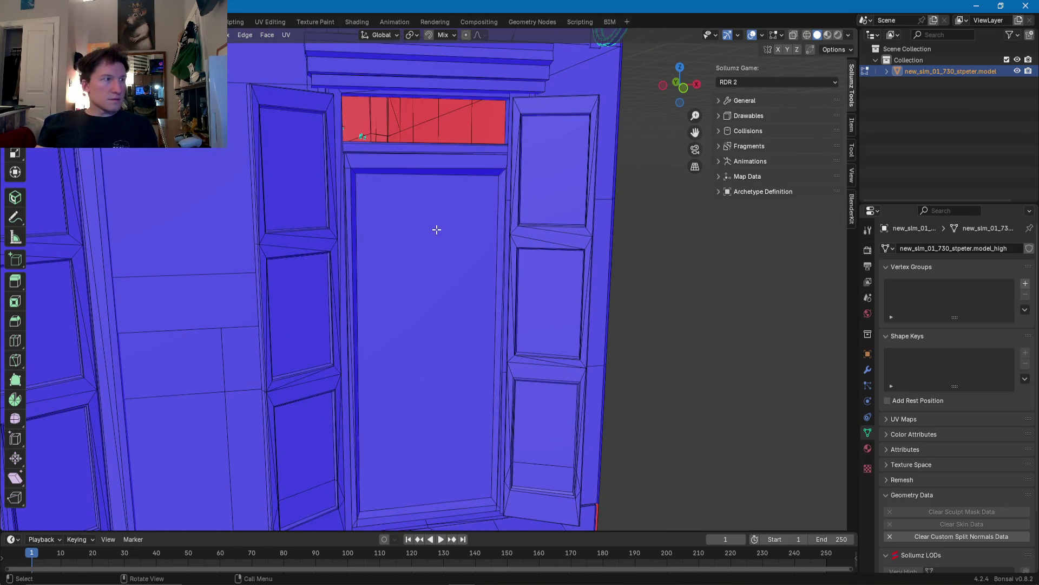
# Step: Fill the empty door opening with a face, then delete that filled face
pyautogui.moveTo(436, 225); pyautogui.dragTo(425, 279, button='middle')
pyautogui.press('f')
pyautogui.moveTo(425, 324)
pyautogui.mouseDown(button='middle')
pyautogui.moveTo(421, 252)
pyautogui.moveTo(460, 303)
pyautogui.moveTo(422, 304)
pyautogui.moveTo(409, 381)
pyautogui.moveTo(440, 369)
pyautogui.moveTo(451, 393)
pyautogui.mouseUp(button='middle')
pyautogui.scroll(2, 422, 252)
pyautogui.press('x')
pyautogui.click(421, 251)
# Step: Select the door column's side and strip faces, then select all similar faces
pyautogui.keyDown('shift'); pyautogui.click(445, 307); pyautogui.keyUp('shift')
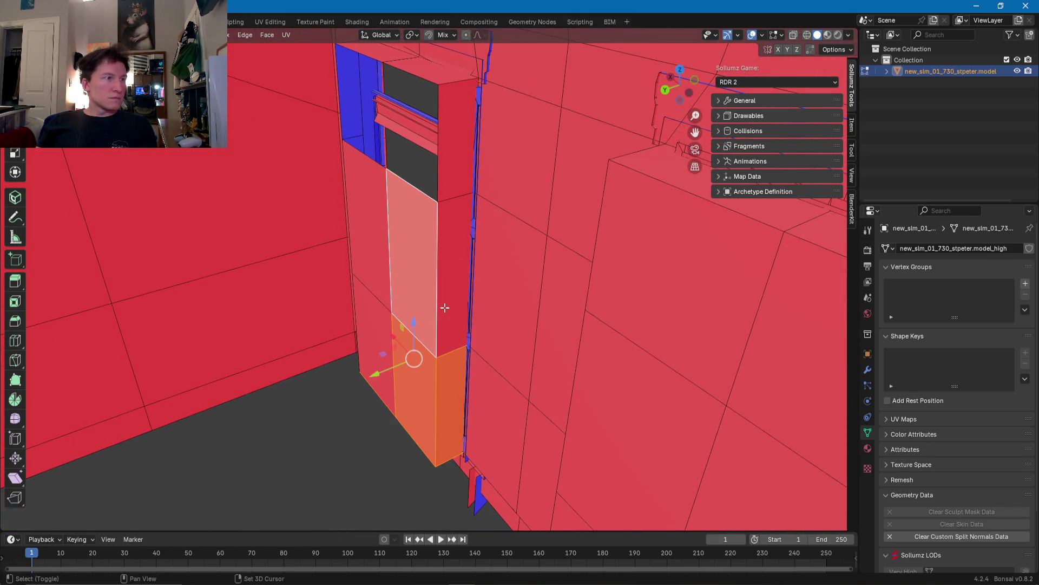
pyautogui.keyDown('shift'); pyautogui.click(454, 201); pyautogui.keyUp('shift')
pyautogui.keyDown('shift'); pyautogui.click(454, 174); pyautogui.keyUp('shift')
pyautogui.moveTo(385, 55); pyautogui.dragTo(343, 141, button='middle')
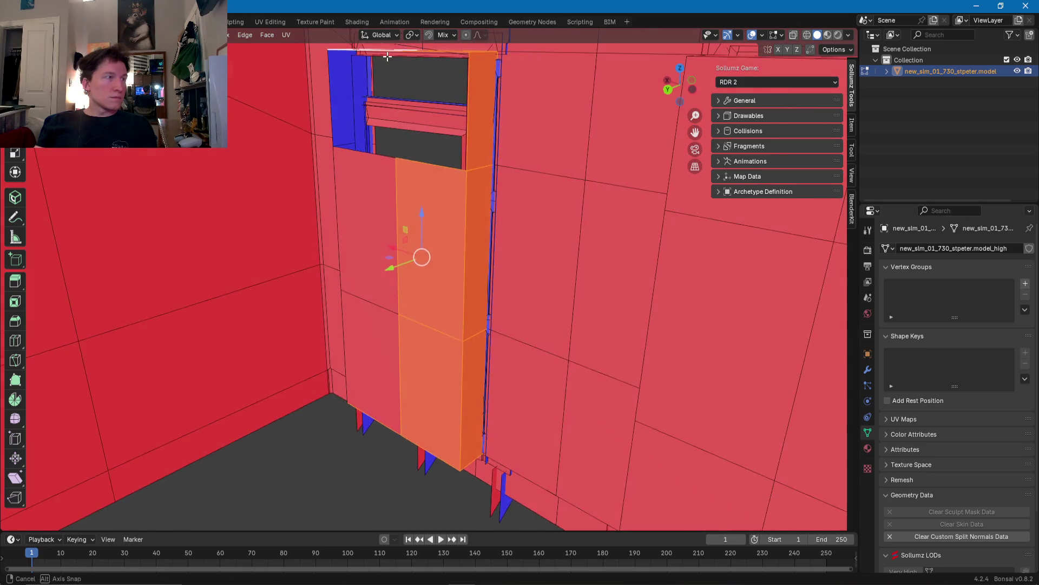
pyautogui.keyDown('shift'); pyautogui.click(344, 240); pyautogui.keyUp('shift')
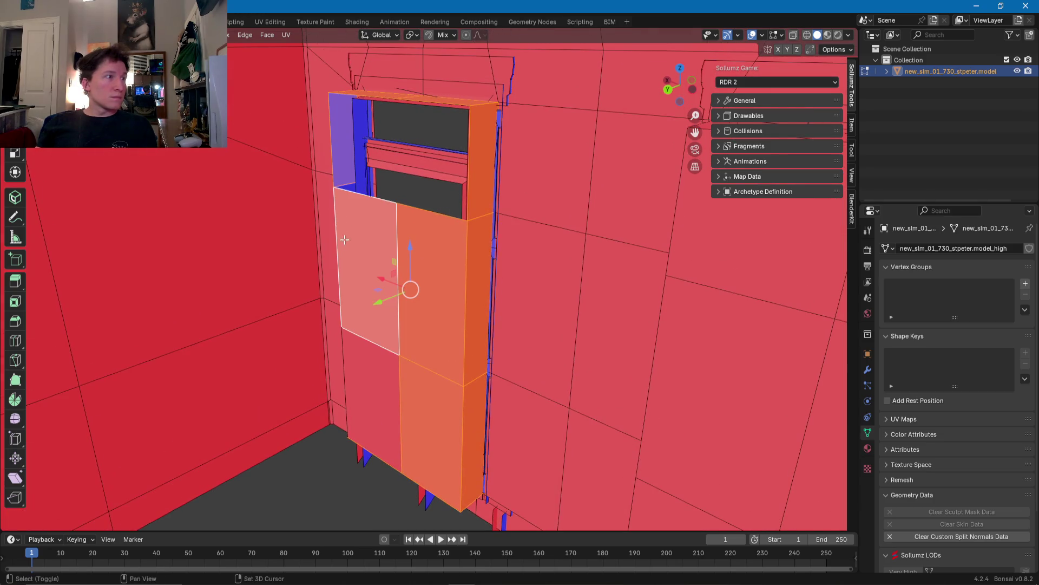
pyautogui.keyDown('shift'); pyautogui.click(362, 376); pyautogui.keyUp('shift')
pyautogui.moveTo(362, 376); pyautogui.dragTo(422, 383, button='middle')
pyautogui.moveTo(355, 401); pyautogui.dragTo(295, 348, button='middle')
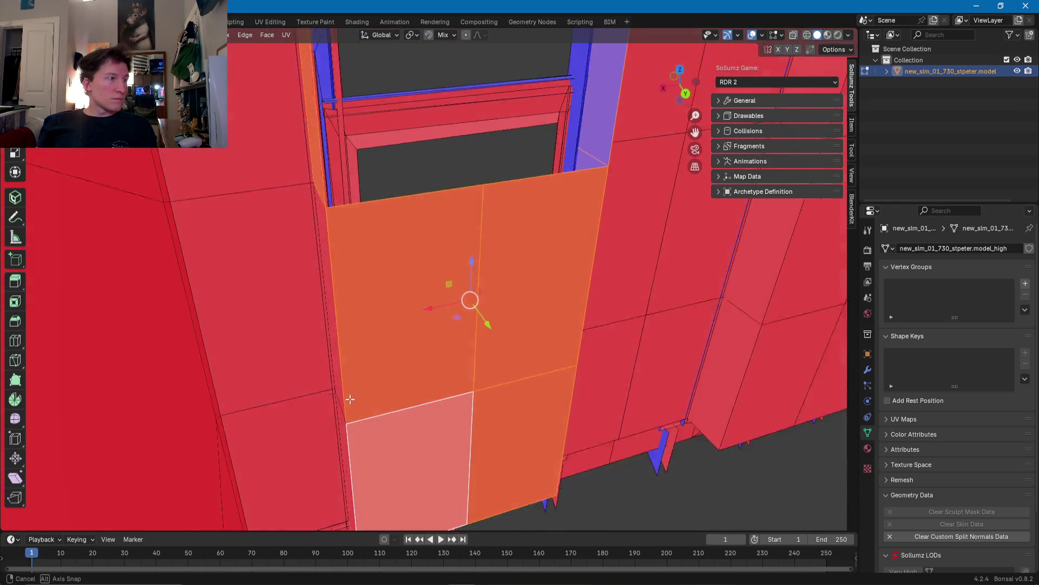
pyautogui.moveTo(291, 213); pyautogui.dragTo(398, 252, button='middle')
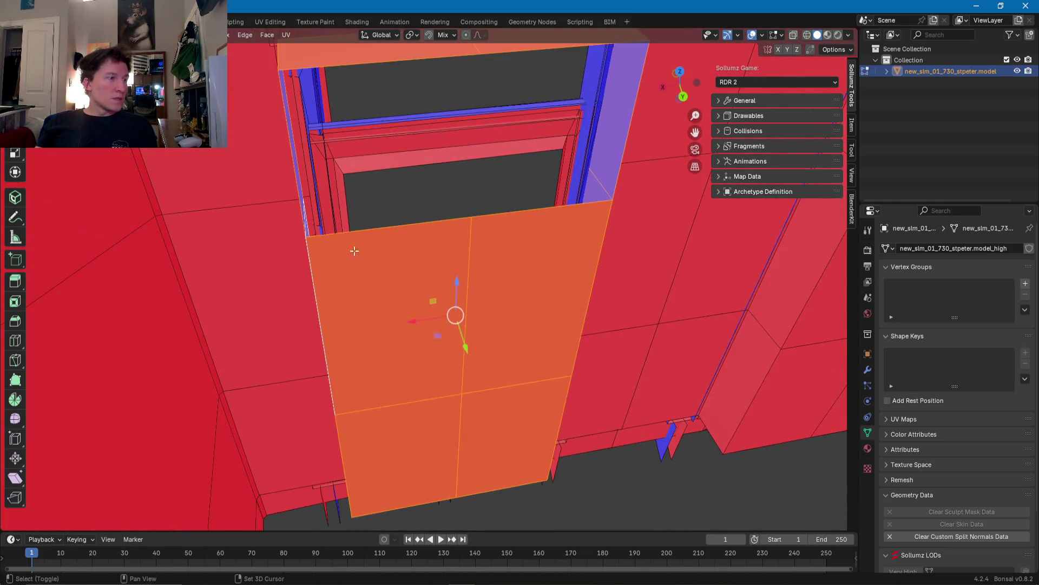
pyautogui.keyDown('shift'); pyautogui.click(282, 219); pyautogui.keyUp('shift')
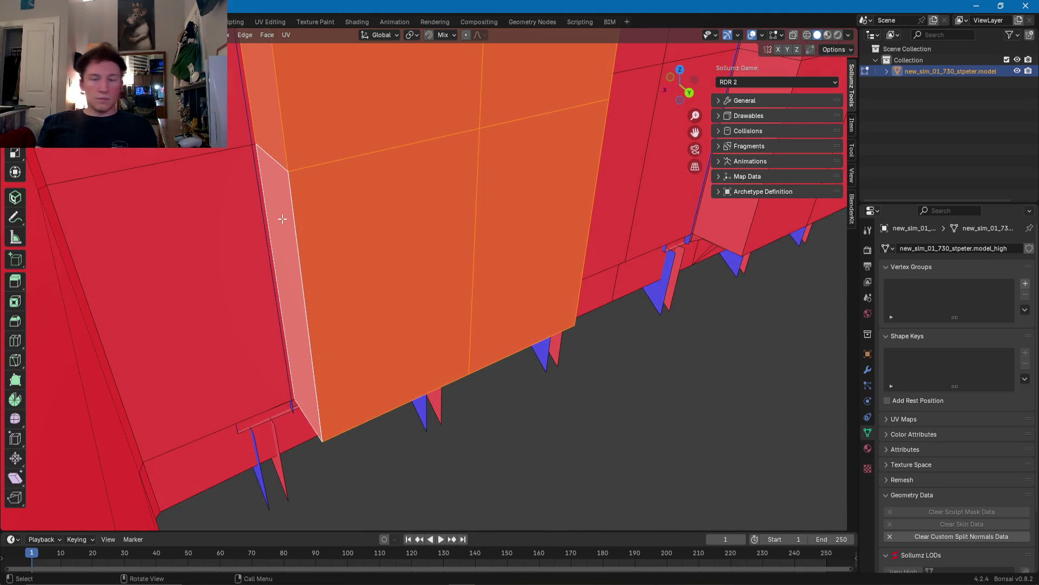
pyautogui.hotkey('shift', 'g')
pyautogui.click(282, 219)
pyautogui.moveTo(315, 224); pyautogui.dragTo(338, 347, button='middle')
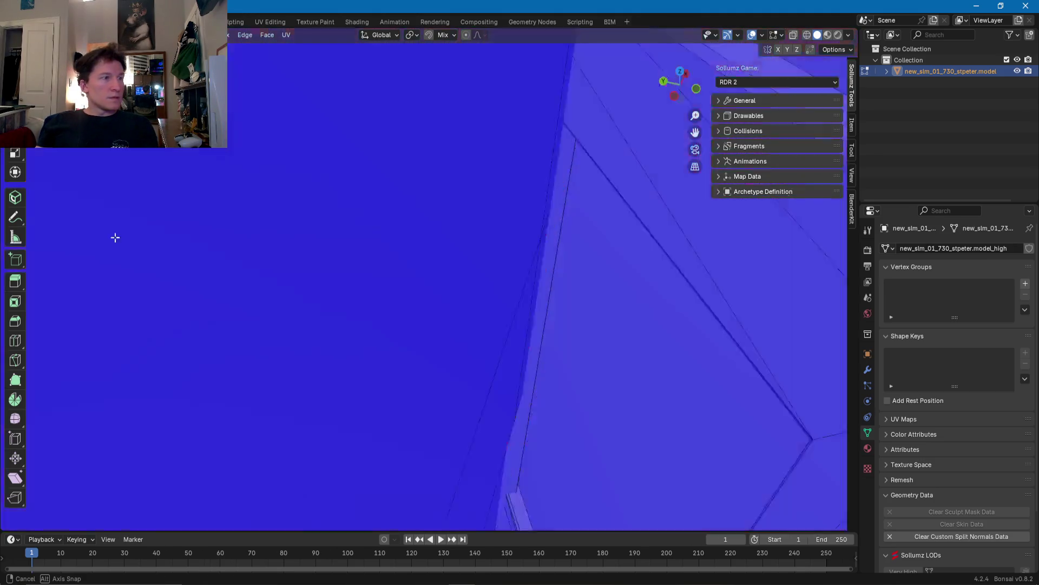
# Step: Select the back edge of the sill beneath the doorway and move it into place
pyautogui.moveTo(381, 318)
pyautogui.mouseDown(button='middle')
pyautogui.moveTo(444, 266)
pyautogui.moveTo(406, 309)
pyautogui.mouseUp(button='middle')
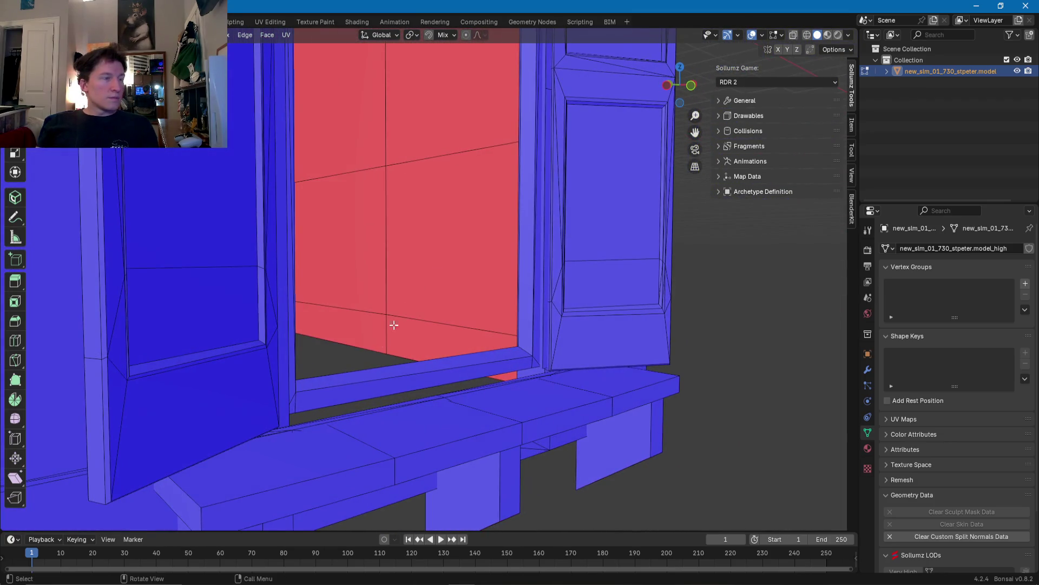
pyautogui.moveTo(605, 385); pyautogui.dragTo(564, 400, button='middle')
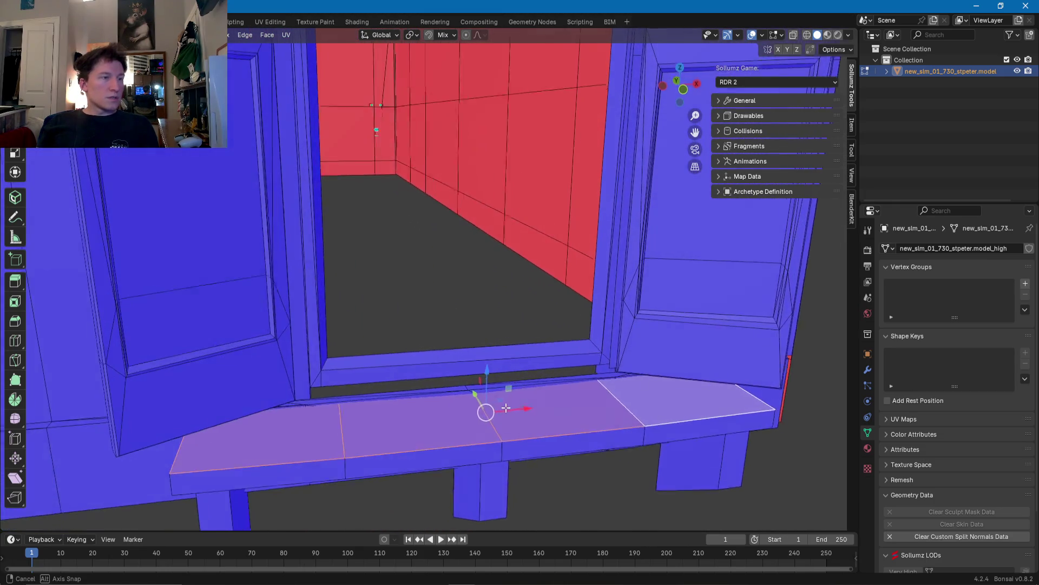
pyautogui.moveTo(564, 400)
pyautogui.mouseDown(button='middle')
pyautogui.moveTo(489, 395)
pyautogui.moveTo(457, 344)
pyautogui.mouseUp(button='middle')
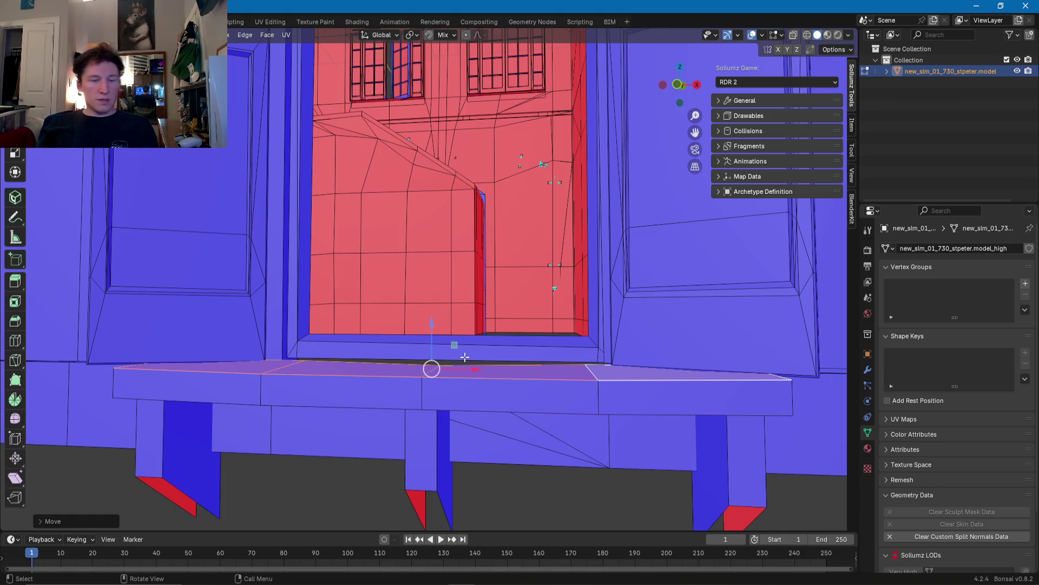
pyautogui.moveTo(465, 357); pyautogui.dragTo(488, 353, button='middle')
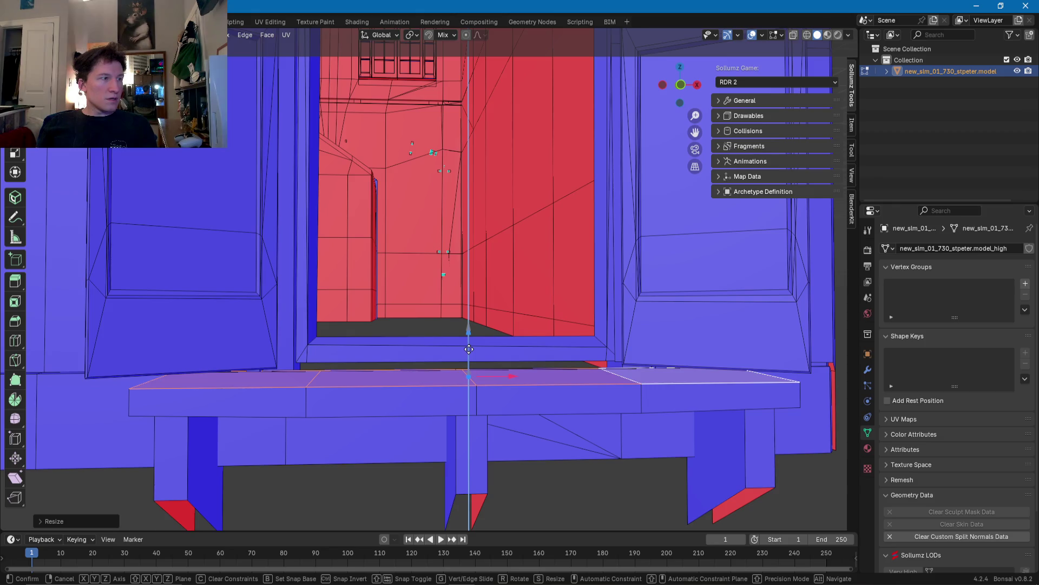
pyautogui.moveTo(461, 347); pyautogui.dragTo(578, 383, button='middle')
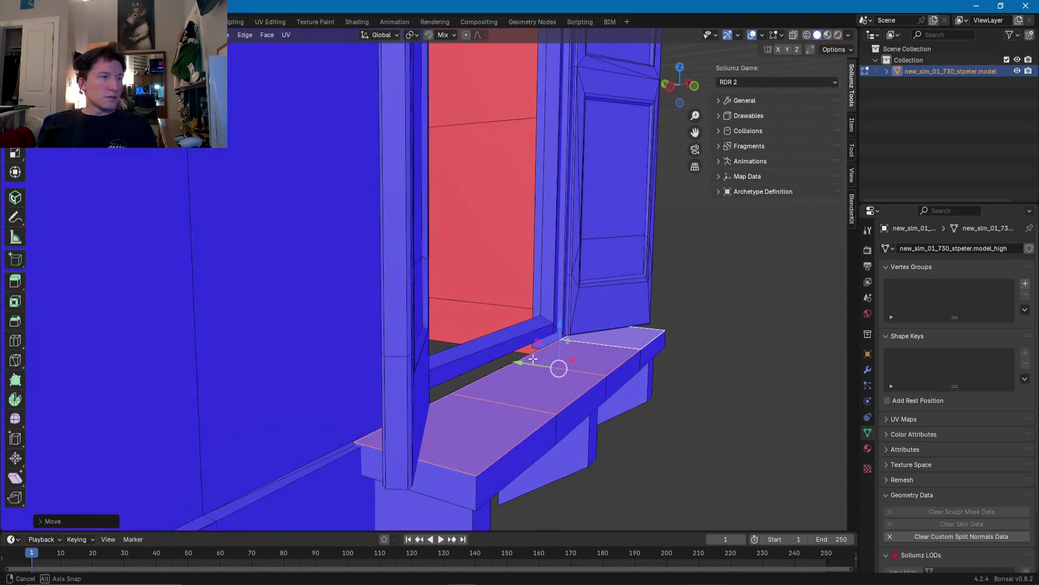
pyautogui.moveTo(578, 383)
pyautogui.mouseDown(button='middle')
pyautogui.moveTo(527, 365)
pyautogui.moveTo(511, 396)
pyautogui.mouseUp(button='middle')
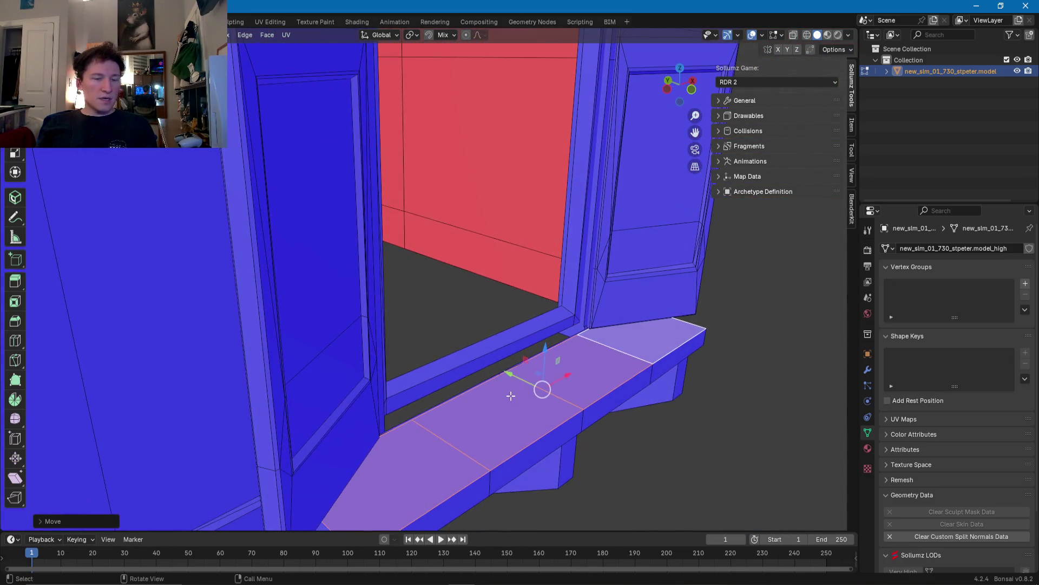
pyautogui.click(488, 389)
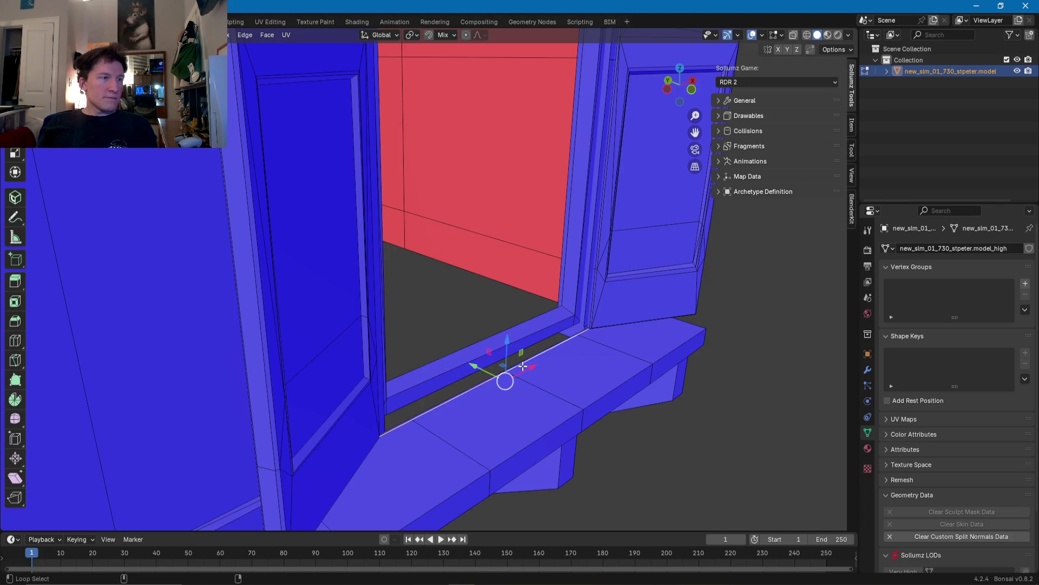
pyautogui.keyDown('alt'); pyautogui.moveTo(522, 366); pyautogui.dragTo(573, 368, button='middle'); pyautogui.keyUp('alt')
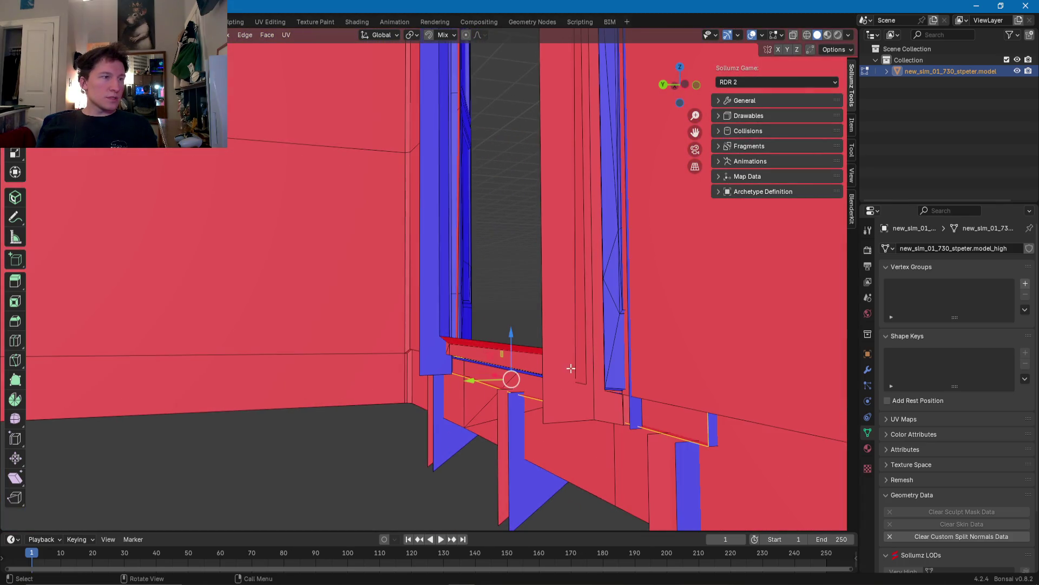
pyautogui.click(469, 389)
pyautogui.moveTo(469, 389)
pyautogui.mouseDown(button='middle')
pyautogui.moveTo(368, 432)
pyautogui.moveTo(341, 384)
pyautogui.moveTo(592, 386)
pyautogui.mouseUp(button='middle')
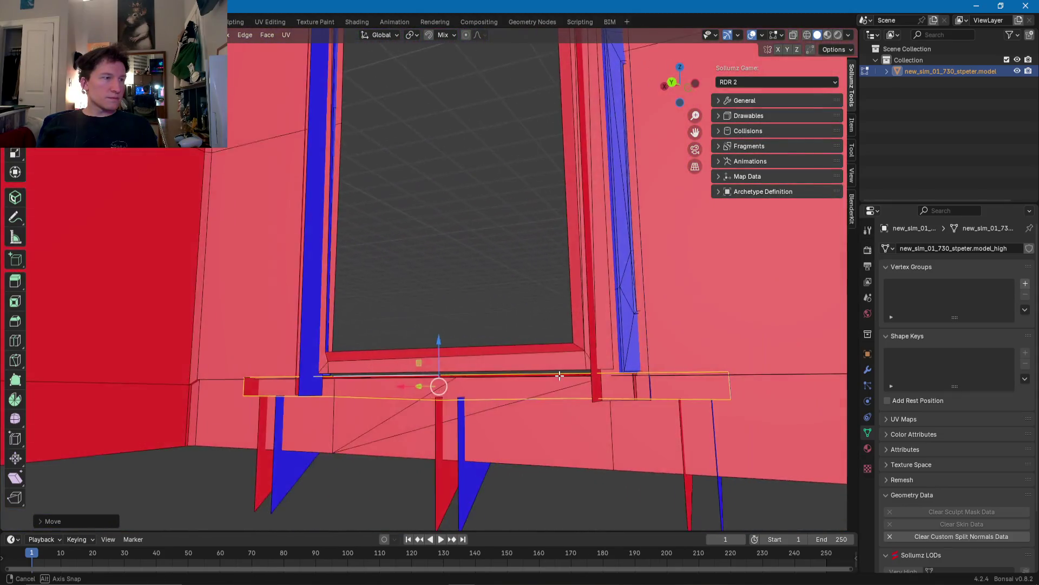
# Step: Raise the sill's back edge along Z so it sits flush with the door frame
pyautogui.scroll(2, 490, 360)
pyautogui.scroll(2, 577, 408)
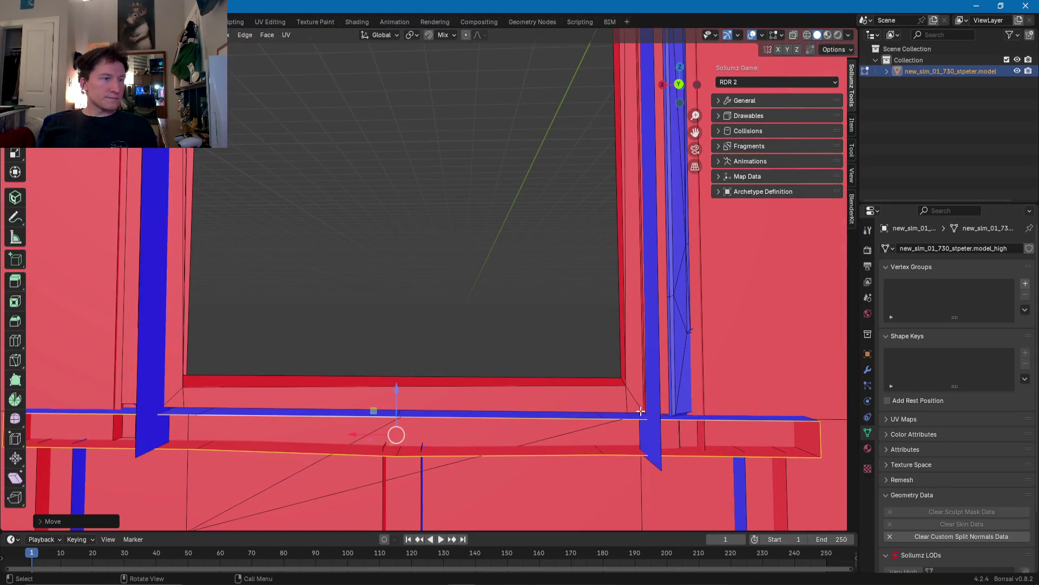
pyautogui.moveTo(609, 409); pyautogui.dragTo(736, 432, button='middle')
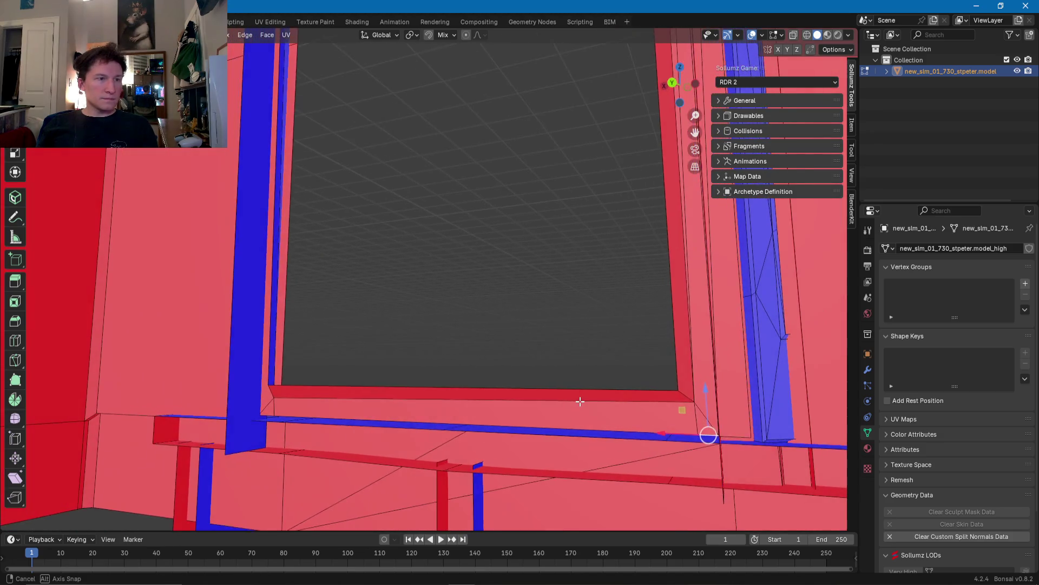
pyautogui.moveTo(646, 434); pyautogui.dragTo(487, 399, button='middle')
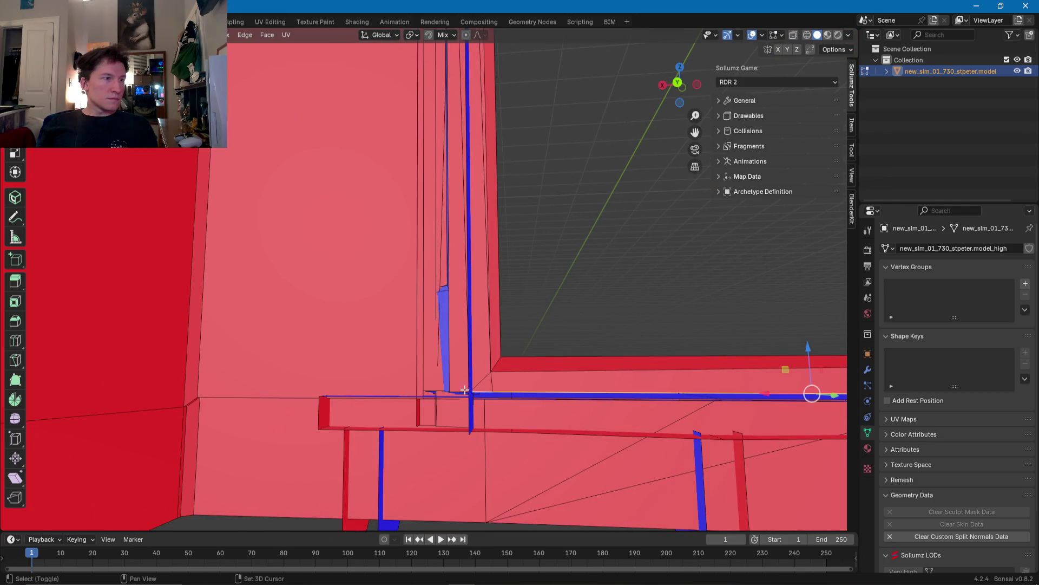
pyautogui.scroll(-2, 455, 389)
pyautogui.moveTo(455, 389); pyautogui.dragTo(503, 402, button='middle')
pyautogui.moveTo(448, 383)
pyautogui.mouseDown(button='middle')
pyautogui.moveTo(458, 359)
pyautogui.moveTo(526, 365)
pyautogui.mouseUp(button='middle')
pyautogui.scroll(3, 458, 359)
pyautogui.moveTo(482, 389); pyautogui.dragTo(484, 401)
pyautogui.moveTo(484, 401)
pyautogui.mouseDown(button='middle')
pyautogui.moveTo(483, 390)
pyautogui.moveTo(572, 399)
pyautogui.mouseUp(button='middle')
# Step: Select the vertical edge beside the doorway jamb
pyautogui.click(624, 382)
pyautogui.scroll(-5, 505, 252)
pyautogui.scroll(2, 512, 327)
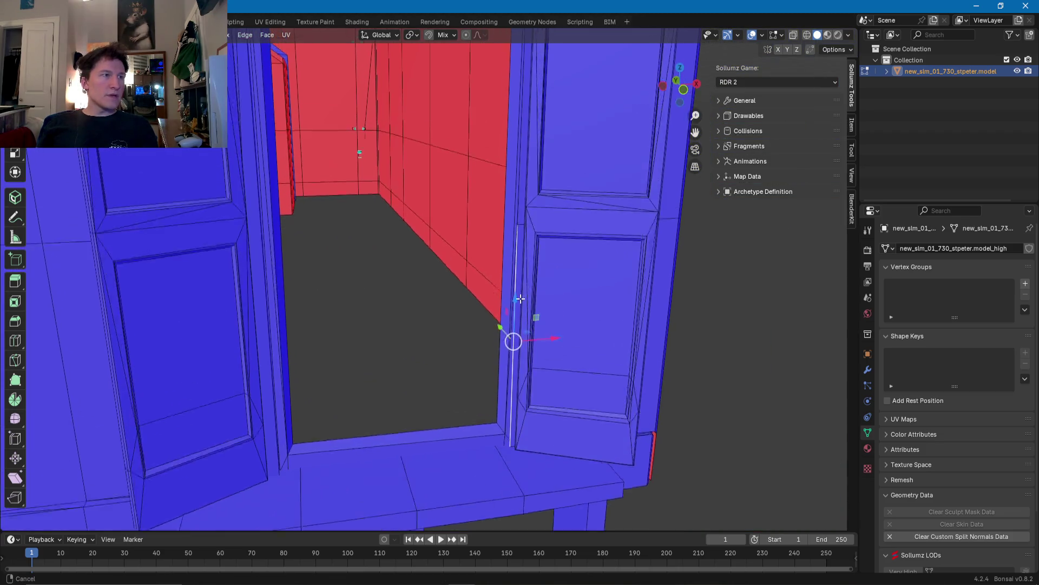
pyautogui.scroll(2, 509, 307)
pyautogui.moveTo(516, 301); pyautogui.dragTo(503, 306, button='middle')
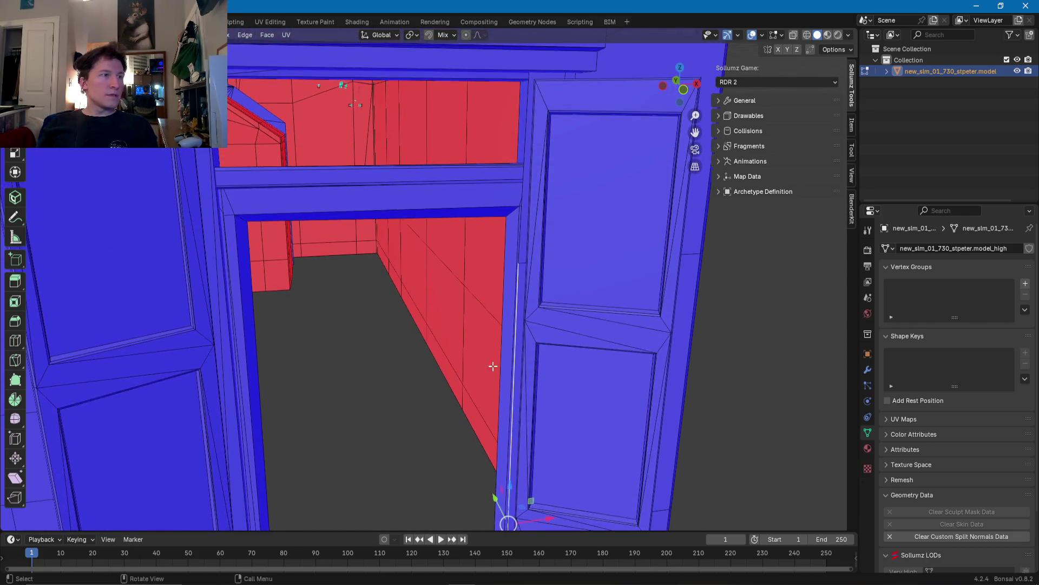
pyautogui.scroll(3, 490, 310)
pyautogui.scroll(2, 490, 310)
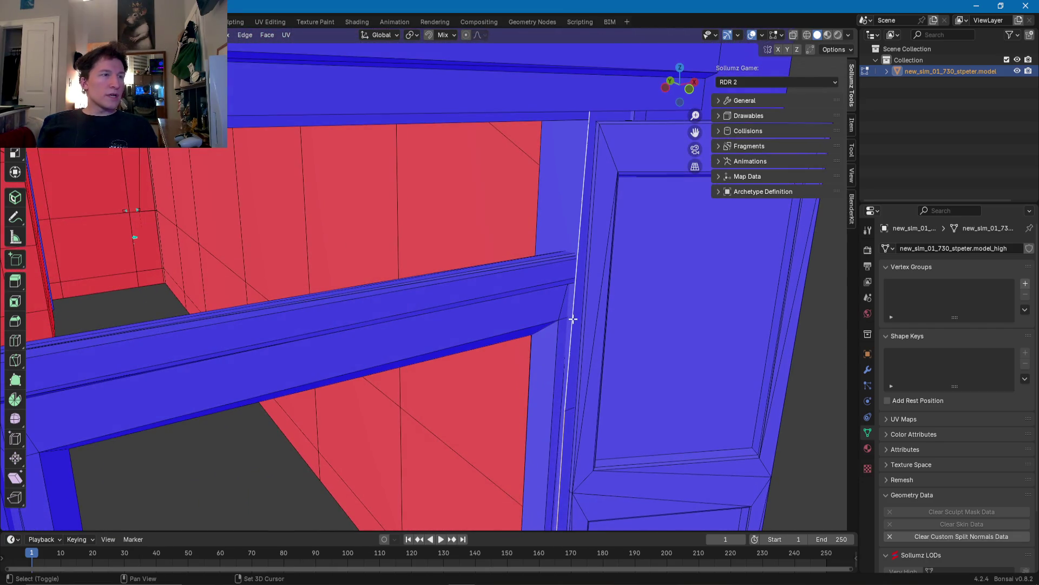
pyautogui.scroll(-3, 568, 348)
pyautogui.moveTo(568, 349)
pyautogui.mouseDown(button='middle')
pyautogui.moveTo(507, 341)
pyautogui.moveTo(529, 330)
pyautogui.moveTo(412, 304)
pyautogui.moveTo(379, 350)
pyautogui.moveTo(385, 360)
pyautogui.moveTo(399, 359)
pyautogui.moveTo(443, 290)
pyautogui.mouseUp(button='middle')
pyautogui.scroll(1, 507, 341)
# Step: Slide the edge along X into line with the interior wall
pyautogui.click(396, 299)
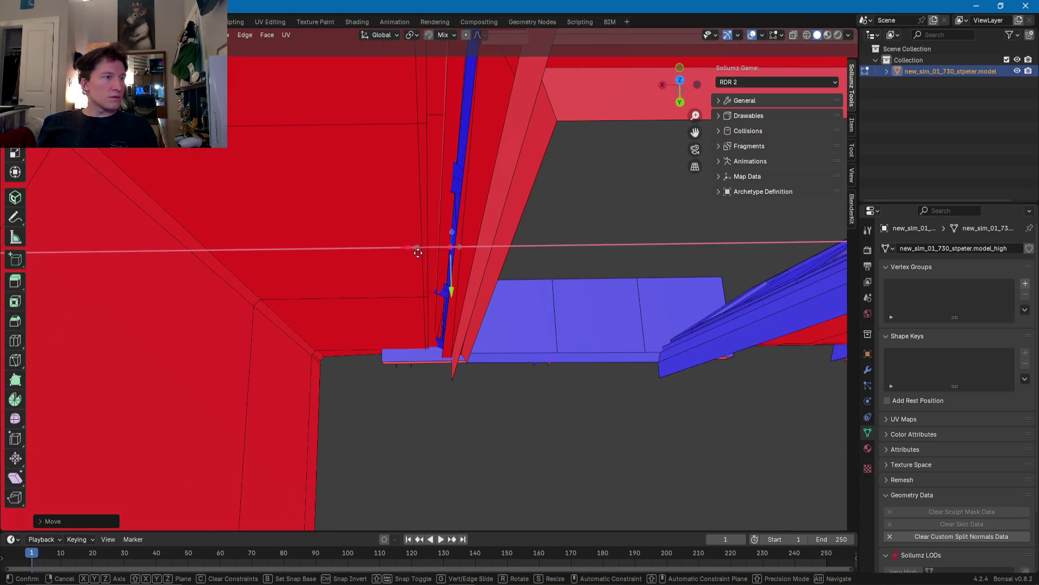
pyautogui.click(403, 260)
pyautogui.moveTo(403, 260)
pyautogui.mouseDown(button='middle')
pyautogui.moveTo(283, 197)
pyautogui.moveTo(82, 178)
pyautogui.moveTo(112, 232)
pyautogui.moveTo(183, 235)
pyautogui.moveTo(204, 211)
pyautogui.moveTo(320, 232)
pyautogui.moveTo(304, 218)
pyautogui.moveTo(579, 216)
pyautogui.moveTo(655, 230)
pyautogui.moveTo(529, 267)
pyautogui.moveTo(490, 296)
pyautogui.mouseUp(button='middle')
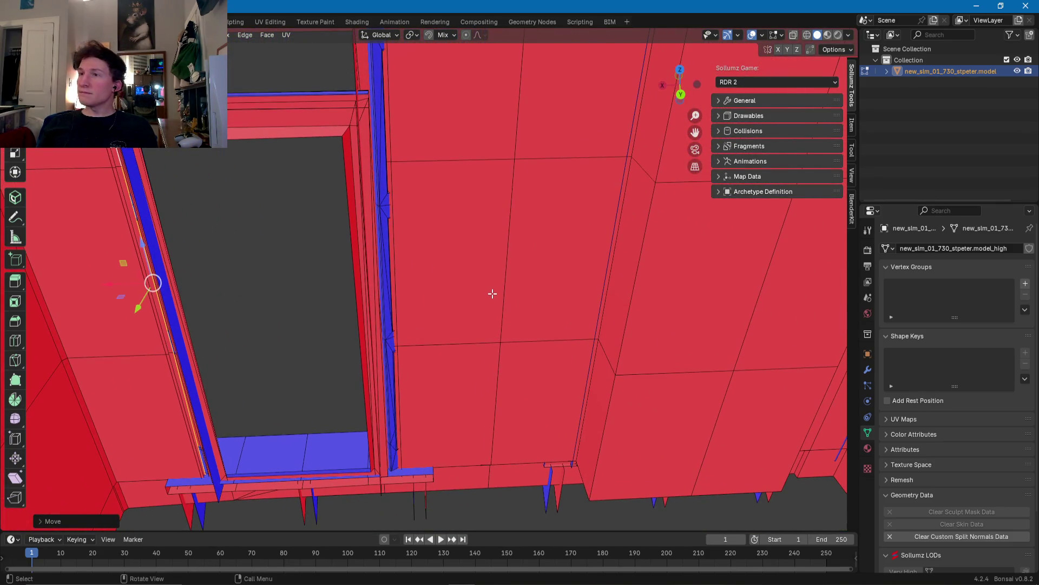
pyautogui.moveTo(588, 297)
pyautogui.mouseDown(button='middle')
pyautogui.moveTo(494, 251)
pyautogui.moveTo(485, 324)
pyautogui.mouseUp(button='middle')
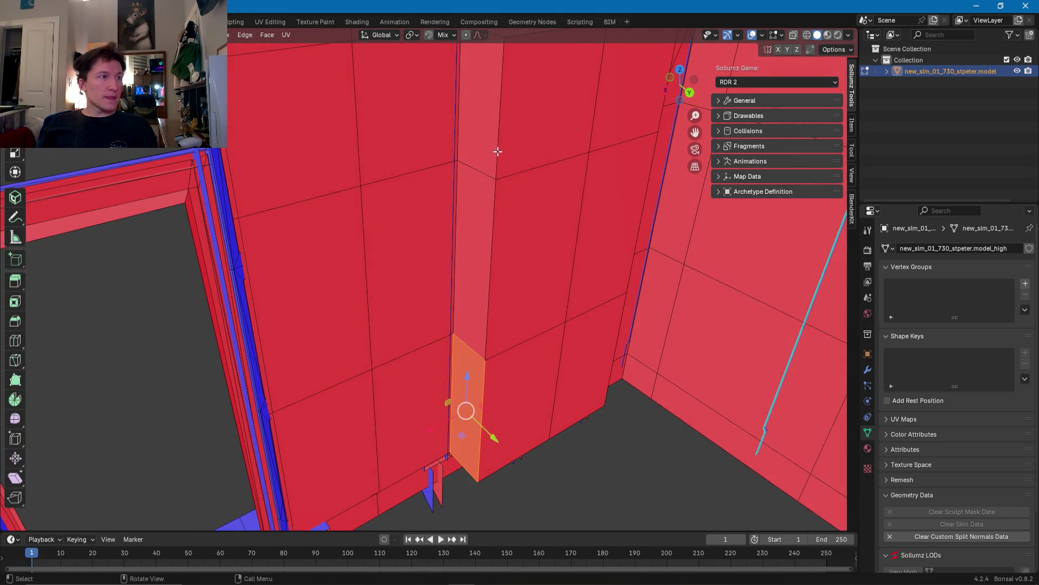
# Step: Shift-select the interior wall faces covering the doorway
pyautogui.keyDown('shift'); pyautogui.click(481, 232); pyautogui.keyUp('shift')
pyautogui.keyDown('shift'); pyautogui.click(524, 202); pyautogui.keyUp('shift')
pyautogui.keyDown('shift'); pyautogui.click(524, 154); pyautogui.keyUp('shift')
pyautogui.keyDown('shift'); pyautogui.click(622, 108); pyautogui.keyUp('shift')
pyautogui.keyDown('shift'); pyautogui.click(603, 216); pyautogui.keyUp('shift')
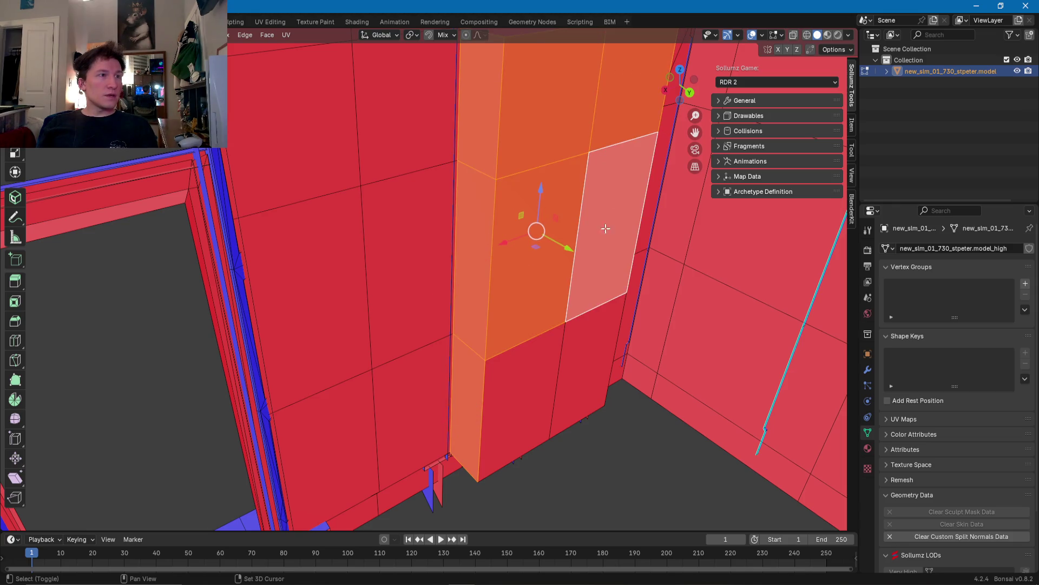
pyautogui.keyDown('shift'); pyautogui.click(558, 356); pyautogui.keyUp('shift')
pyautogui.moveTo(556, 355)
pyautogui.mouseDown(button='middle')
pyautogui.moveTo(522, 301)
pyautogui.moveTo(471, 332)
pyautogui.mouseUp(button='middle')
pyautogui.keyDown('shift'); pyautogui.click(471, 342); pyautogui.keyUp('shift')
pyautogui.keyDown('shift'); pyautogui.click(611, 323); pyautogui.keyUp('shift')
pyautogui.moveTo(610, 323)
pyautogui.mouseDown(button='middle')
pyautogui.moveTo(580, 339)
pyautogui.moveTo(603, 378)
pyautogui.moveTo(403, 407)
pyautogui.moveTo(506, 364)
pyautogui.moveTo(617, 367)
pyautogui.mouseUp(button='middle')
pyautogui.moveTo(631, 303)
pyautogui.mouseDown(button='middle')
pyautogui.moveTo(608, 314)
pyautogui.moveTo(622, 202)
pyautogui.moveTo(622, 244)
pyautogui.moveTo(586, 254)
pyautogui.mouseUp(button='middle')
pyautogui.moveTo(482, 251)
pyautogui.mouseDown(button='middle')
pyautogui.moveTo(471, 169)
pyautogui.moveTo(452, 222)
pyautogui.moveTo(479, 289)
pyautogui.moveTo(454, 324)
pyautogui.mouseUp(button='middle')
# Step: Delete those wall faces and the large face over the door, exposing the doors
pyautogui.press('x')
pyautogui.click(476, 288)
pyautogui.click(481, 294)
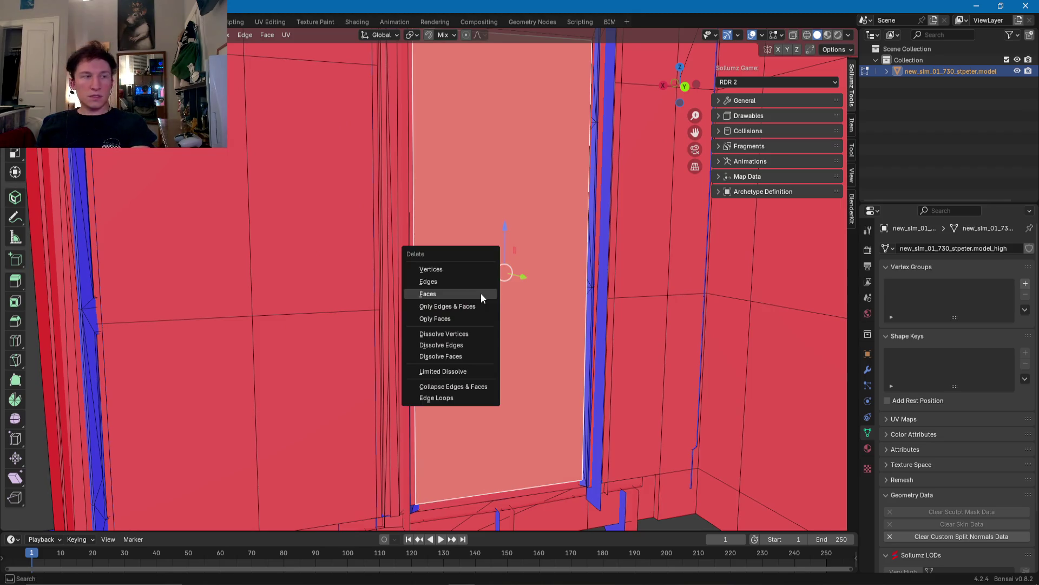
pyautogui.click(476, 294)
pyautogui.moveTo(471, 309); pyautogui.dragTo(432, 344, button='middle')
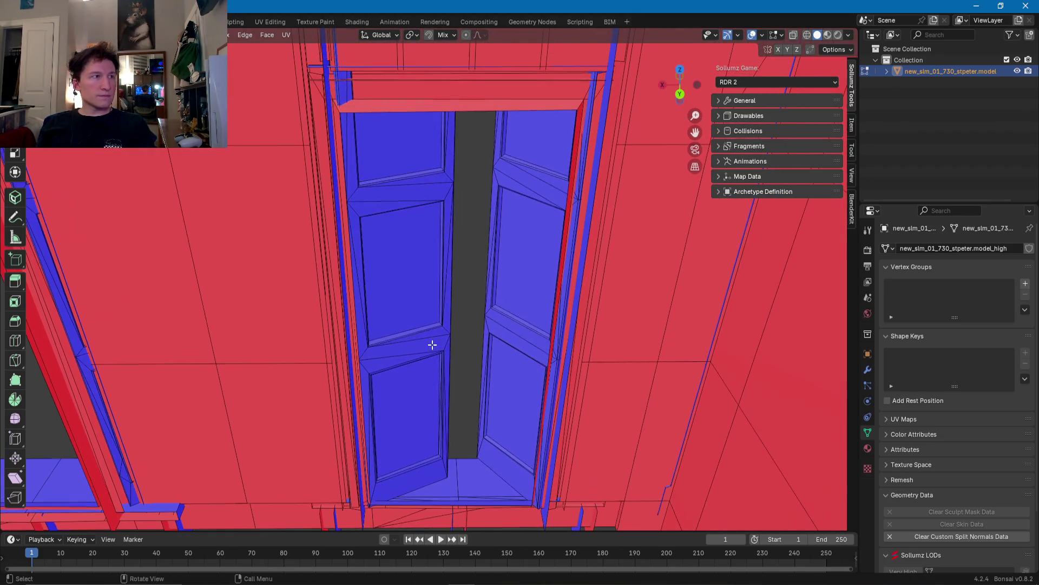
# Step: Select the left door's linked geometry, the strip beside it, and the window-opening faces
pyautogui.hotkey('ctrl', 'l')
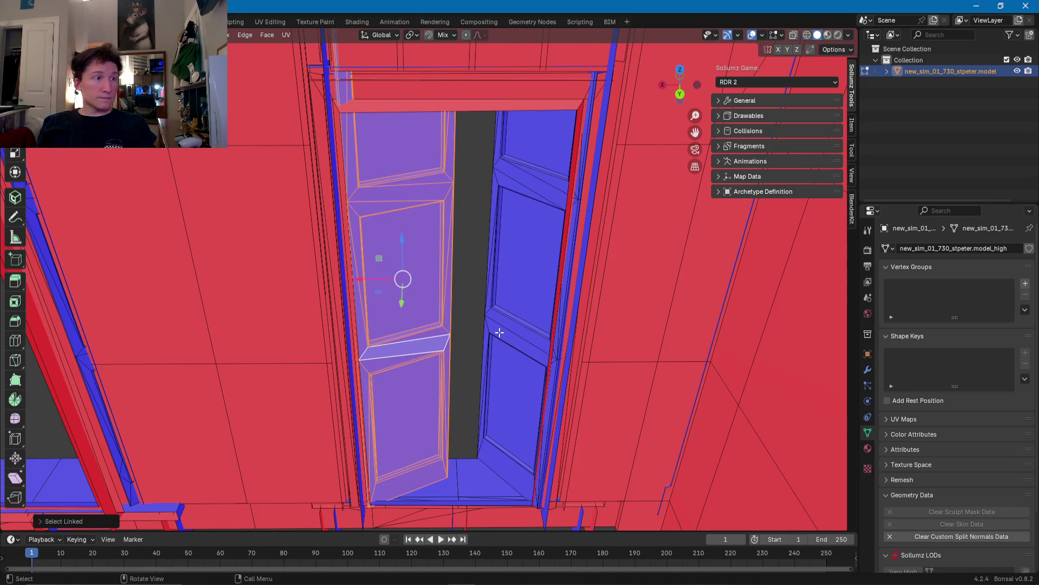
pyautogui.moveTo(499, 332)
pyautogui.mouseDown(button='middle')
pyautogui.moveTo(501, 342)
pyautogui.moveTo(464, 336)
pyautogui.moveTo(433, 295)
pyautogui.mouseUp(button='middle')
pyautogui.scroll(-3, 501, 343)
pyautogui.scroll(3, 433, 294)
pyautogui.moveTo(352, 176)
pyautogui.mouseDown(button='middle')
pyautogui.moveTo(471, 339)
pyautogui.moveTo(407, 340)
pyautogui.mouseUp(button='middle')
pyautogui.scroll(3, 434, 343)
pyautogui.click(310, 307)
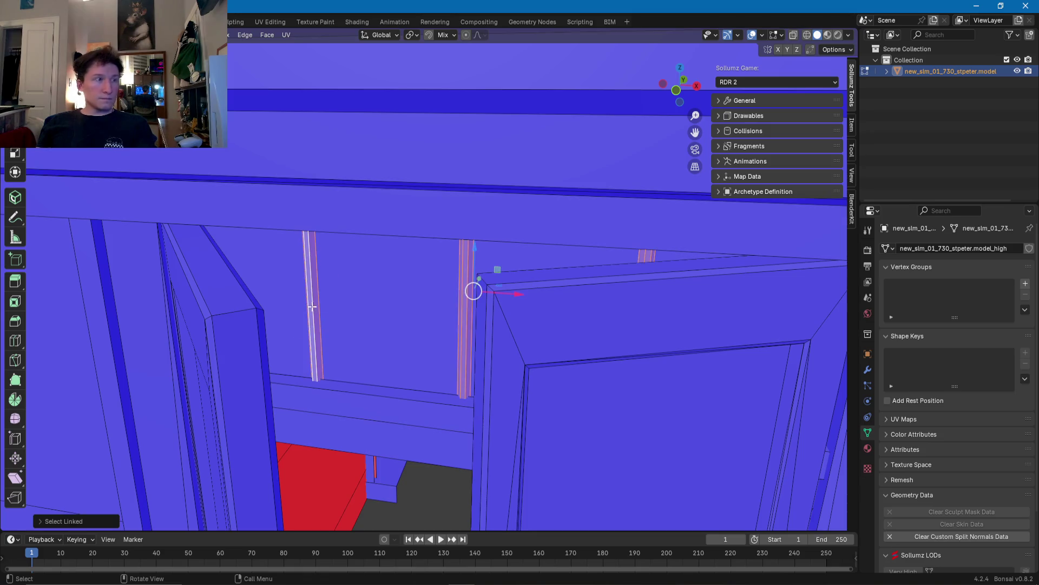
pyautogui.moveTo(374, 307)
pyautogui.mouseDown(button='middle')
pyautogui.moveTo(556, 297)
pyautogui.moveTo(512, 294)
pyautogui.moveTo(496, 317)
pyautogui.mouseUp(button='middle')
pyautogui.click(503, 363)
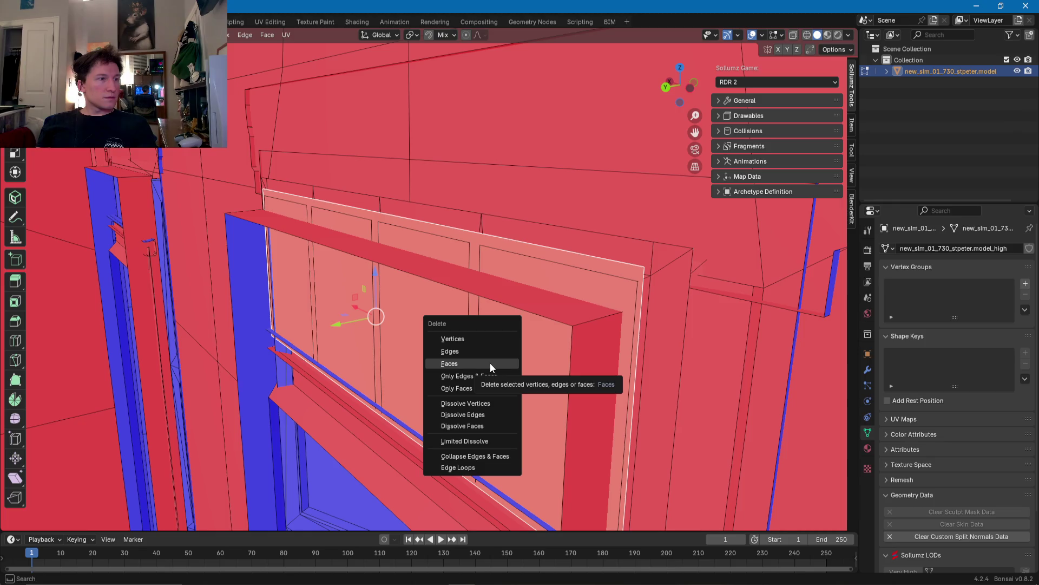
# Step: Delete the leftover faces filling the window opening
pyautogui.click(491, 364)
pyautogui.moveTo(490, 362)
pyautogui.mouseDown(button='middle')
pyautogui.moveTo(552, 355)
pyautogui.moveTo(388, 352)
pyautogui.moveTo(585, 311)
pyautogui.moveTo(497, 312)
pyautogui.mouseUp(button='middle')
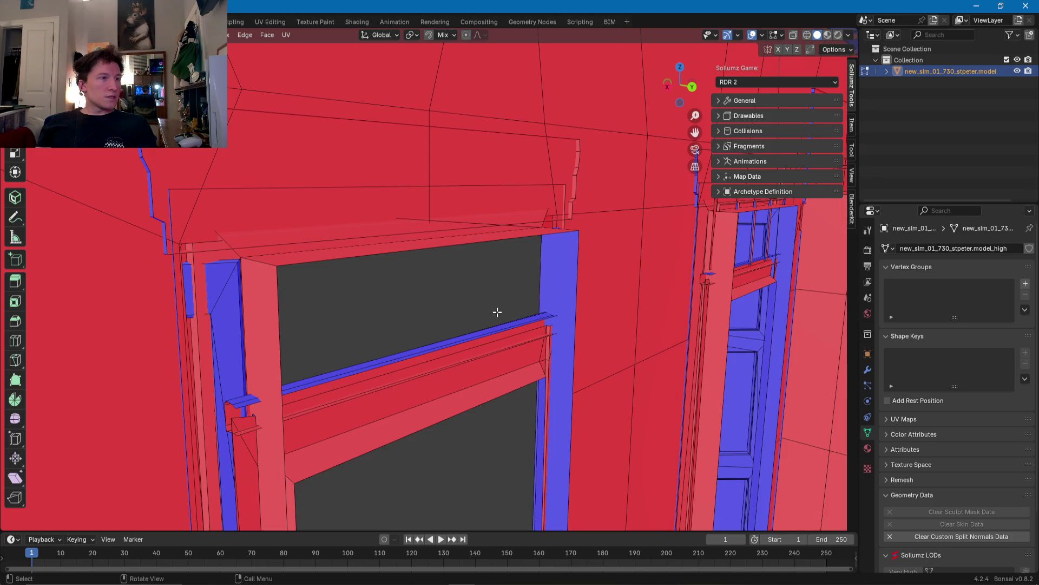
pyautogui.moveTo(584, 308)
pyautogui.mouseDown(button='middle')
pyautogui.moveTo(378, 320)
pyautogui.moveTo(534, 294)
pyautogui.moveTo(371, 283)
pyautogui.moveTo(424, 290)
pyautogui.moveTo(380, 299)
pyautogui.moveTo(388, 244)
pyautogui.moveTo(539, 262)
pyautogui.moveTo(343, 271)
pyautogui.moveTo(472, 298)
pyautogui.moveTo(502, 297)
pyautogui.moveTo(455, 260)
pyautogui.moveTo(353, 262)
pyautogui.moveTo(455, 255)
pyautogui.moveTo(413, 241)
pyautogui.moveTo(178, 249)
pyautogui.moveTo(173, 224)
pyautogui.moveTo(172, 232)
pyautogui.moveTo(390, 237)
pyautogui.moveTo(532, 384)
pyautogui.moveTo(406, 309)
pyautogui.moveTo(412, 197)
pyautogui.moveTo(315, 264)
pyautogui.moveTo(186, 255)
pyautogui.moveTo(167, 239)
pyautogui.moveTo(120, 244)
pyautogui.moveTo(510, 309)
pyautogui.moveTo(390, 309)
pyautogui.moveTo(431, 293)
pyautogui.moveTo(497, 297)
pyautogui.mouseUp(button='middle')
pyautogui.click(430, 252)
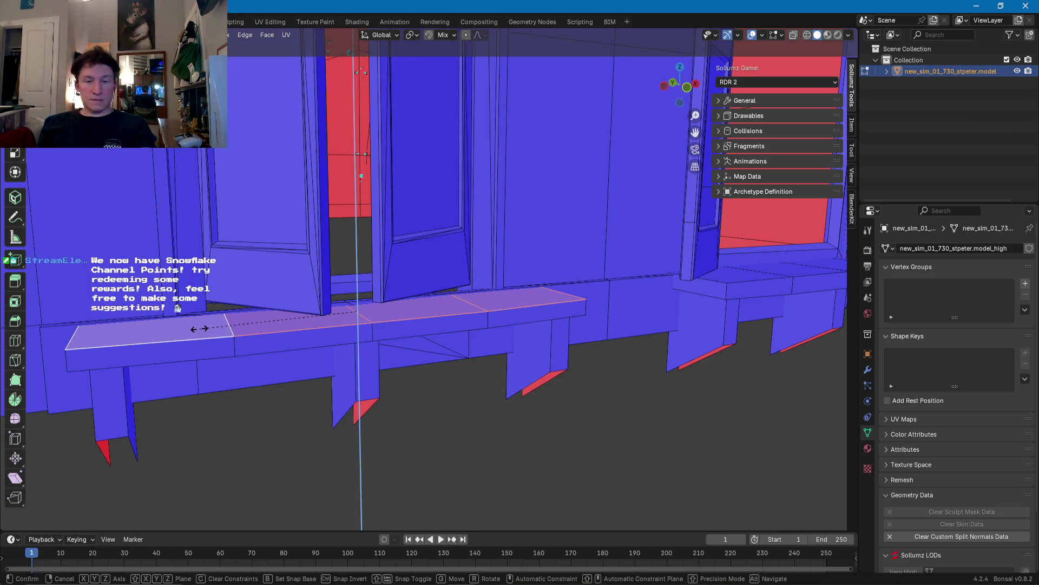
# Step: Select the sill's back edge loop and slide it along Y flush against the wall
pyautogui.click(358, 270)
pyautogui.moveTo(358, 282)
pyautogui.mouseDown(button='middle')
pyautogui.moveTo(476, 296)
pyautogui.moveTo(345, 319)
pyautogui.mouseUp(button='middle')
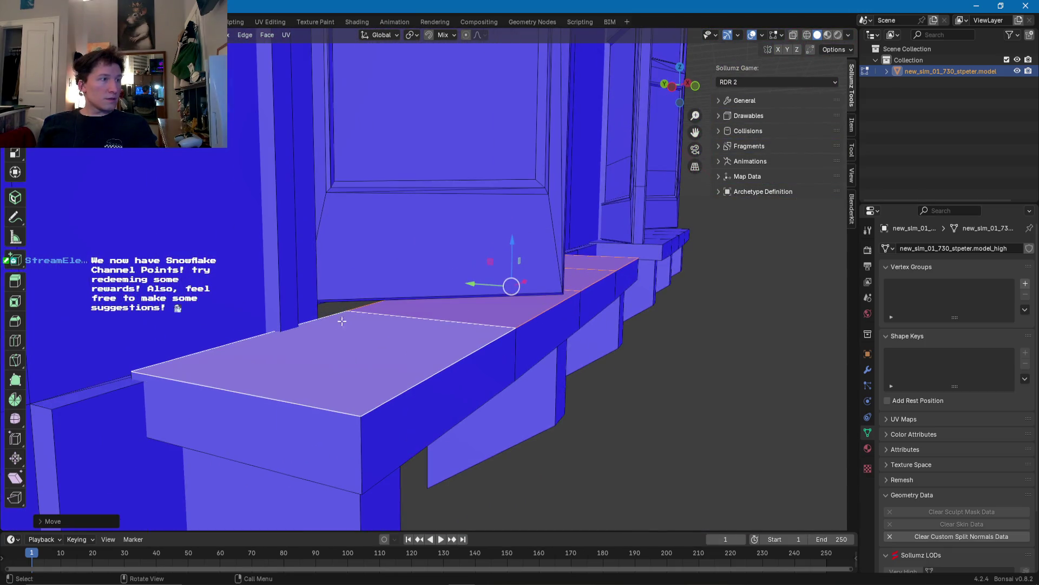
pyautogui.keyDown('shift'); pyautogui.click(281, 343); pyautogui.keyUp('shift')
pyautogui.keyDown('alt'); pyautogui.click(346, 301); pyautogui.keyUp('alt')
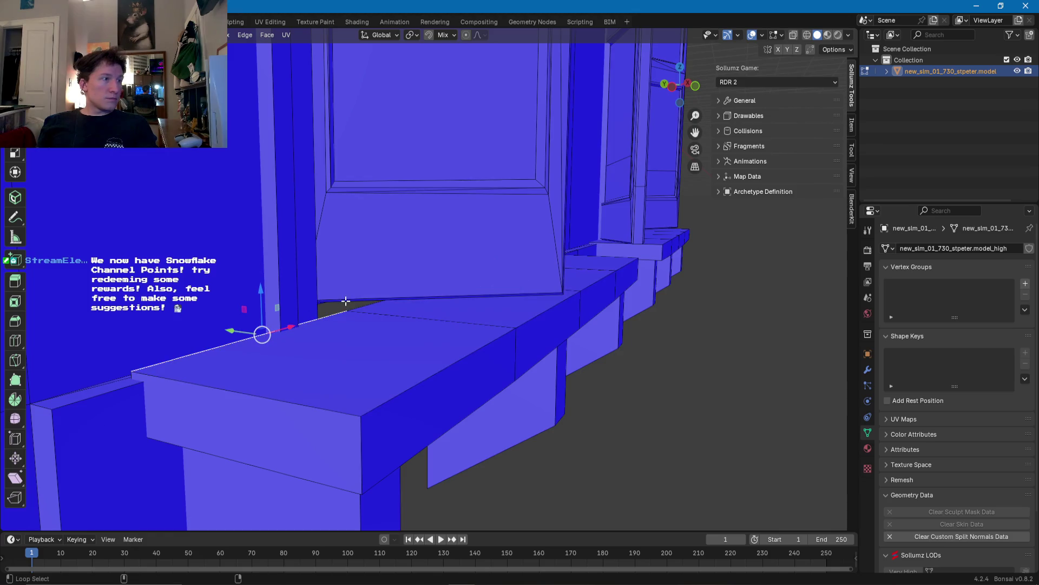
pyautogui.moveTo(359, 307); pyautogui.dragTo(442, 310, button='middle')
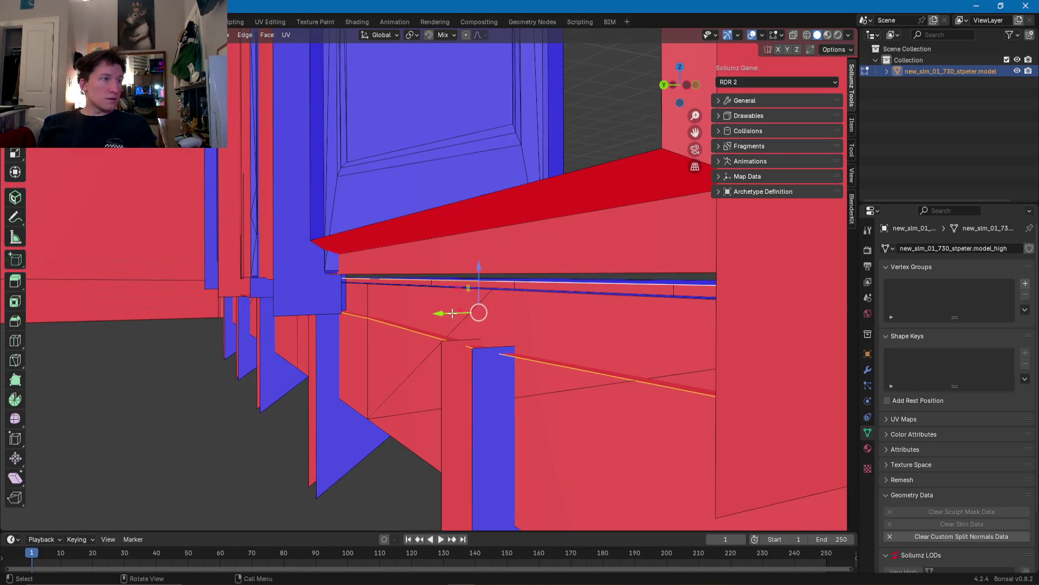
pyautogui.press('g')
pyautogui.press('y')
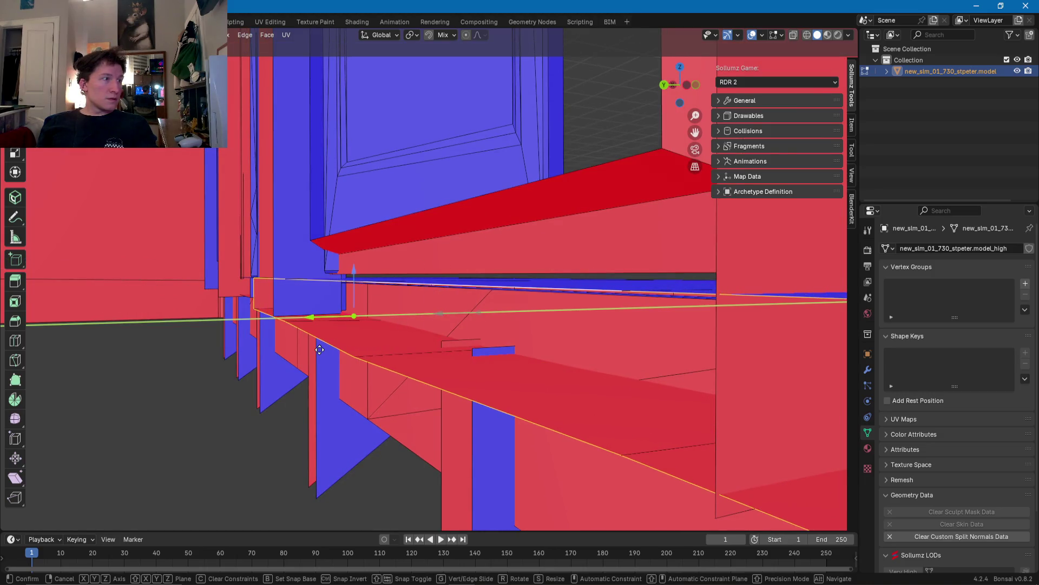
pyautogui.click(319, 349)
pyautogui.moveTo(384, 324)
pyautogui.mouseDown(button='middle')
pyautogui.moveTo(428, 312)
pyautogui.moveTo(367, 285)
pyautogui.moveTo(521, 278)
pyautogui.moveTo(429, 264)
pyautogui.mouseUp(button='middle')
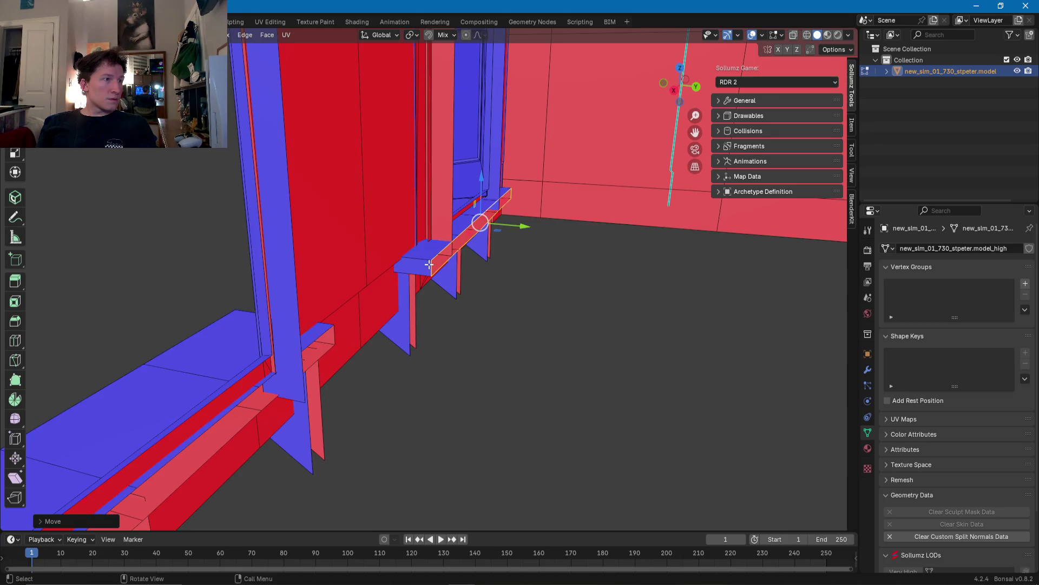
pyautogui.moveTo(518, 221); pyautogui.dragTo(513, 226)
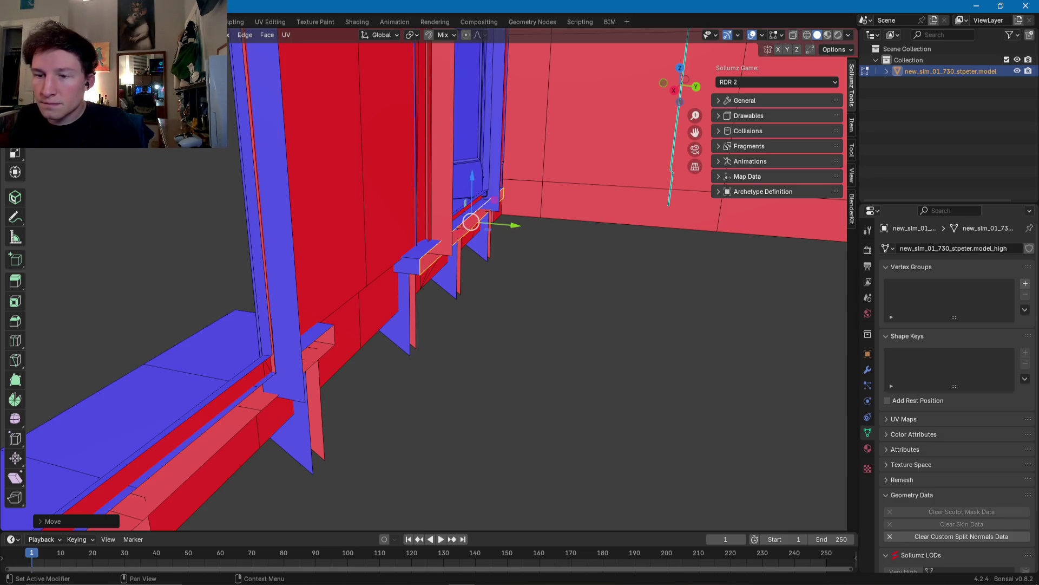
# Step: Inspect the door frame and select a connected piece with Ctrl+L
pyautogui.moveTo(449, 224)
pyautogui.mouseDown(button='middle')
pyautogui.moveTo(278, 418)
pyautogui.moveTo(380, 425)
pyautogui.mouseUp(button='middle')
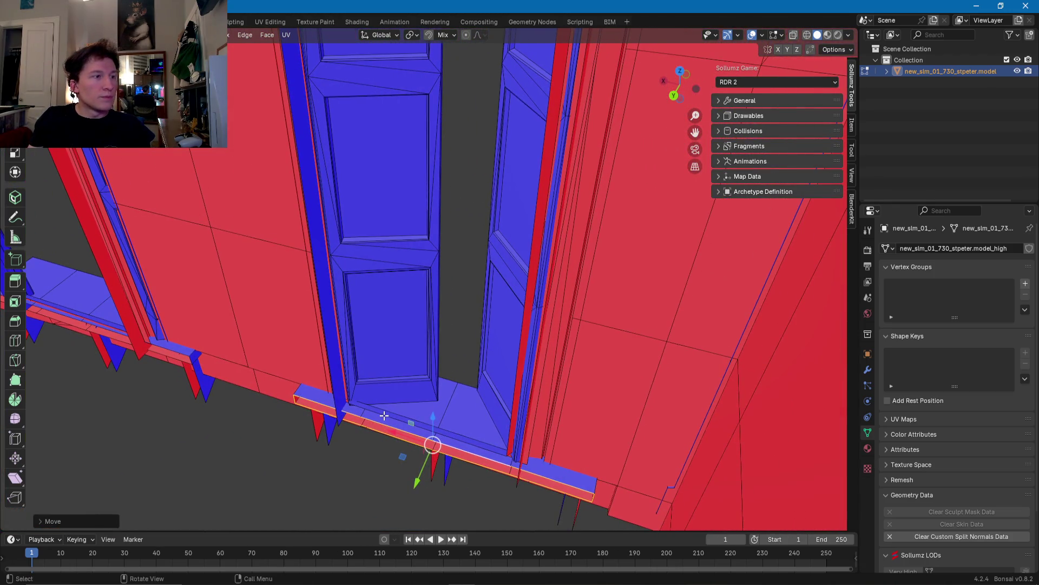
pyautogui.moveTo(389, 415)
pyautogui.mouseDown(button='middle')
pyautogui.moveTo(430, 358)
pyautogui.moveTo(399, 317)
pyautogui.mouseUp(button='middle')
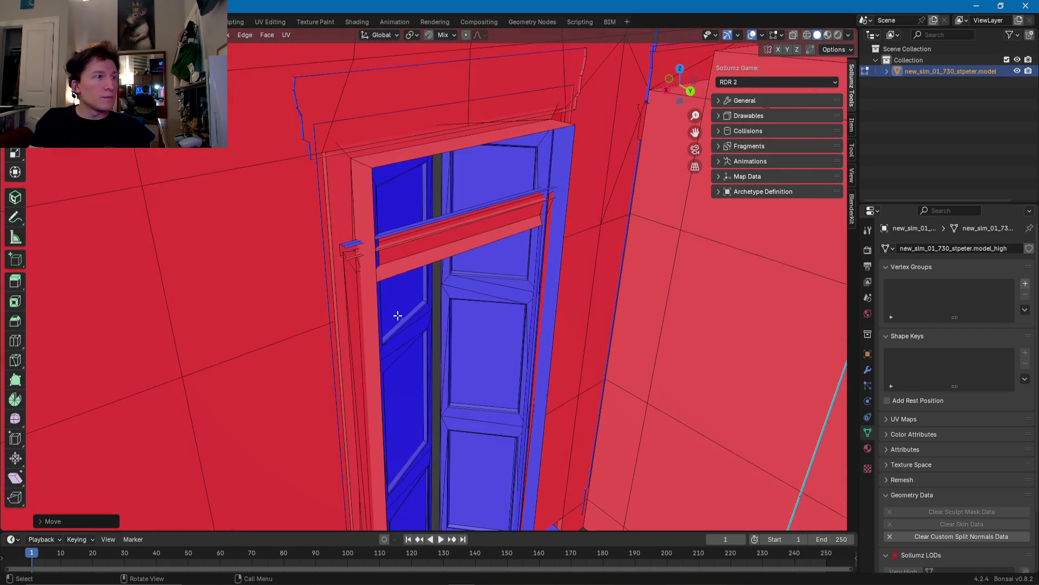
pyautogui.scroll(5, 384, 236)
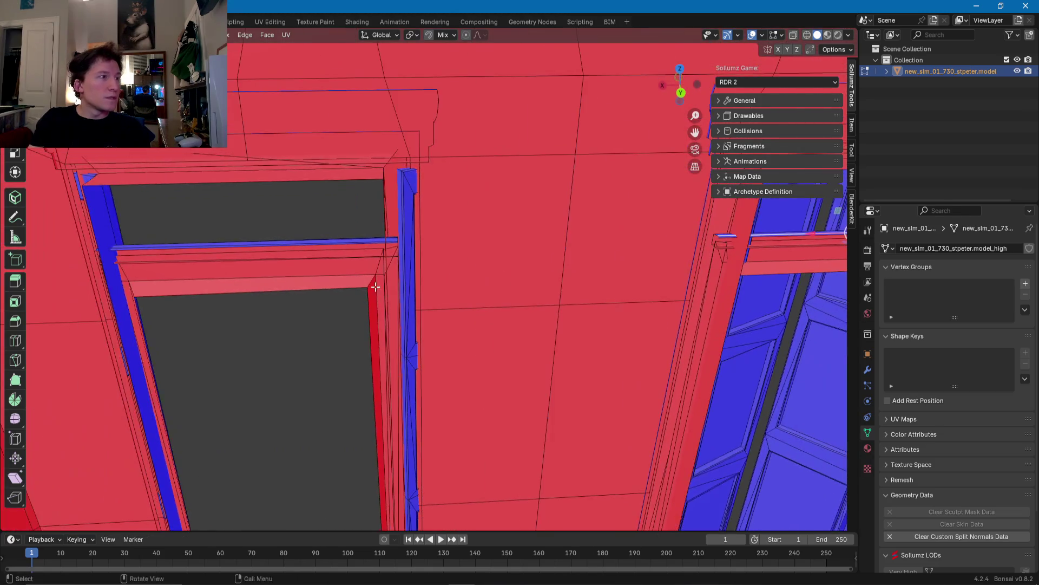
pyautogui.moveTo(385, 236); pyautogui.dragTo(428, 223, button='middle')
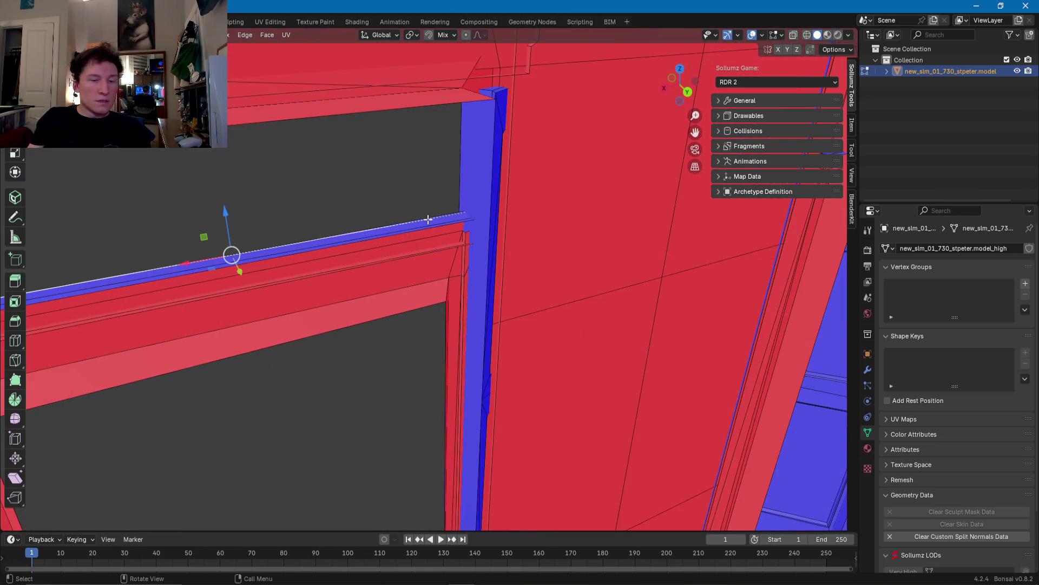
pyautogui.hotkey('ctrl', 'l')
# Step: Slide the selected door leaf left along X and along Y into its frame
pyautogui.moveTo(429, 223)
pyautogui.mouseDown(button='middle')
pyautogui.moveTo(578, 180)
pyautogui.moveTo(478, 292)
pyautogui.mouseUp(button='middle')
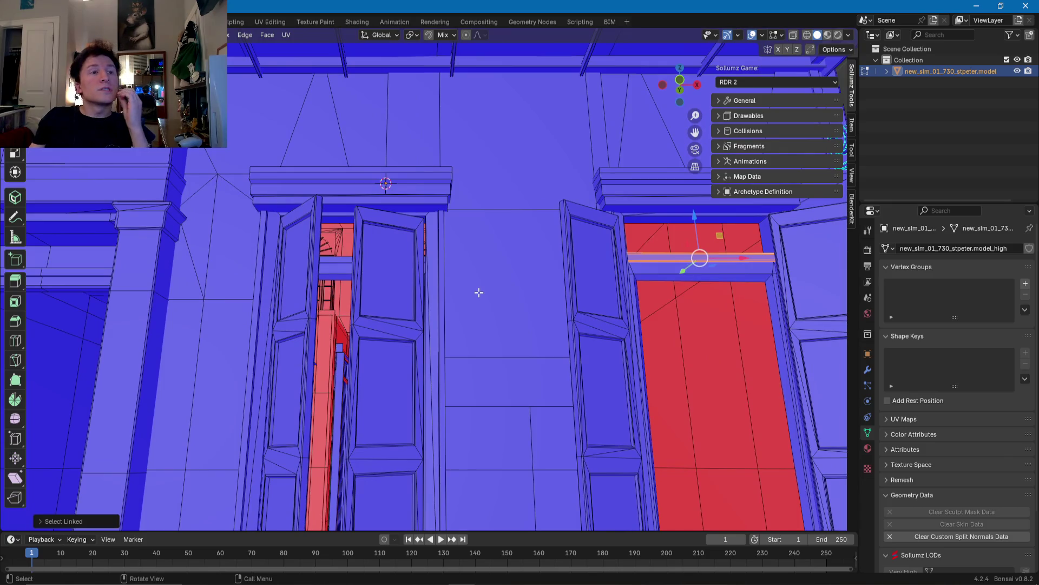
pyautogui.scroll(-1, 464, 295)
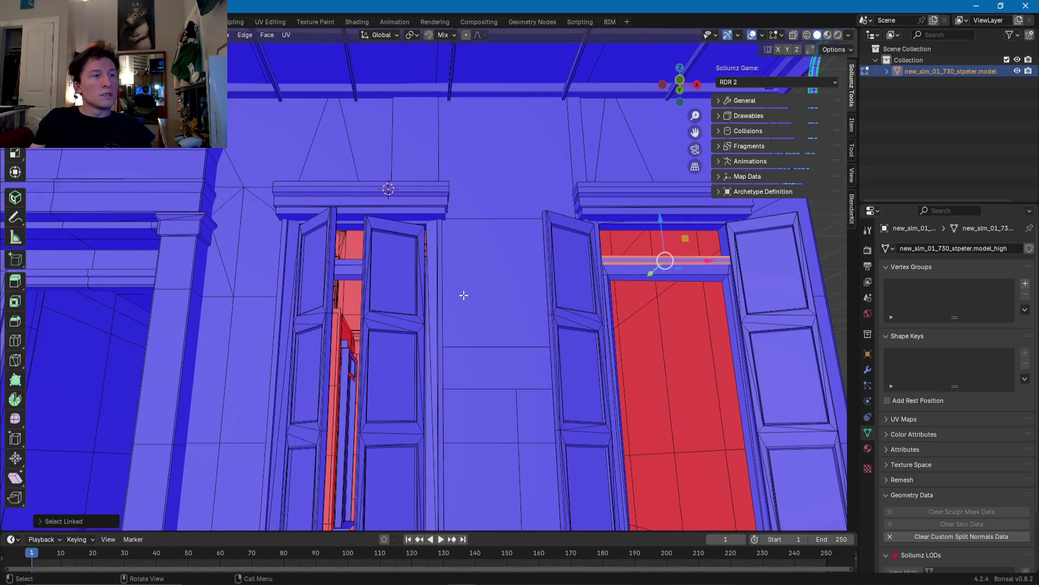
pyautogui.scroll(-2, 464, 295)
pyautogui.moveTo(464, 295)
pyautogui.mouseDown(button='middle')
pyautogui.moveTo(496, 318)
pyautogui.moveTo(371, 351)
pyautogui.moveTo(226, 337)
pyautogui.moveTo(113, 345)
pyautogui.moveTo(374, 309)
pyautogui.moveTo(441, 348)
pyautogui.moveTo(412, 361)
pyautogui.moveTo(552, 341)
pyautogui.moveTo(617, 367)
pyautogui.moveTo(457, 339)
pyautogui.mouseUp(button='middle')
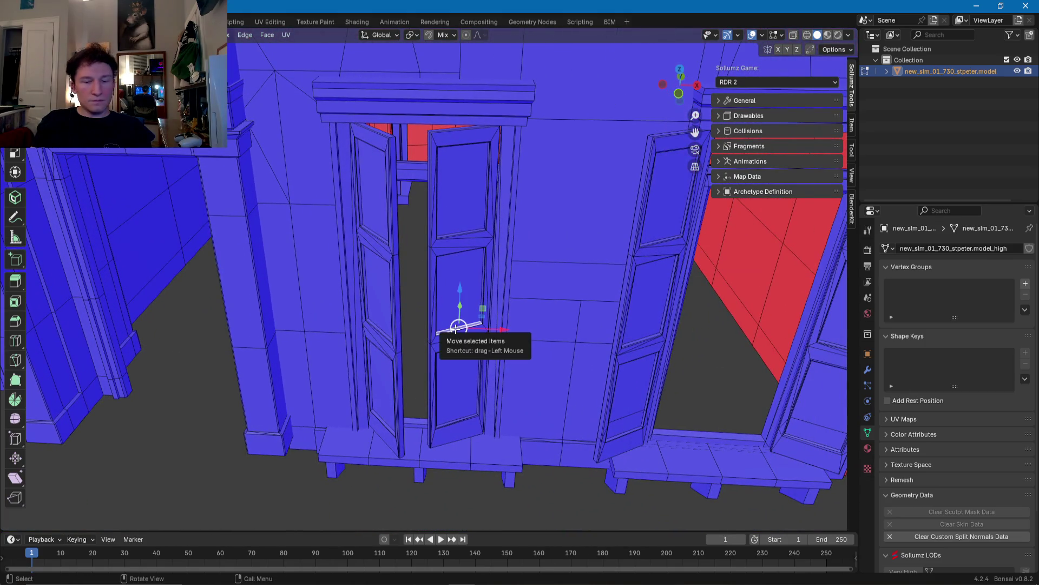
pyautogui.scroll(-1, 460, 327)
pyautogui.moveTo(504, 280); pyautogui.dragTo(375, 307)
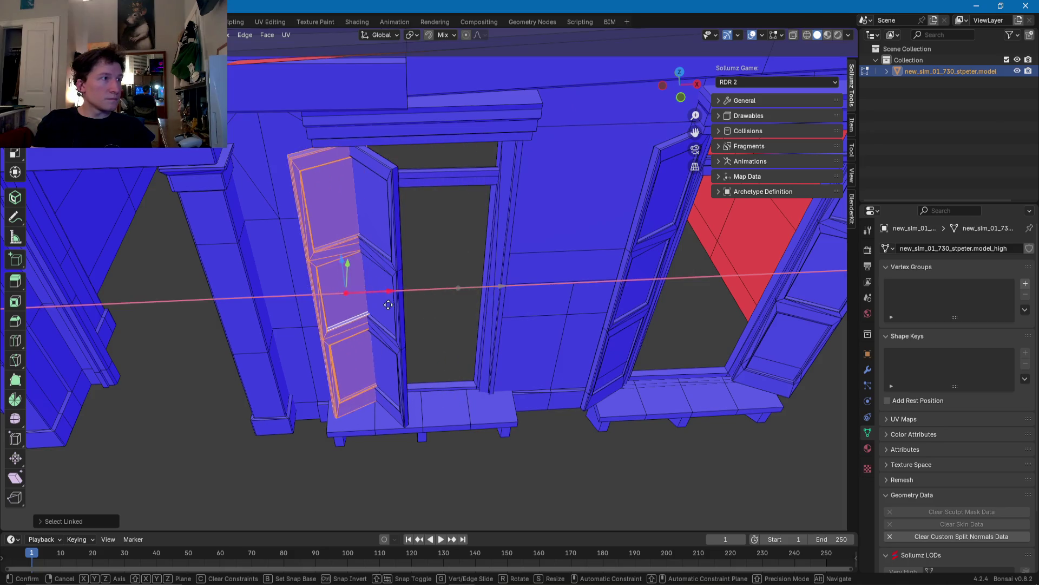
pyautogui.moveTo(336, 261); pyautogui.dragTo(366, 244)
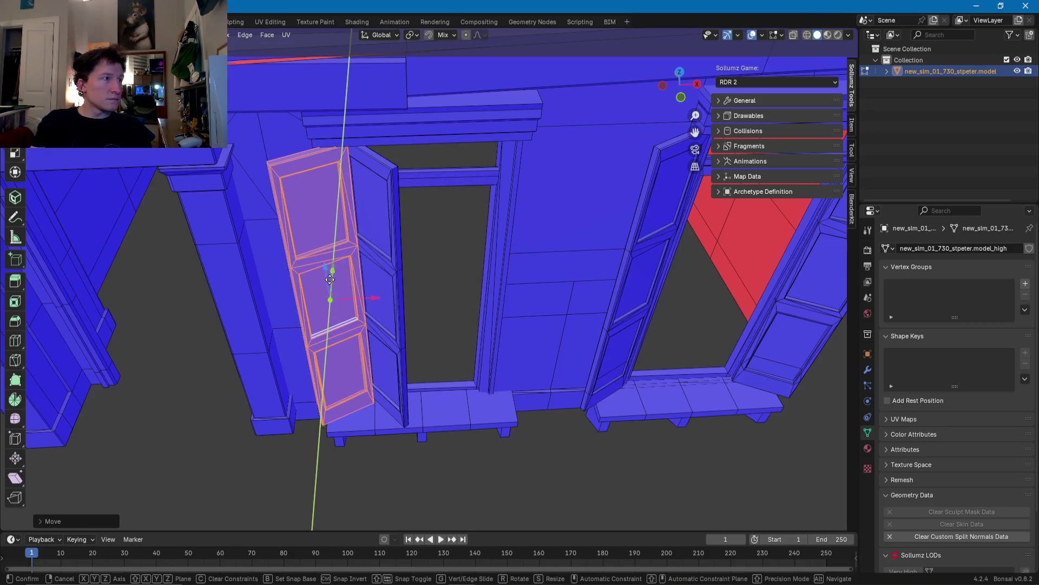
# Step: Select the other door leaf and slide it right along X
pyautogui.click(367, 244)
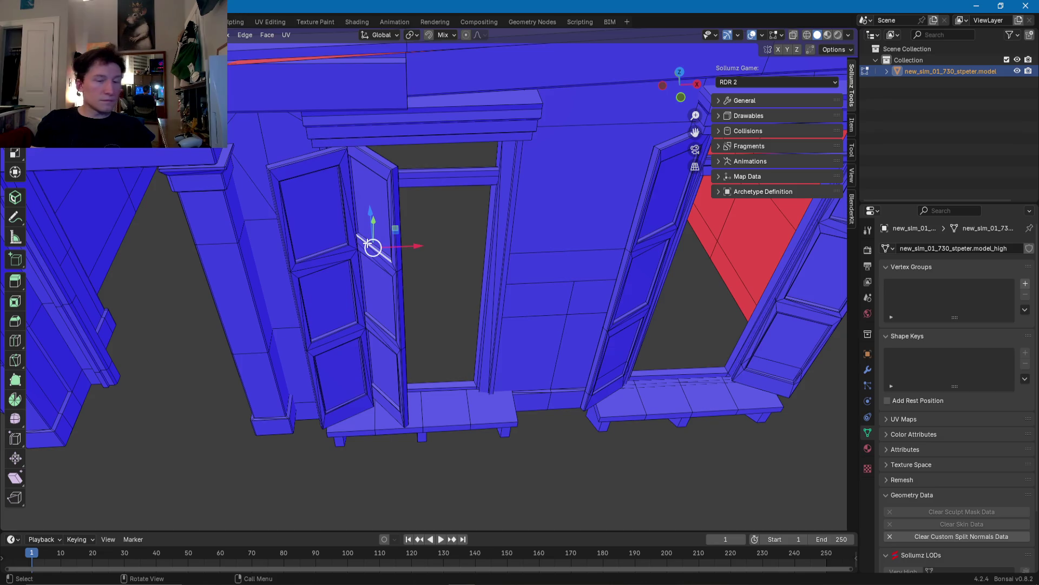
pyautogui.moveTo(421, 290); pyautogui.dragTo(561, 296)
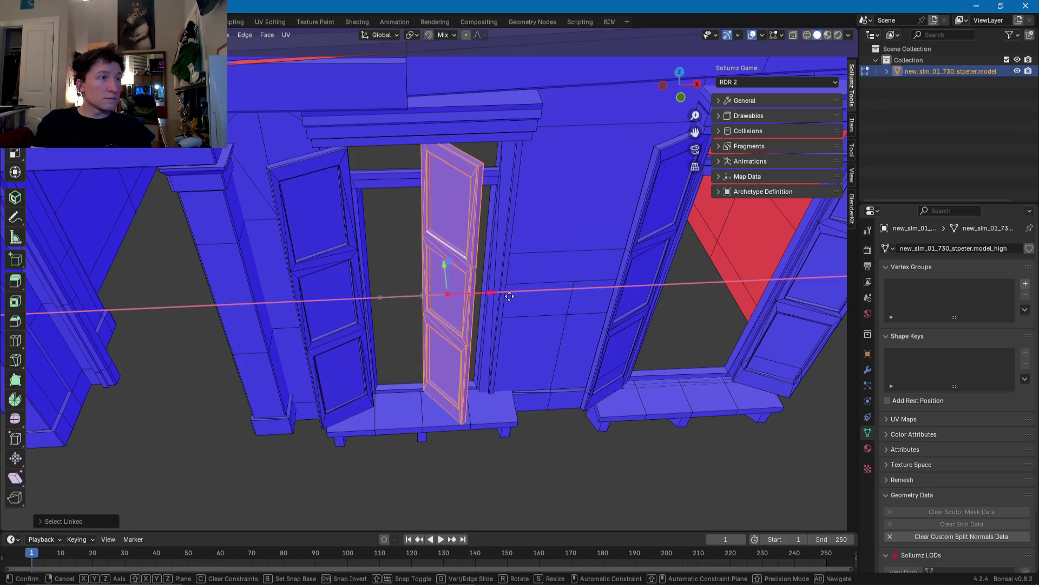
pyautogui.click(556, 296)
pyautogui.scroll(5, 552, 292)
pyautogui.moveTo(552, 293); pyautogui.dragTo(450, 282, button='middle')
# Step: Nudge the shutter slightly along Y and then along X
pyautogui.moveTo(412, 265); pyautogui.dragTo(415, 261)
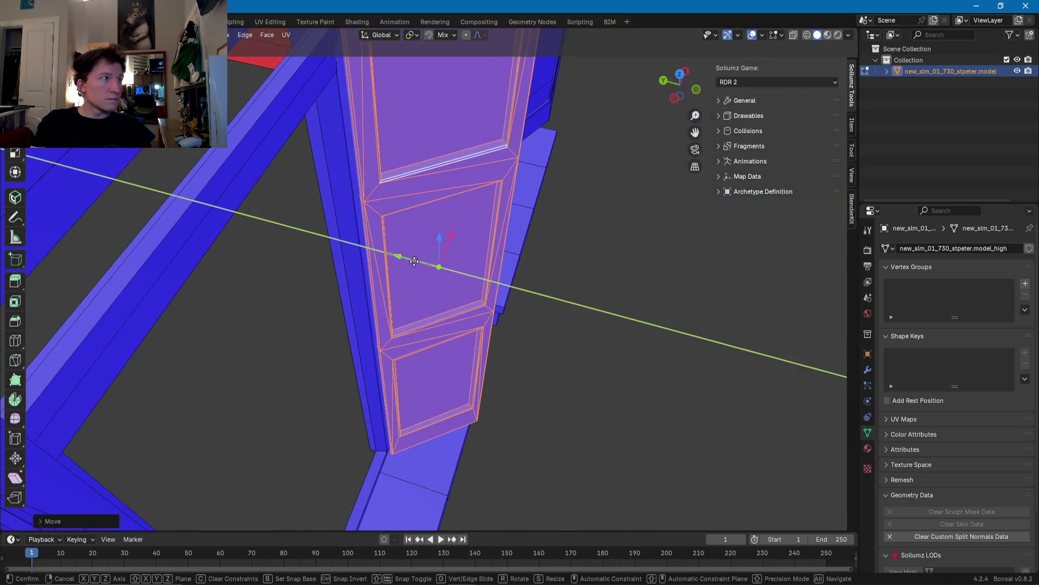
pyautogui.click(413, 261)
pyautogui.moveTo(413, 262)
pyautogui.mouseDown(button='middle')
pyautogui.moveTo(241, 265)
pyautogui.moveTo(359, 292)
pyautogui.mouseUp(button='middle')
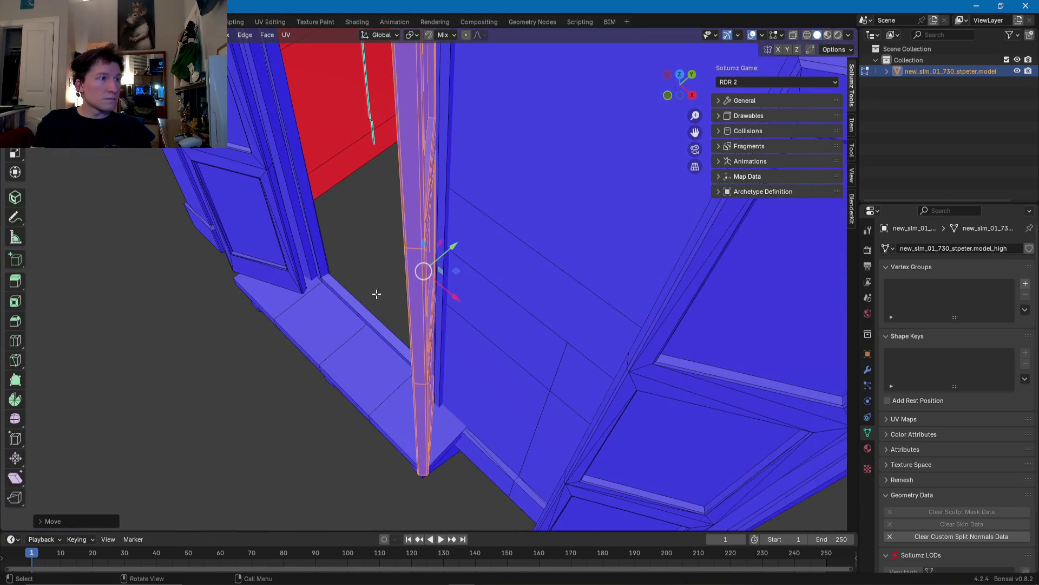
pyautogui.moveTo(452, 296); pyautogui.dragTo(460, 297)
pyautogui.moveTo(461, 296)
pyautogui.mouseDown(button='middle')
pyautogui.moveTo(494, 288)
pyautogui.moveTo(476, 271)
pyautogui.moveTo(539, 325)
pyautogui.moveTo(383, 285)
pyautogui.moveTo(422, 304)
pyautogui.moveTo(364, 304)
pyautogui.moveTo(590, 324)
pyautogui.mouseUp(button='middle')
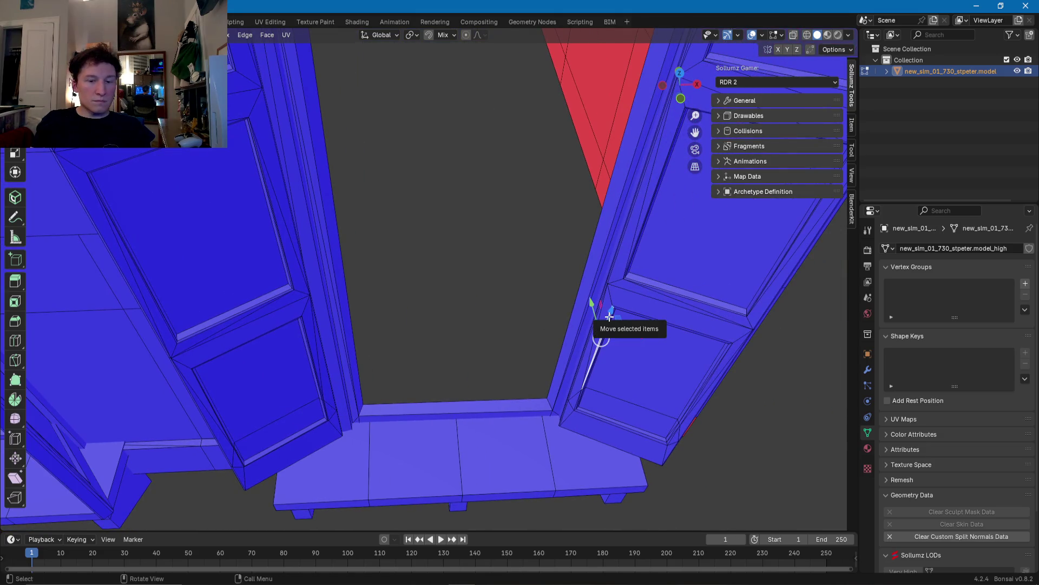
# Step: Select the whole right shutter and slide it left along X
pyautogui.hotkey('ctrl', 'l')
pyautogui.moveTo(697, 244)
pyautogui.mouseDown(button='middle')
pyautogui.moveTo(587, 283)
pyautogui.moveTo(554, 281)
pyautogui.moveTo(658, 326)
pyautogui.moveTo(579, 327)
pyautogui.mouseUp(button='middle')
pyautogui.moveTo(661, 338); pyautogui.dragTo(682, 341)
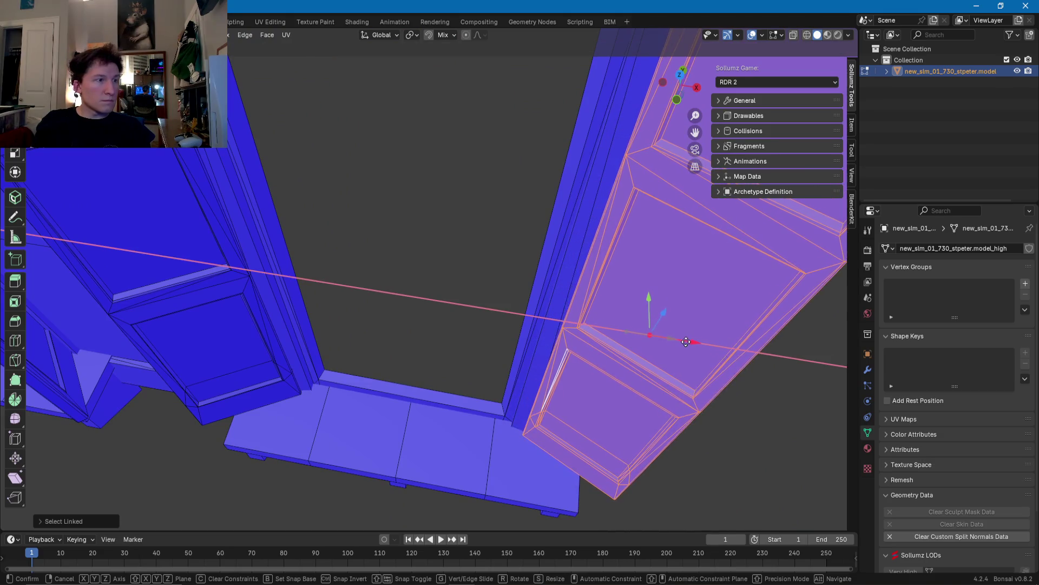
pyautogui.moveTo(680, 341); pyautogui.dragTo(678, 342)
pyautogui.scroll(-4, 665, 343)
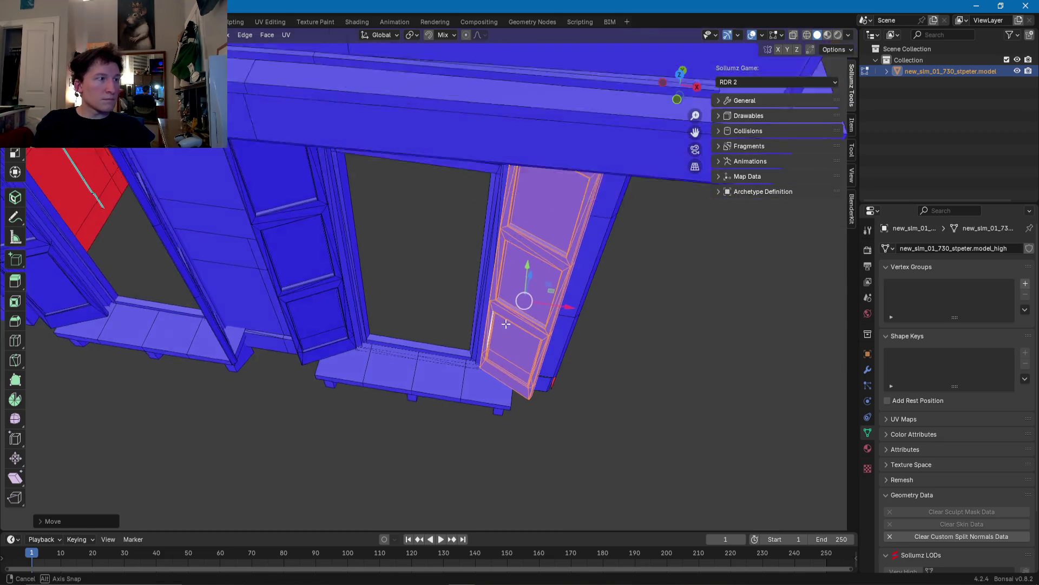
pyautogui.moveTo(664, 343); pyautogui.dragTo(411, 318, button='middle')
# Step: Select the left shutter with L and move it along X
pyautogui.click(411, 314)
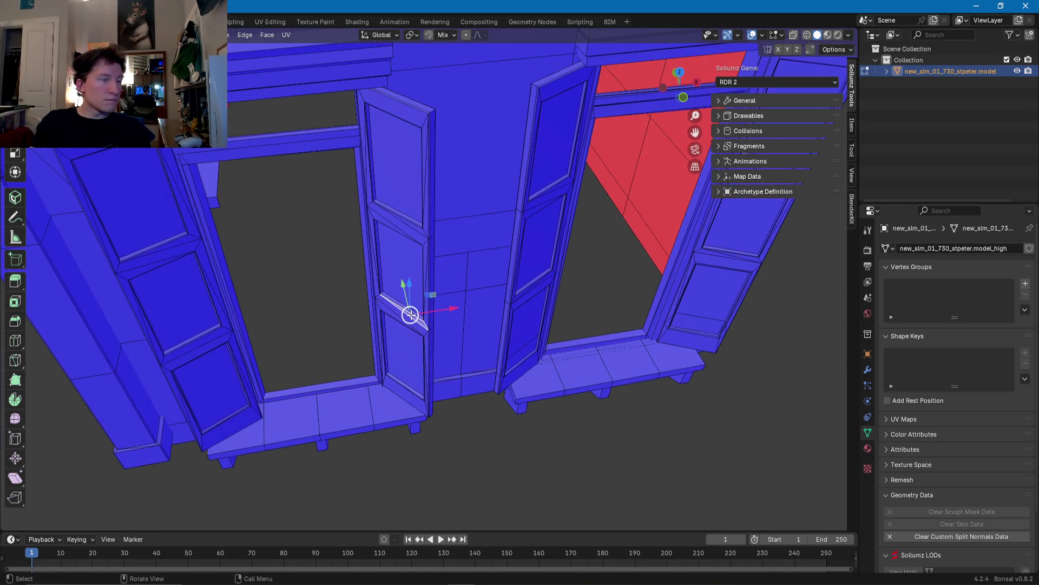
pyautogui.press('l')
pyautogui.scroll(3, 379, 270)
pyautogui.scroll(2, 411, 290)
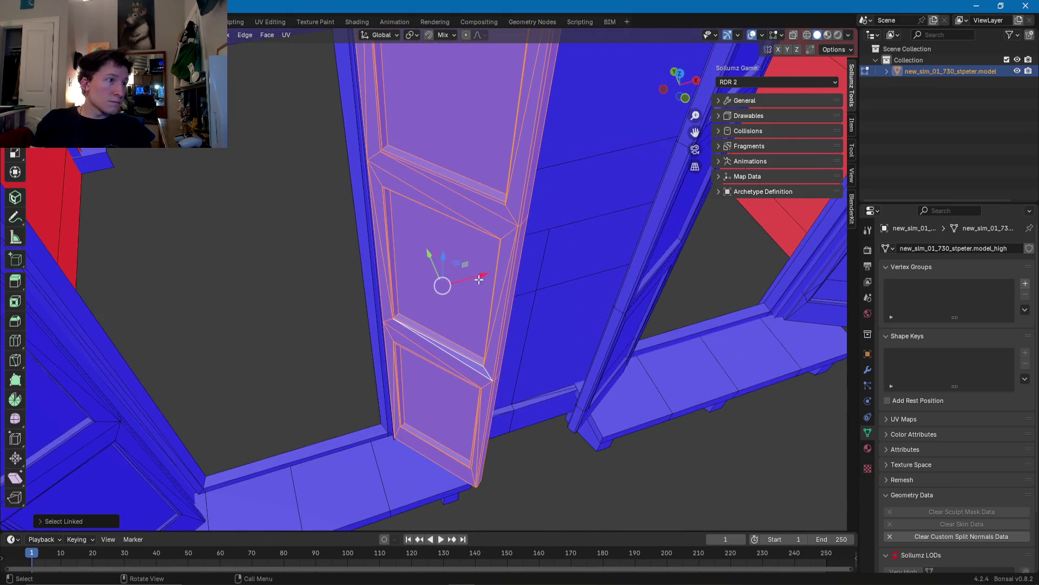
pyautogui.press('g')
pyautogui.press('x')
pyautogui.click(488, 277)
pyautogui.moveTo(487, 277)
pyautogui.mouseDown(button='middle')
pyautogui.moveTo(458, 274)
pyautogui.moveTo(472, 196)
pyautogui.moveTo(464, 174)
pyautogui.moveTo(372, 262)
pyautogui.moveTo(427, 301)
pyautogui.moveTo(315, 307)
pyautogui.moveTo(348, 350)
pyautogui.mouseUp(button='middle')
pyautogui.press('y')
pyautogui.press('Escape')
# Step: Select the thin shutter panel and shift it along X and Y against its frame
pyautogui.click(316, 308)
pyautogui.hotkey('ctrl', 'l')
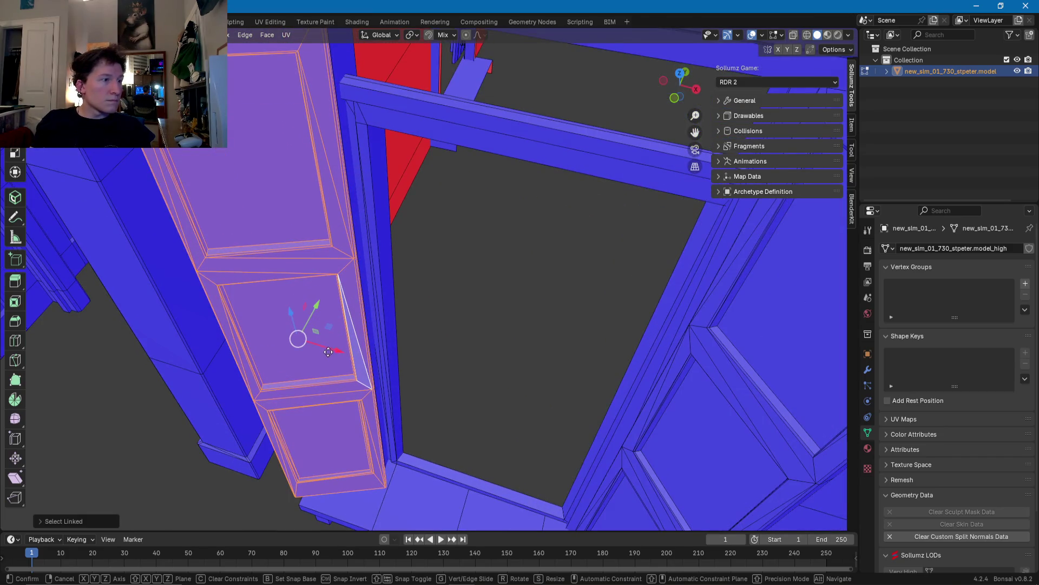
pyautogui.press('x')
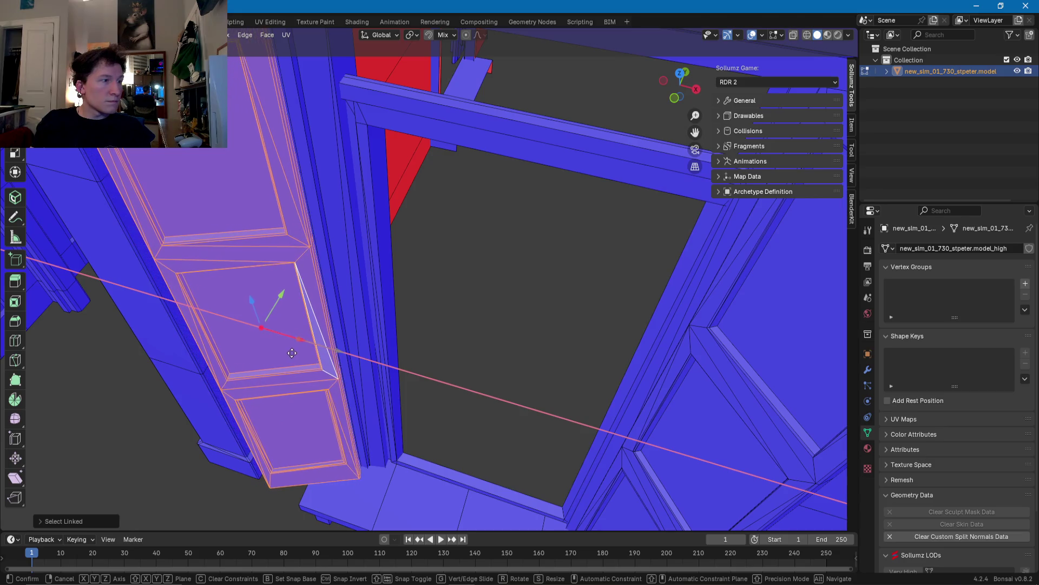
pyautogui.click(309, 357)
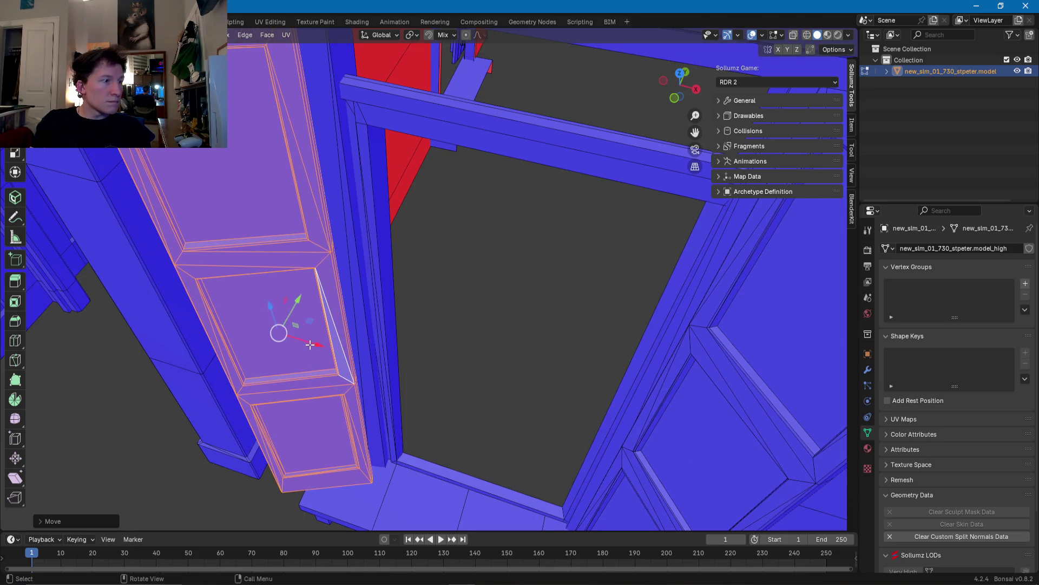
pyautogui.moveTo(301, 303); pyautogui.dragTo(303, 302)
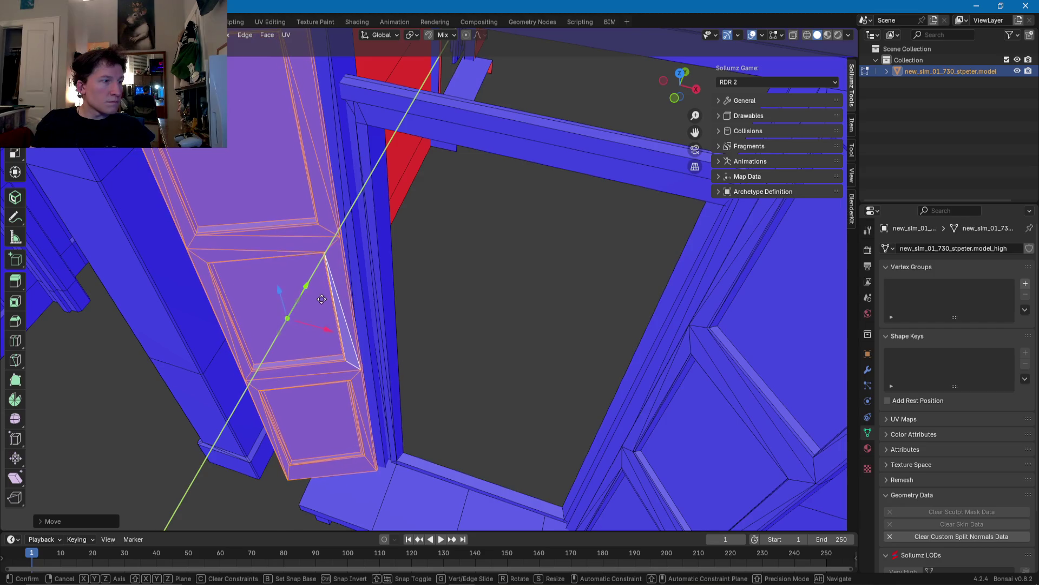
pyautogui.click(320, 299)
pyautogui.moveTo(320, 299); pyautogui.dragTo(277, 290, button='middle')
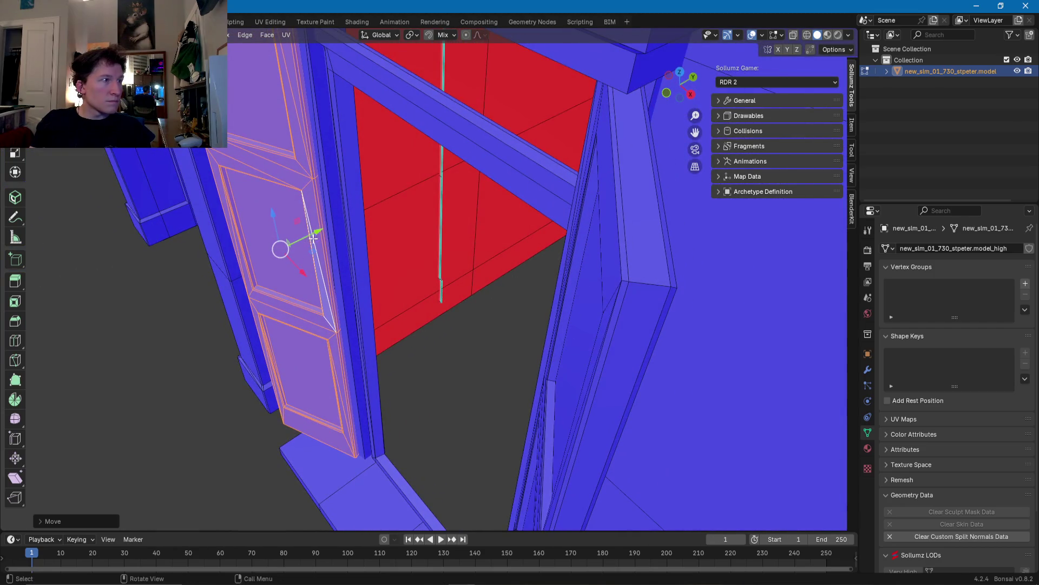
pyautogui.click(312, 234)
# Step: Orbit and zoom to review the repositioned shutters and doorways
pyautogui.moveTo(311, 234)
pyautogui.mouseDown(button='middle')
pyautogui.moveTo(368, 264)
pyautogui.moveTo(524, 252)
pyautogui.moveTo(418, 269)
pyautogui.moveTo(467, 255)
pyautogui.moveTo(445, 331)
pyautogui.moveTo(452, 378)
pyautogui.mouseUp(button='middle')
pyautogui.scroll(-3, 508, 261)
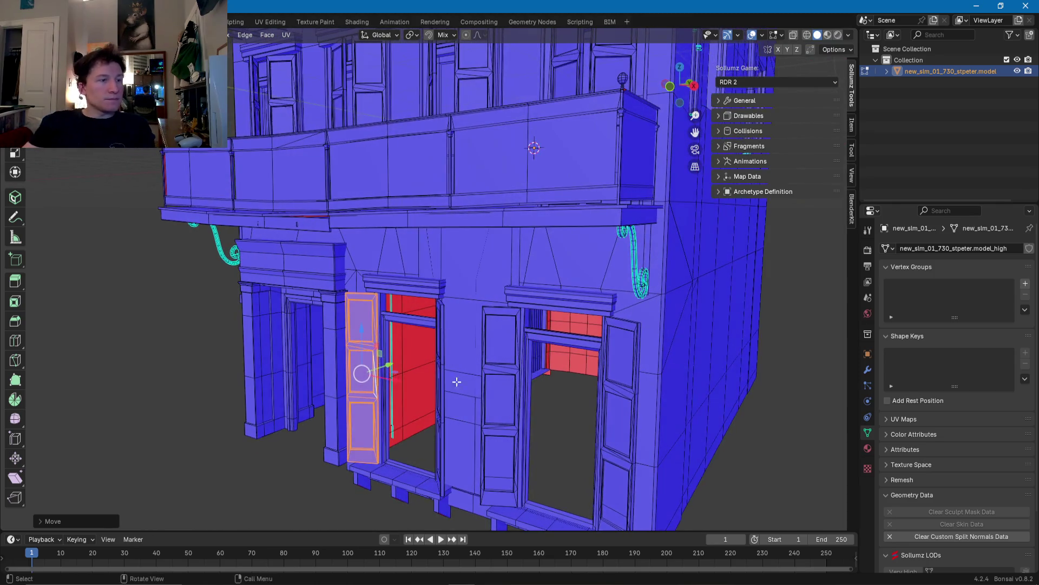
pyautogui.scroll(3, 453, 378)
pyautogui.moveTo(418, 228)
pyautogui.mouseDown(button='middle')
pyautogui.moveTo(424, 292)
pyautogui.moveTo(476, 318)
pyautogui.moveTo(471, 293)
pyautogui.mouseUp(button='middle')
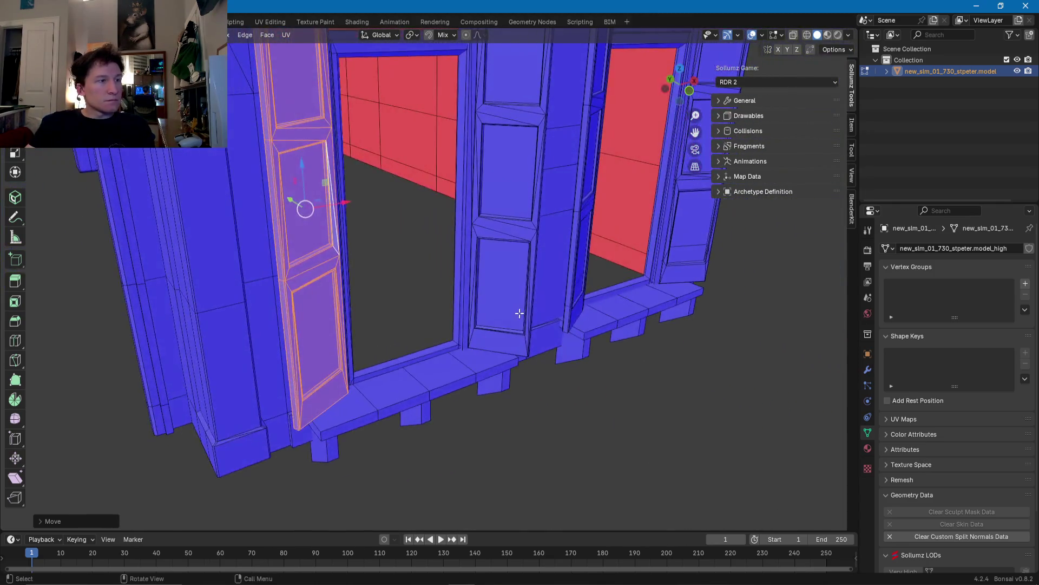
pyautogui.scroll(-3, 471, 287)
pyautogui.moveTo(476, 211)
pyautogui.mouseDown(button='middle')
pyautogui.moveTo(414, 298)
pyautogui.moveTo(333, 263)
pyautogui.moveTo(390, 302)
pyautogui.mouseUp(button='middle')
pyautogui.scroll(-2, 392, 303)
pyautogui.scroll(-3, 379, 287)
pyautogui.scroll(-2, 352, 295)
pyautogui.moveTo(352, 303)
pyautogui.mouseDown(button='middle')
pyautogui.moveTo(316, 274)
pyautogui.moveTo(432, 280)
pyautogui.mouseUp(button='middle')
pyautogui.scroll(5, 383, 277)
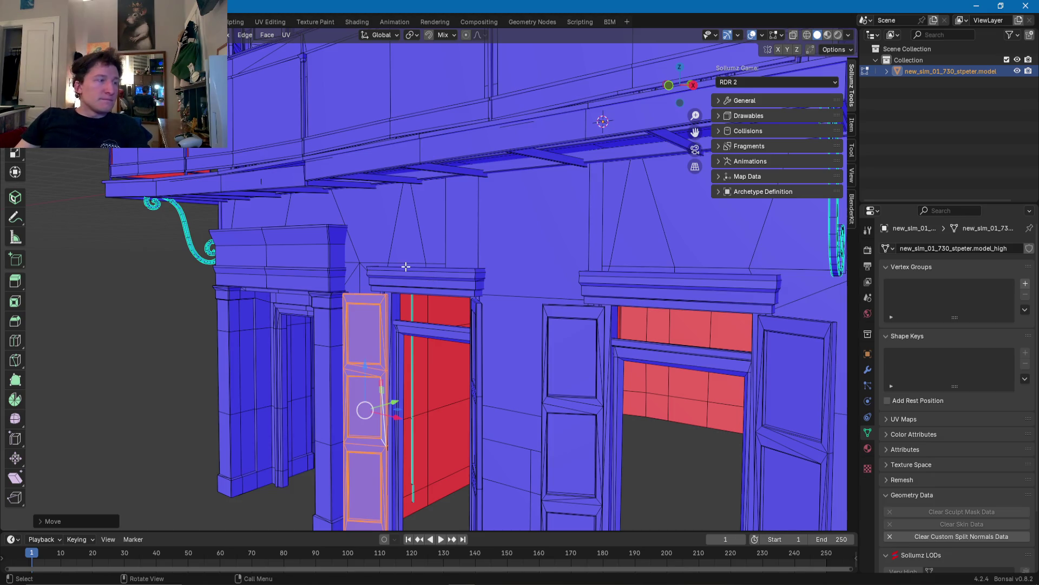
pyautogui.moveTo(373, 287)
pyautogui.mouseDown(button='middle')
pyautogui.moveTo(479, 285)
pyautogui.moveTo(445, 233)
pyautogui.moveTo(707, 210)
pyautogui.moveTo(679, 278)
pyautogui.moveTo(500, 195)
pyautogui.moveTo(548, 250)
pyautogui.mouseUp(button='middle')
pyautogui.scroll(5, 506, 302)
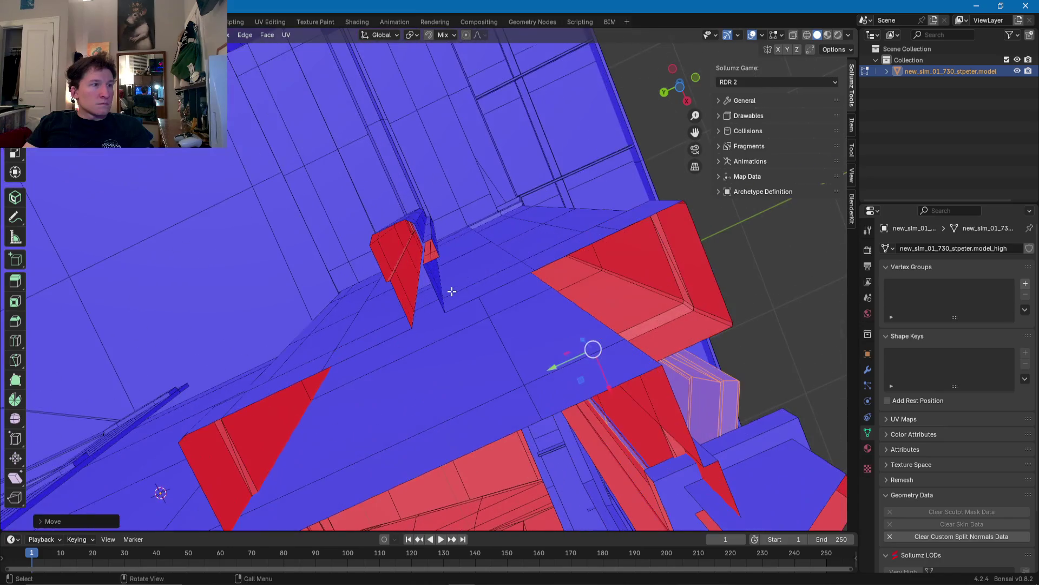
pyautogui.moveTo(452, 291)
pyautogui.mouseDown(button='middle')
pyautogui.moveTo(445, 277)
pyautogui.moveTo(355, 339)
pyautogui.moveTo(472, 301)
pyautogui.mouseUp(button='middle')
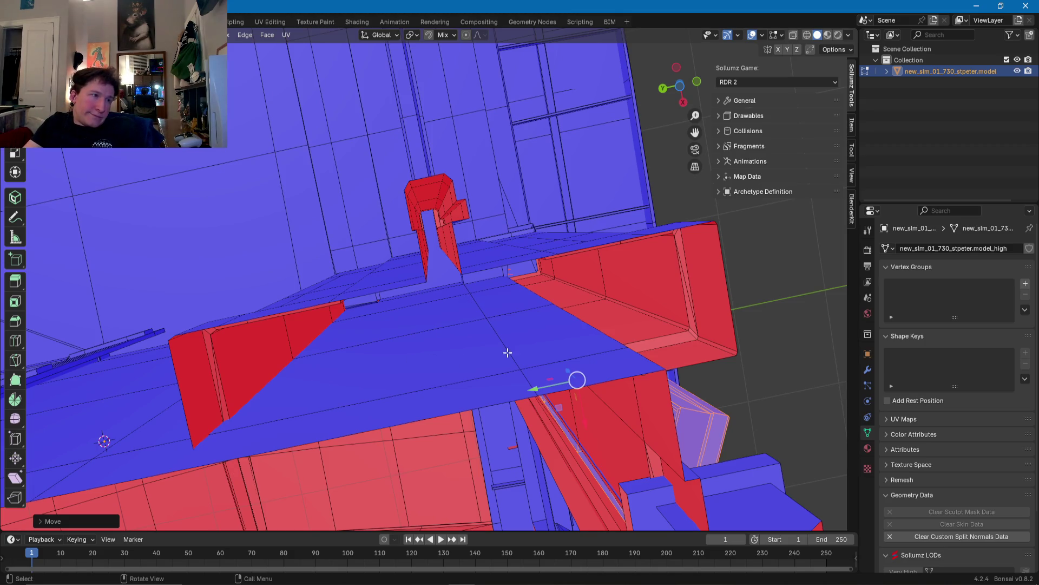
pyautogui.moveTo(488, 351)
pyautogui.mouseDown(button='middle')
pyautogui.moveTo(573, 352)
pyautogui.moveTo(538, 408)
pyautogui.moveTo(490, 436)
pyautogui.mouseUp(button='middle')
pyautogui.scroll(-6, 490, 437)
pyautogui.moveTo(441, 382)
pyautogui.mouseDown(button='middle')
pyautogui.moveTo(465, 387)
pyautogui.moveTo(436, 408)
pyautogui.mouseUp(button='middle')
pyautogui.moveTo(417, 360)
pyautogui.mouseDown(button='middle')
pyautogui.moveTo(342, 299)
pyautogui.moveTo(390, 366)
pyautogui.moveTo(375, 319)
pyautogui.moveTo(426, 184)
pyautogui.moveTo(422, 233)
pyautogui.moveTo(450, 331)
pyautogui.moveTo(367, 304)
pyautogui.moveTo(431, 352)
pyautogui.moveTo(309, 358)
pyautogui.moveTo(515, 364)
pyautogui.moveTo(369, 313)
pyautogui.moveTo(372, 248)
pyautogui.moveTo(399, 258)
pyautogui.mouseUp(button='middle')
pyautogui.moveTo(555, 407)
pyautogui.mouseDown(button='middle')
pyautogui.moveTo(417, 401)
pyautogui.moveTo(429, 371)
pyautogui.moveTo(364, 355)
pyautogui.moveTo(332, 329)
pyautogui.mouseUp(button='middle')
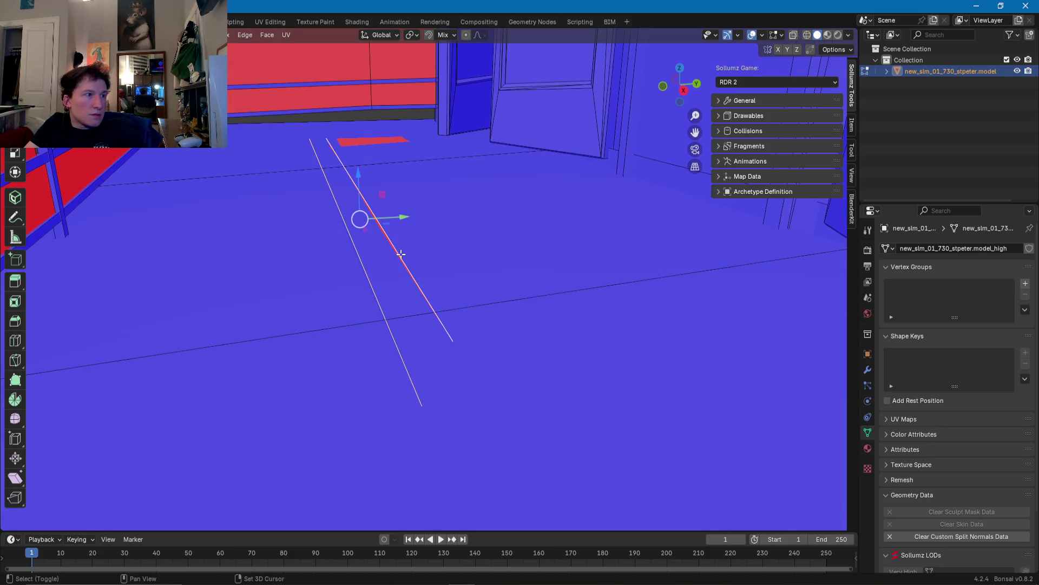
# Step: Lower the stray floor edge along Z to meet the surrounding floor
pyautogui.moveTo(360, 189); pyautogui.dragTo(360, 193)
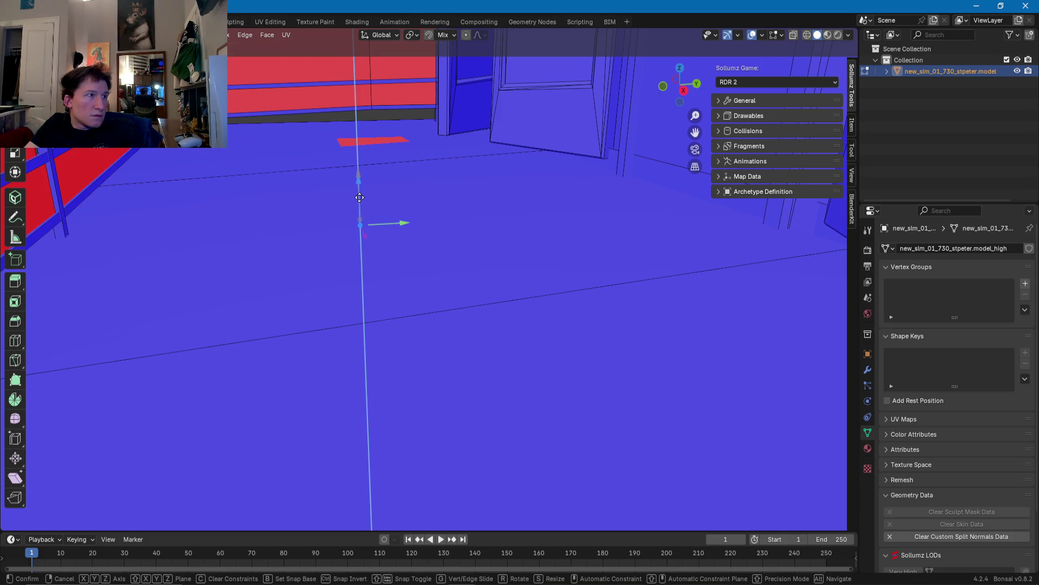
pyautogui.moveTo(383, 233)
pyautogui.mouseDown(button='middle')
pyautogui.moveTo(513, 257)
pyautogui.moveTo(533, 308)
pyautogui.moveTo(511, 350)
pyautogui.mouseUp(button='middle')
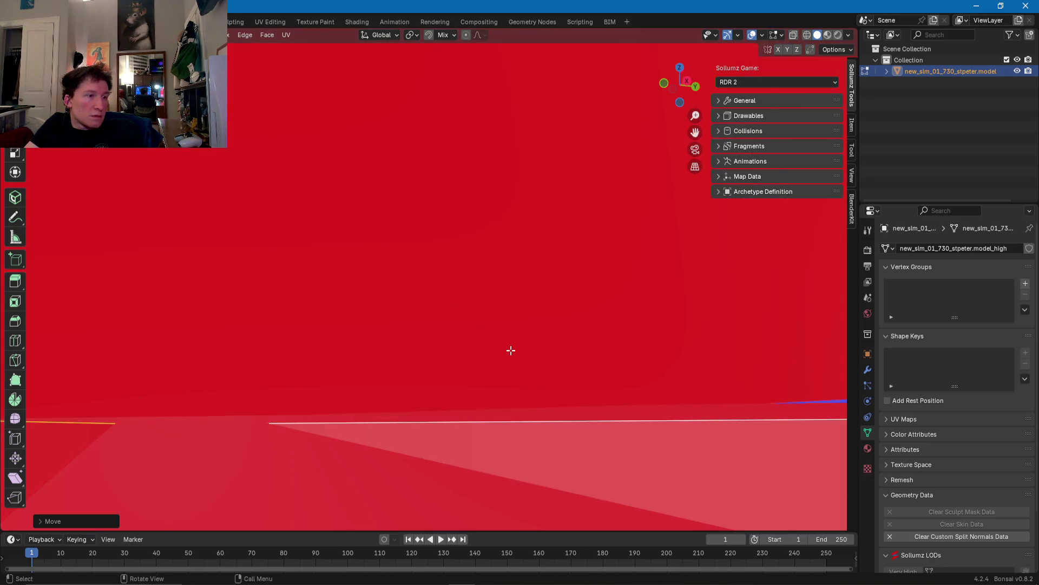
pyautogui.scroll(-5, 510, 350)
# Step: Select the red floor face and move it along Z into line with the floor
pyautogui.click(542, 489)
pyautogui.moveTo(510, 484)
pyautogui.mouseDown(button='middle')
pyautogui.moveTo(551, 484)
pyautogui.moveTo(401, 450)
pyautogui.moveTo(342, 460)
pyautogui.moveTo(441, 427)
pyautogui.moveTo(458, 390)
pyautogui.moveTo(442, 336)
pyautogui.mouseUp(button='middle')
pyautogui.moveTo(442, 335); pyautogui.dragTo(441, 338)
pyautogui.scroll(-3, 441, 338)
pyautogui.moveTo(473, 318)
pyautogui.mouseDown(button='middle')
pyautogui.moveTo(525, 312)
pyautogui.moveTo(293, 349)
pyautogui.moveTo(443, 384)
pyautogui.moveTo(353, 376)
pyautogui.mouseUp(button='middle')
pyautogui.scroll(-2, 293, 348)
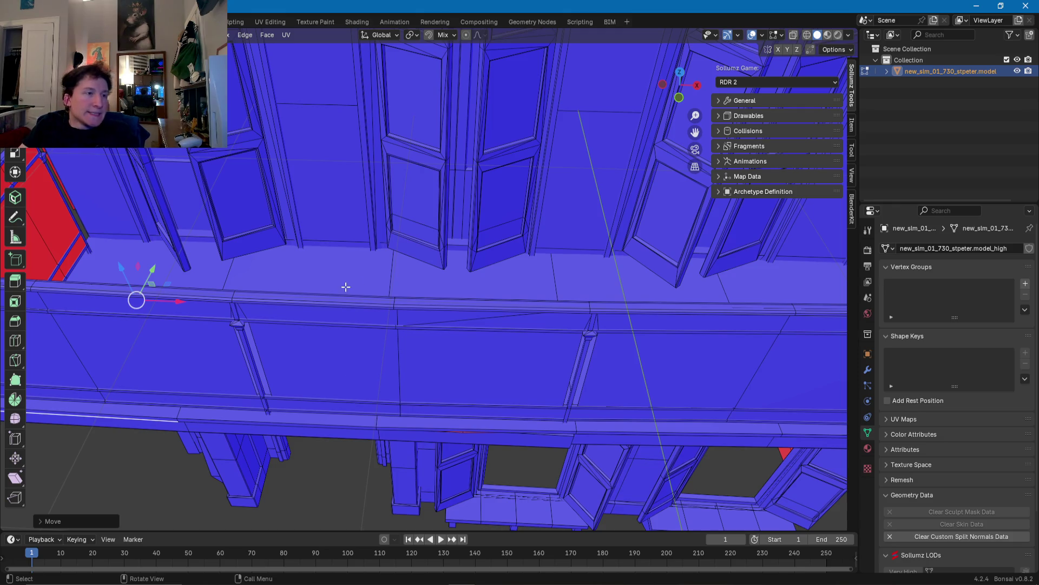
pyautogui.scroll(-5, 522, 339)
pyautogui.moveTo(494, 288); pyautogui.dragTo(491, 261, button='middle')
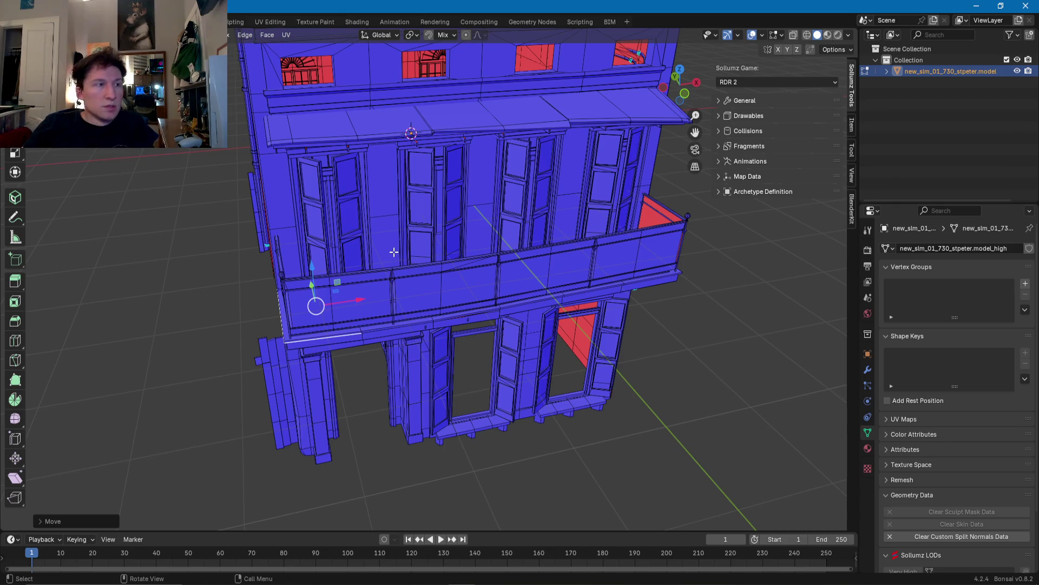
pyautogui.moveTo(458, 228)
pyautogui.mouseDown(button='middle')
pyautogui.moveTo(423, 267)
pyautogui.moveTo(438, 328)
pyautogui.moveTo(188, 365)
pyautogui.moveTo(174, 379)
pyautogui.mouseUp(button='middle')
pyautogui.scroll(-3, 439, 249)
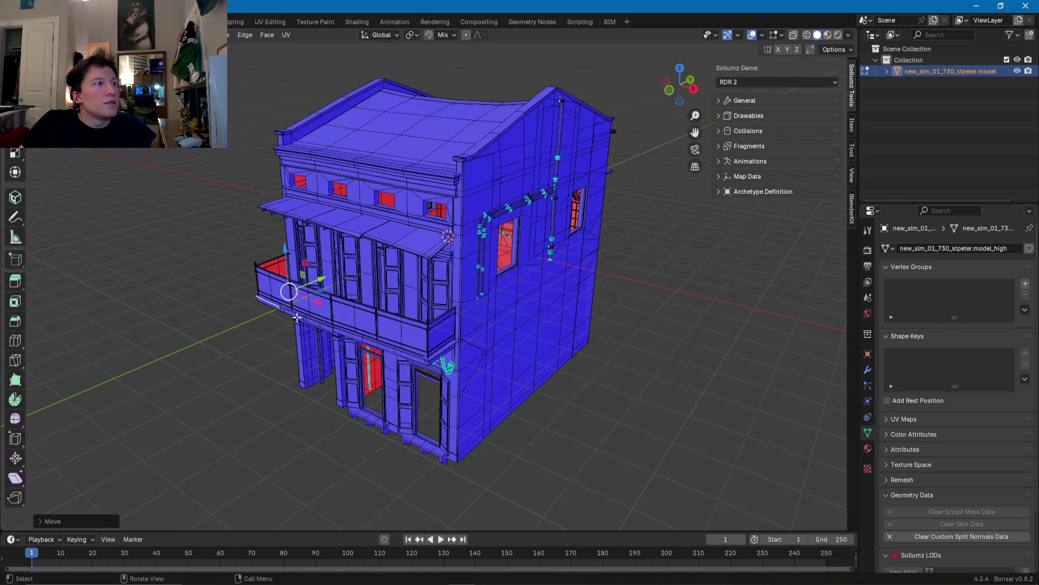
pyautogui.moveTo(307, 240)
pyautogui.mouseDown(button='middle')
pyautogui.moveTo(364, 237)
pyautogui.moveTo(466, 284)
pyautogui.mouseUp(button='middle')
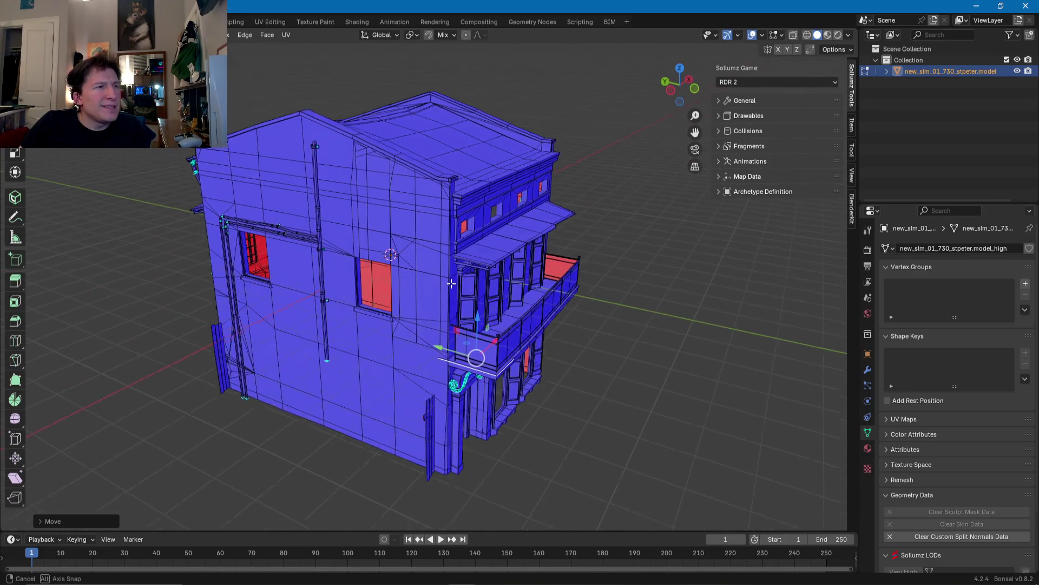
pyautogui.moveTo(453, 286); pyautogui.dragTo(239, 282, button='middle')
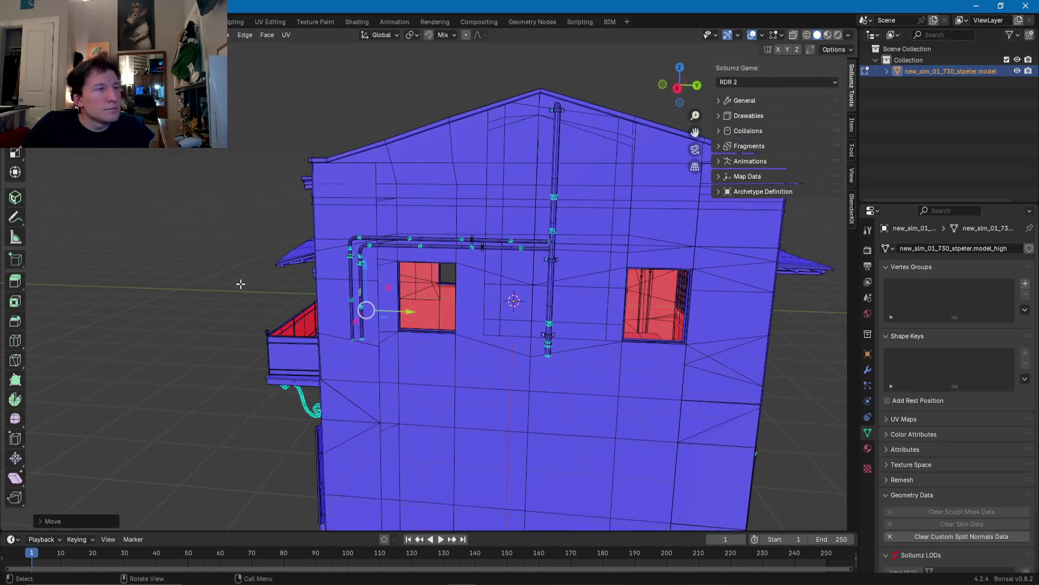
pyautogui.moveTo(511, 297); pyautogui.dragTo(442, 305, button='middle')
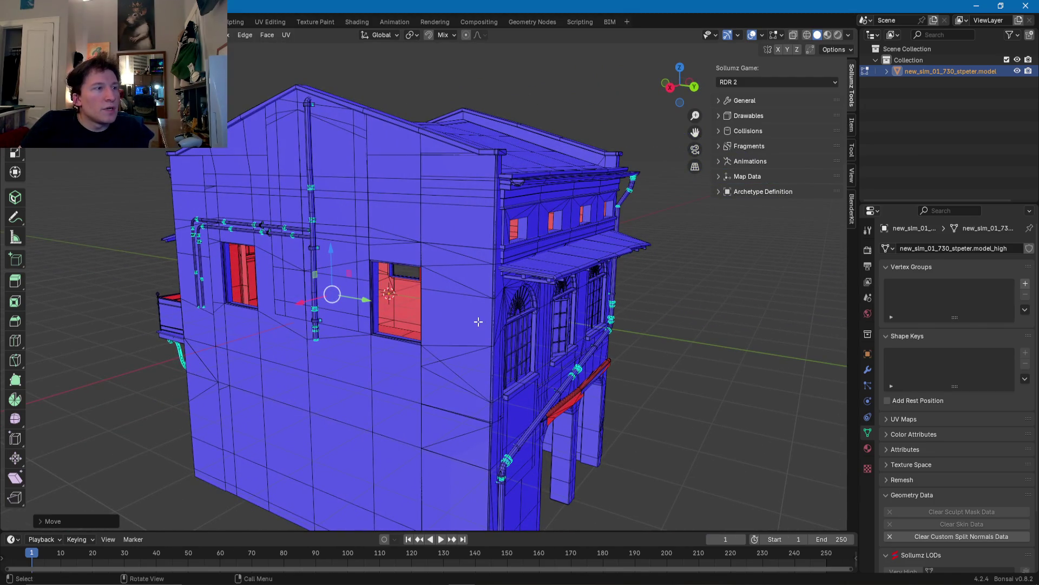
pyautogui.moveTo(478, 321)
pyautogui.mouseDown(button='middle')
pyautogui.moveTo(366, 281)
pyautogui.moveTo(440, 331)
pyautogui.mouseUp(button='middle')
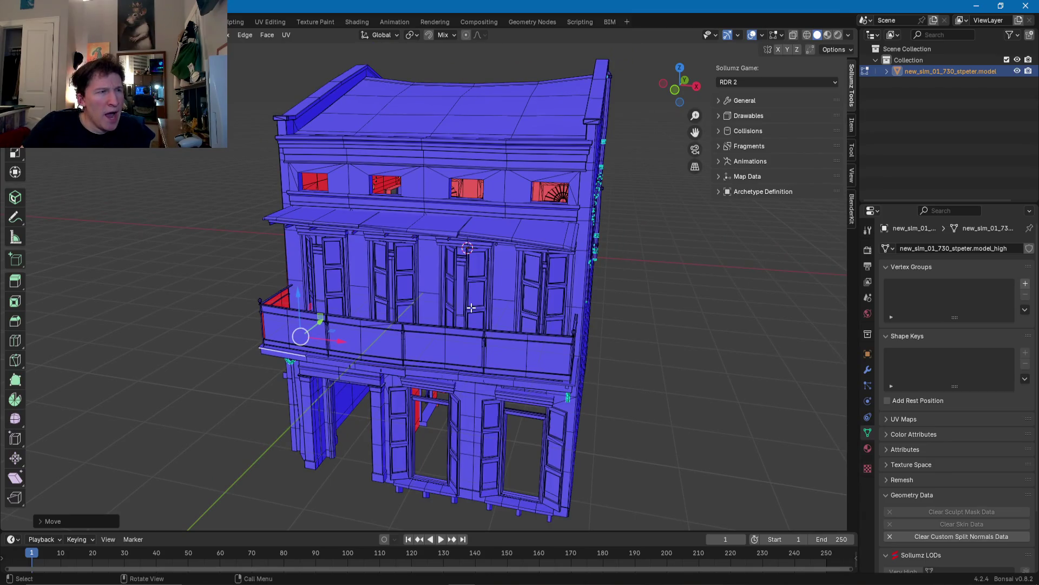
pyautogui.scroll(6, 471, 307)
pyautogui.moveTo(452, 290)
pyautogui.mouseDown(button='middle')
pyautogui.moveTo(416, 301)
pyautogui.moveTo(451, 252)
pyautogui.moveTo(305, 279)
pyautogui.moveTo(361, 281)
pyautogui.mouseUp(button='middle')
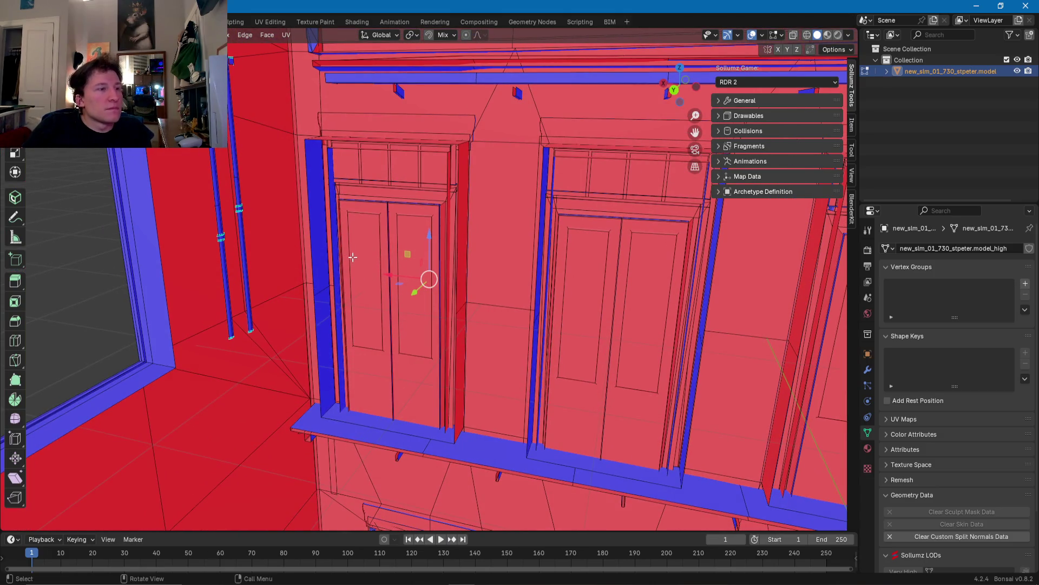
pyautogui.moveTo(357, 266); pyautogui.dragTo(345, 281, button='middle')
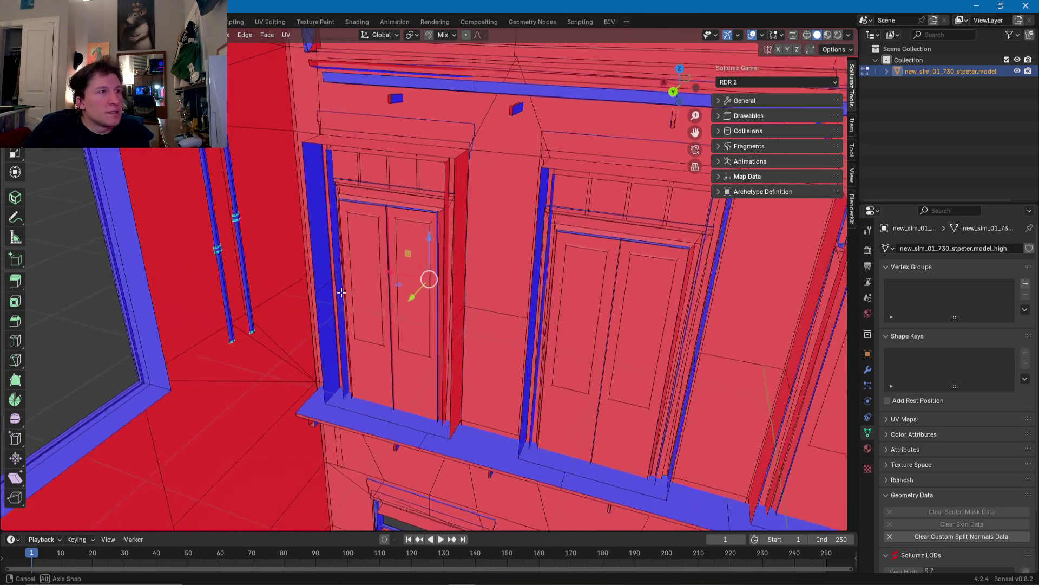
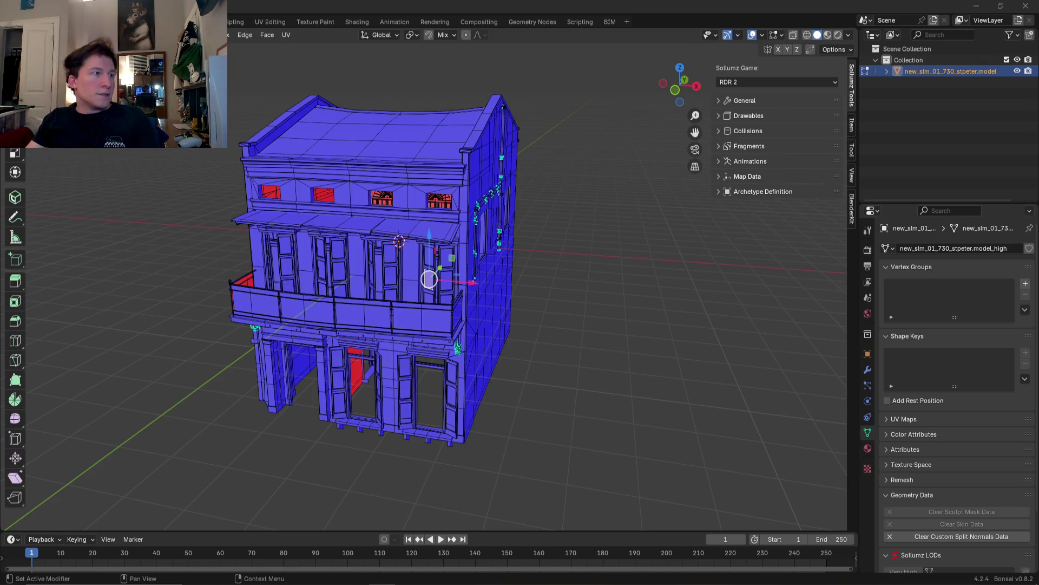
# Step: Orbit and zoom until the downpipe ends at the base of the side wall fill the viewport
pyautogui.moveTo(335, 259); pyautogui.dragTo(406, 268, button='middle')
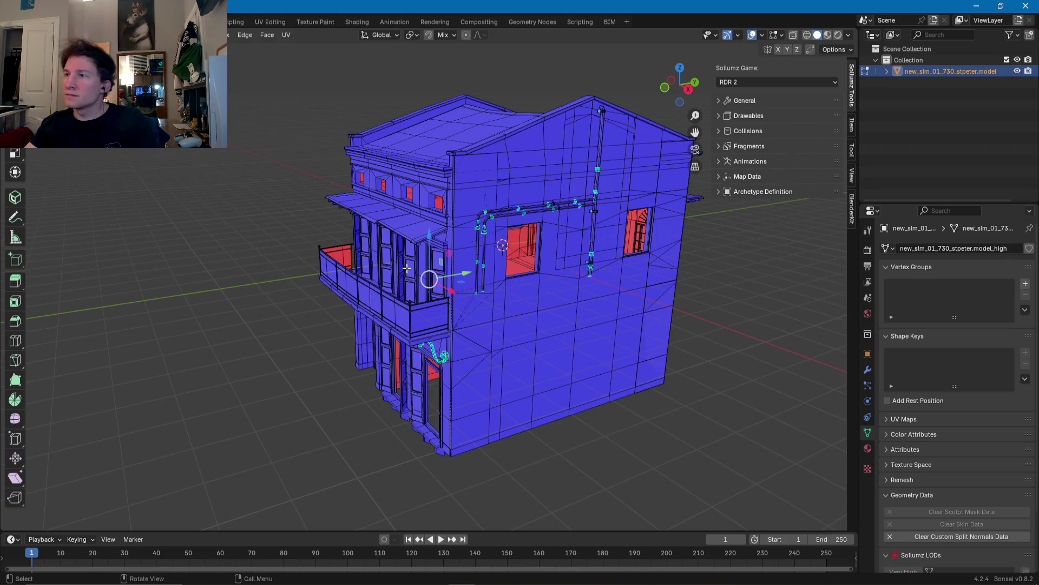
pyautogui.moveTo(467, 278)
pyautogui.mouseDown(button='middle')
pyautogui.moveTo(460, 323)
pyautogui.moveTo(522, 267)
pyautogui.mouseUp(button='middle')
pyautogui.scroll(5, 463, 303)
pyautogui.scroll(3, 479, 278)
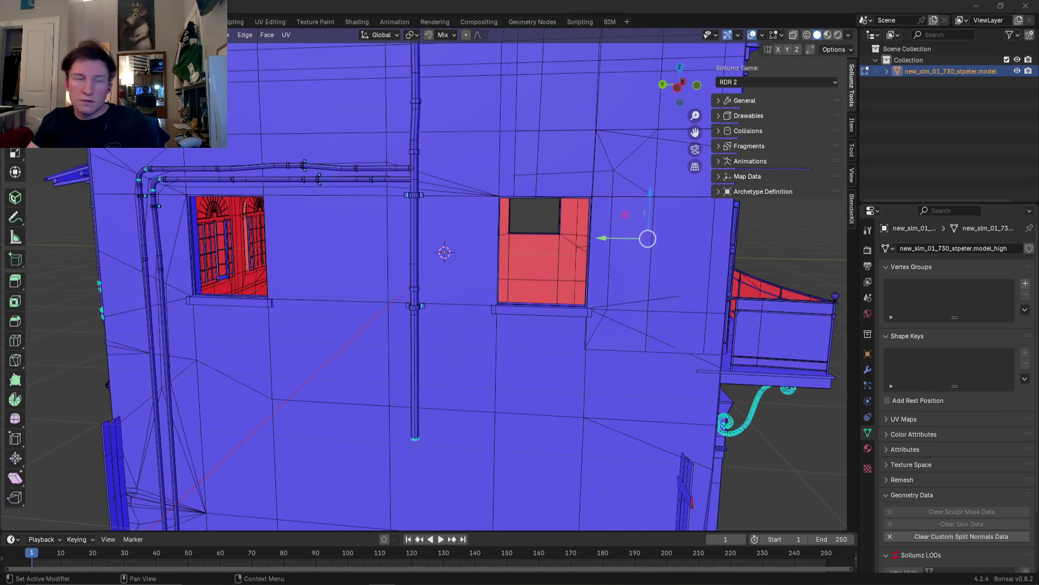
pyautogui.moveTo(380, 417)
pyautogui.mouseDown(button='middle')
pyautogui.moveTo(348, 355)
pyautogui.moveTo(380, 360)
pyautogui.moveTo(415, 269)
pyautogui.mouseUp(button='middle')
pyautogui.scroll(3, 416, 269)
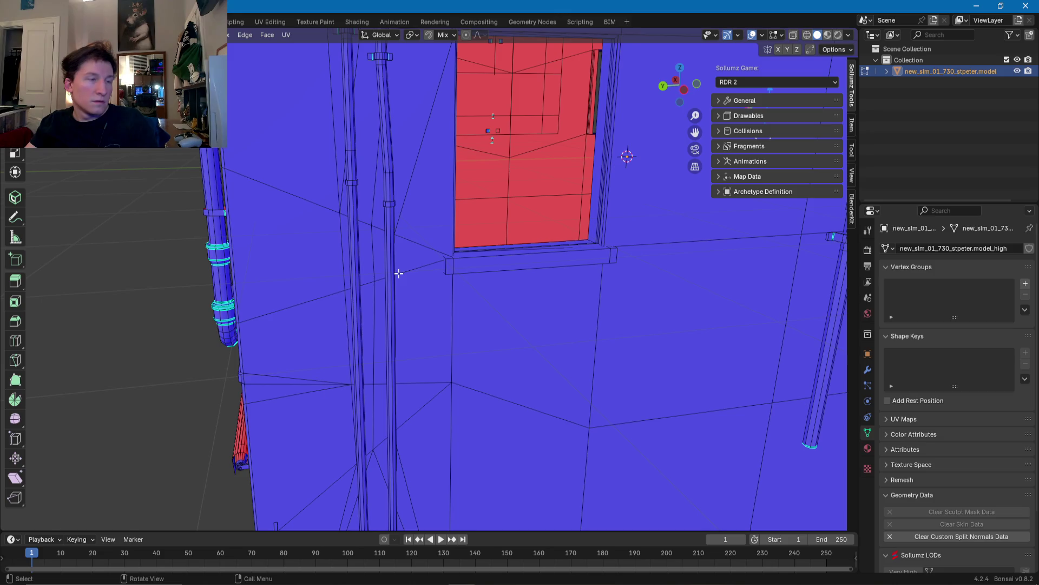
pyautogui.scroll(-3, 364, 297)
pyautogui.moveTo(364, 297)
pyautogui.mouseDown(button='middle')
pyautogui.moveTo(399, 308)
pyautogui.moveTo(392, 350)
pyautogui.moveTo(394, 302)
pyautogui.mouseUp(button='middle')
pyautogui.scroll(-4, 399, 308)
pyautogui.scroll(4, 390, 349)
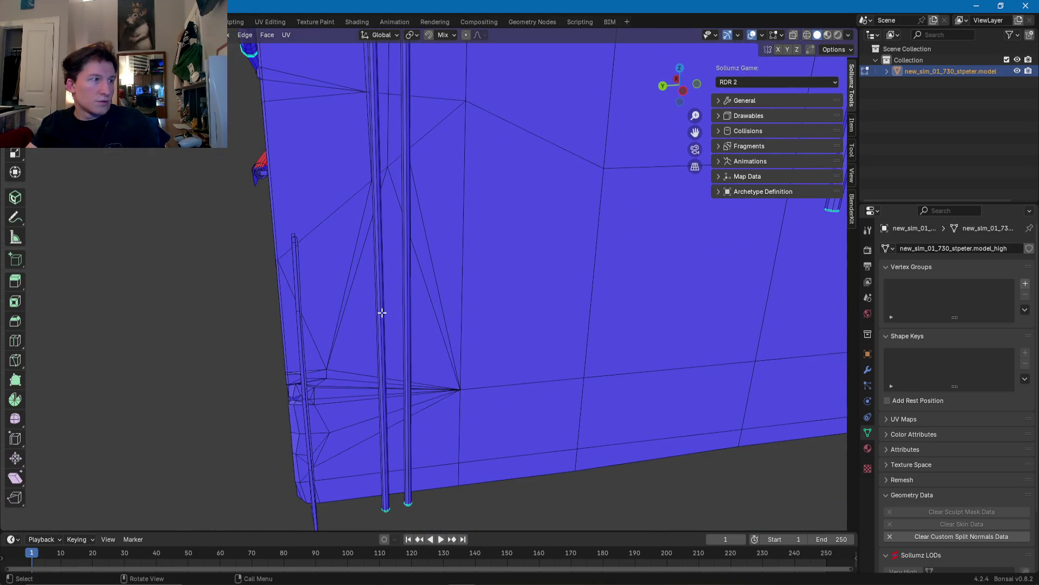
# Step: Pick an edge of the vertical downpipe and Select Linked (Ctrl+L) to grab the whole connected pipe mesh
pyautogui.click(383, 313)
pyautogui.press('l')
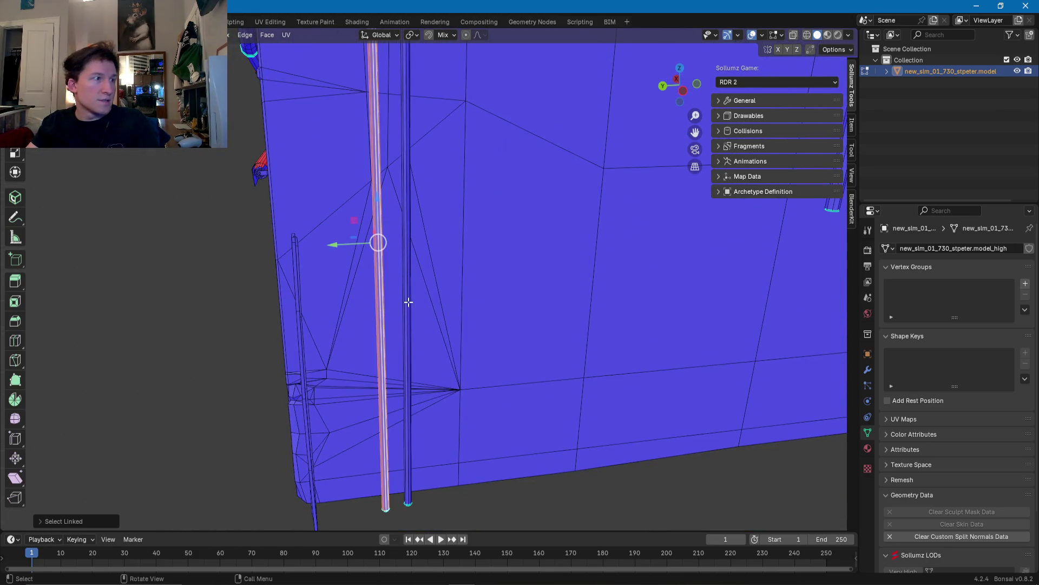
pyautogui.scroll(-2, 408, 302)
pyautogui.moveTo(406, 259); pyautogui.dragTo(352, 304, button='middle')
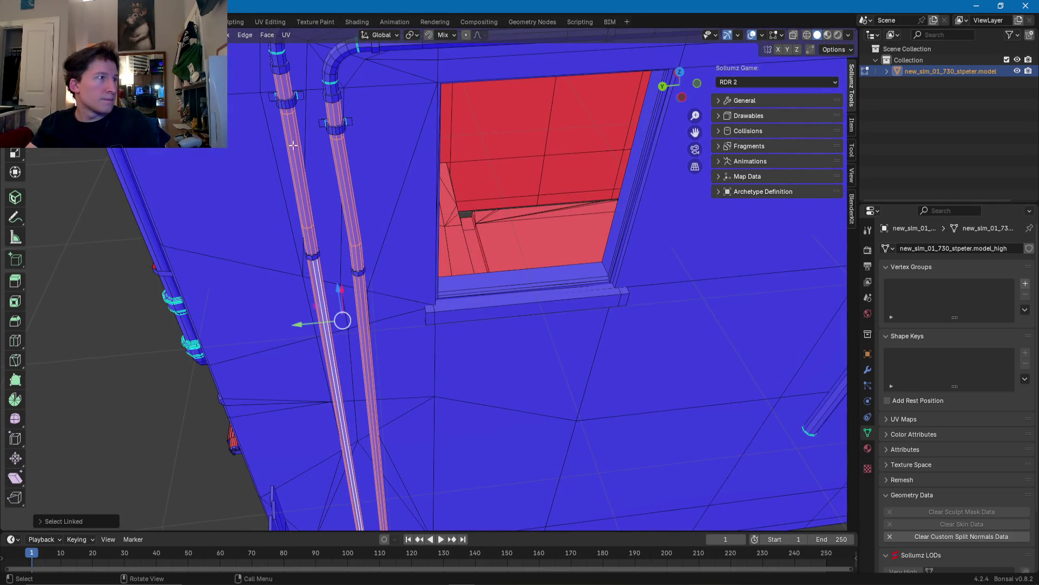
pyautogui.scroll(-2, 295, 109)
pyautogui.scroll(-1, 358, 226)
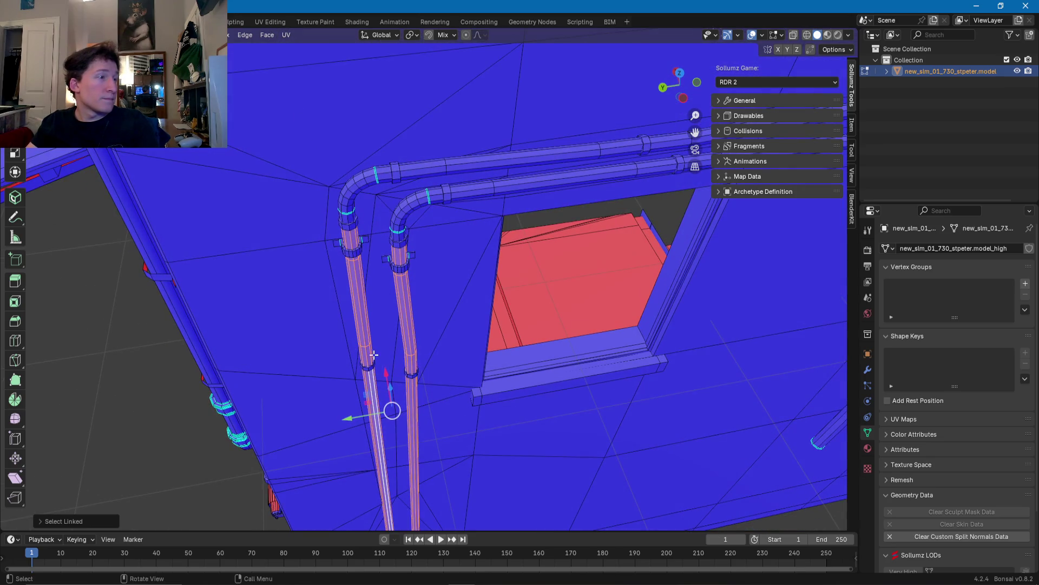
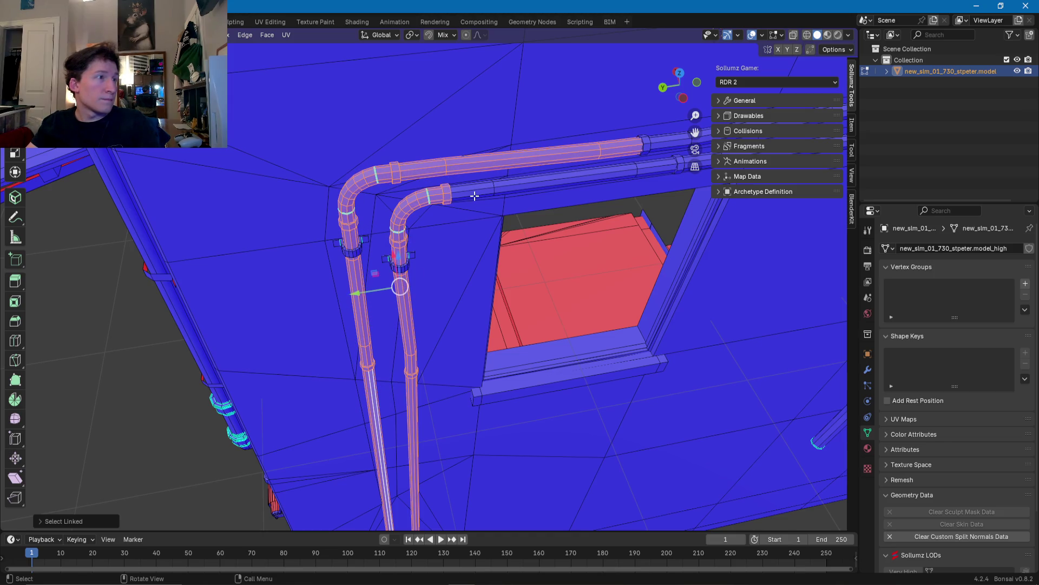
# Step: Select the upper and lower bent pipes and their end connectors with Select Linked (L)
pyautogui.moveTo(475, 196); pyautogui.dragTo(429, 170, button='middle')
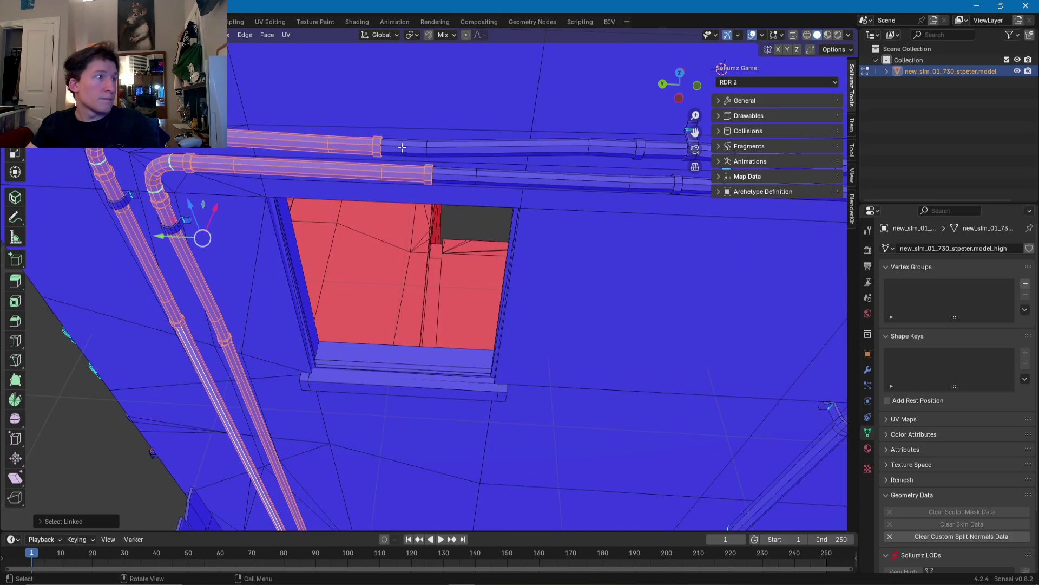
pyautogui.press('l')
pyautogui.press('l')
pyautogui.press('l')
pyautogui.press('l')
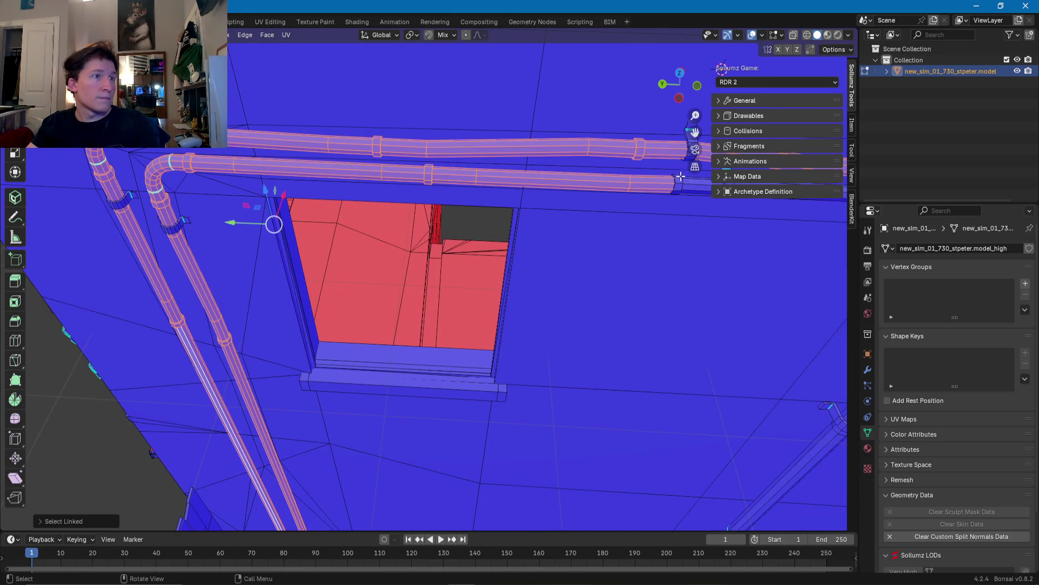
pyautogui.moveTo(679, 182); pyautogui.dragTo(651, 179, button='middle')
pyautogui.press('l')
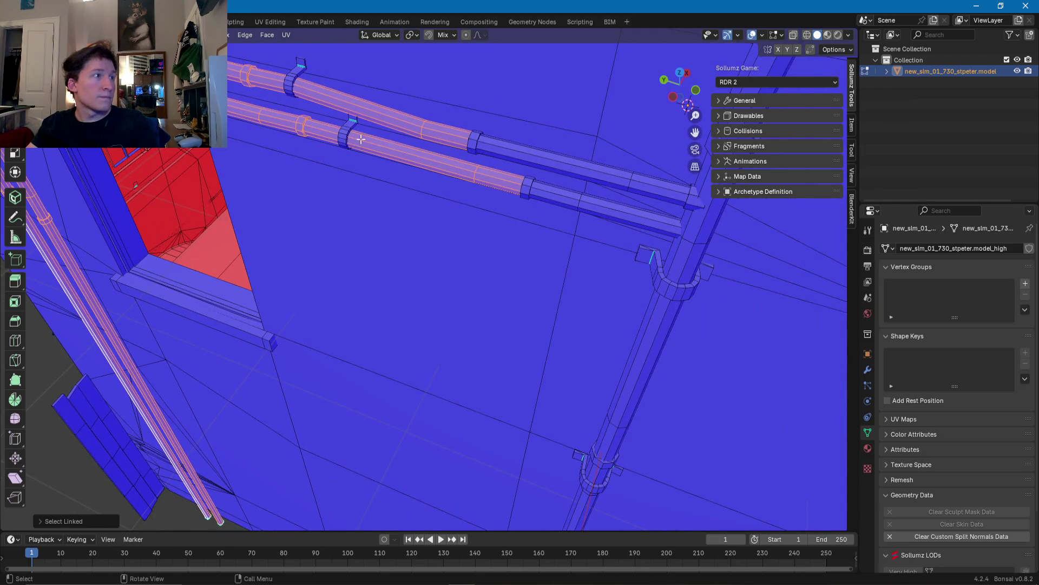
pyautogui.press('l')
pyautogui.press('l')
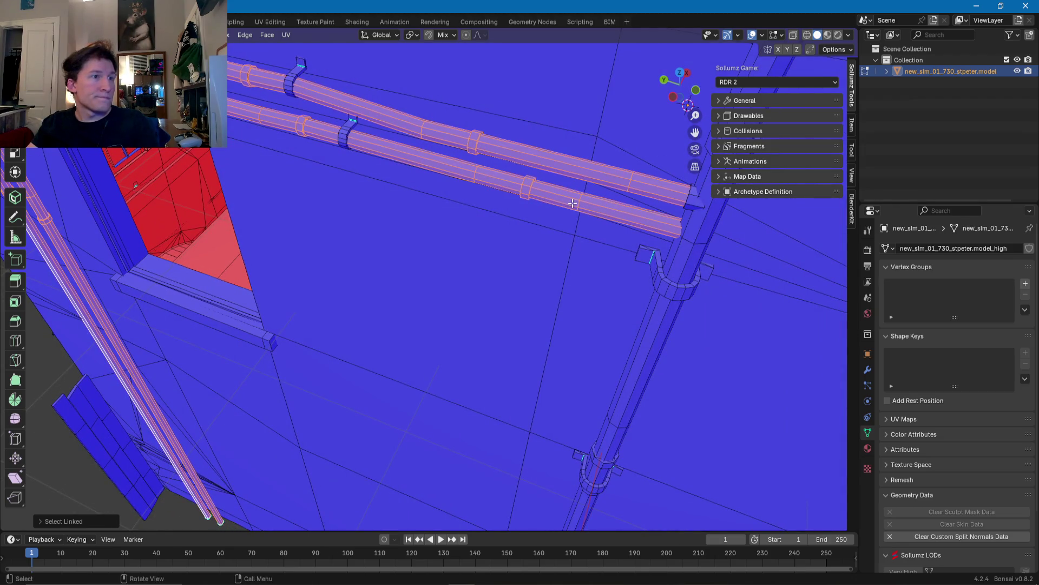
# Step: Add the vertical downpipe and its upper shaft to the selection
pyautogui.press('l')
pyautogui.moveTo(622, 365); pyautogui.dragTo(522, 249, button='middle')
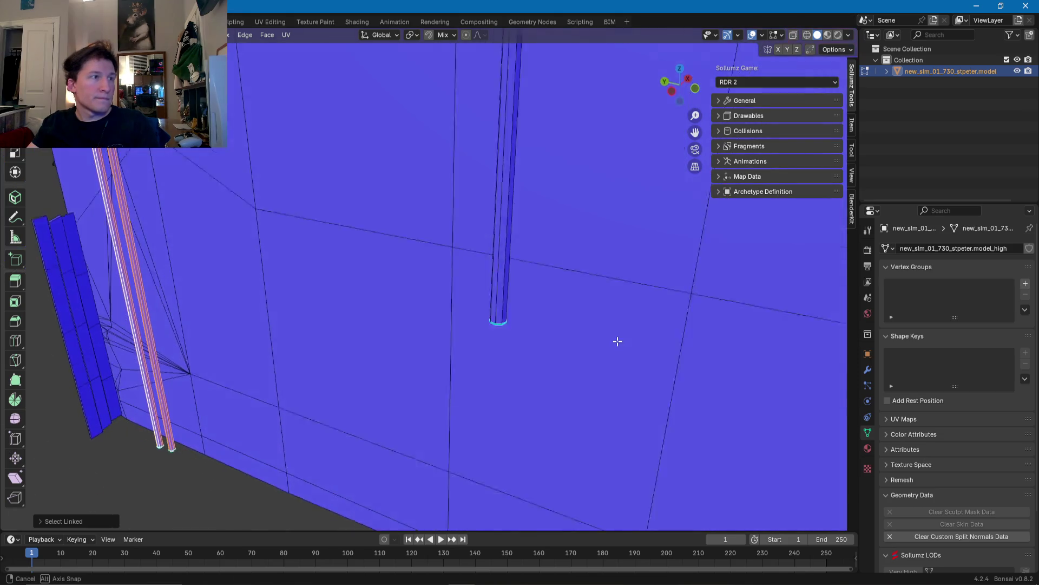
pyautogui.press('l')
pyautogui.press('l')
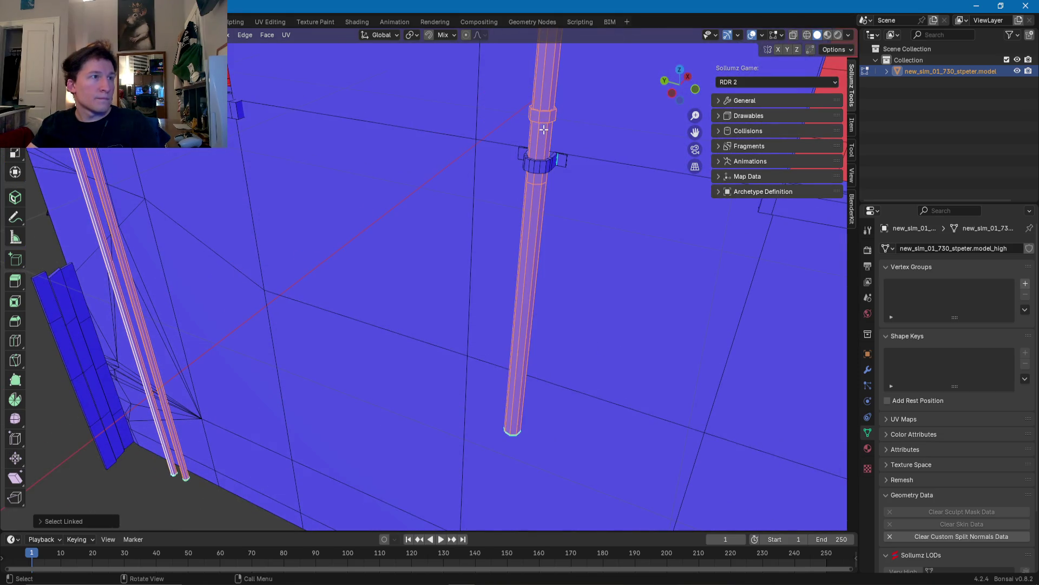
pyautogui.moveTo(521, 152); pyautogui.dragTo(489, 229, button='middle')
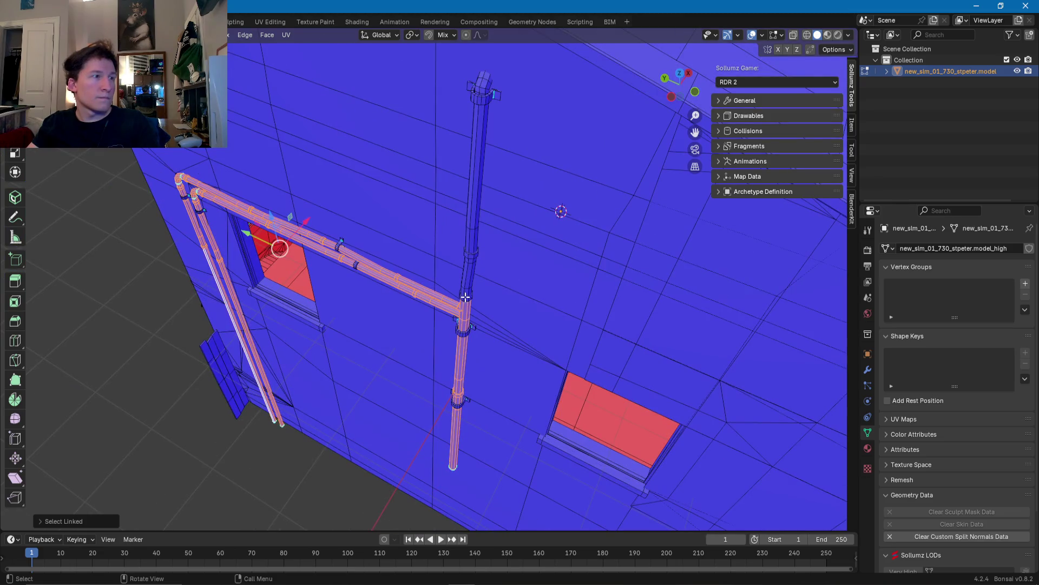
pyautogui.press('l')
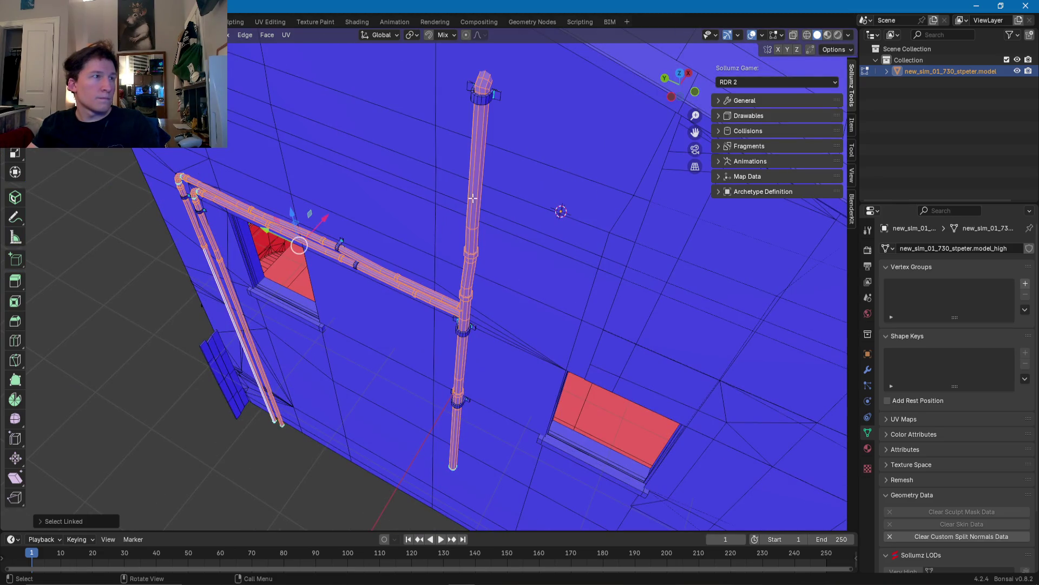
# Step: Zoom in on the pipe bends and add the clamp around the left pipe
pyautogui.moveTo(450, 236)
pyautogui.mouseDown(button='middle')
pyautogui.moveTo(507, 219)
pyautogui.moveTo(566, 162)
pyautogui.mouseUp(button='middle')
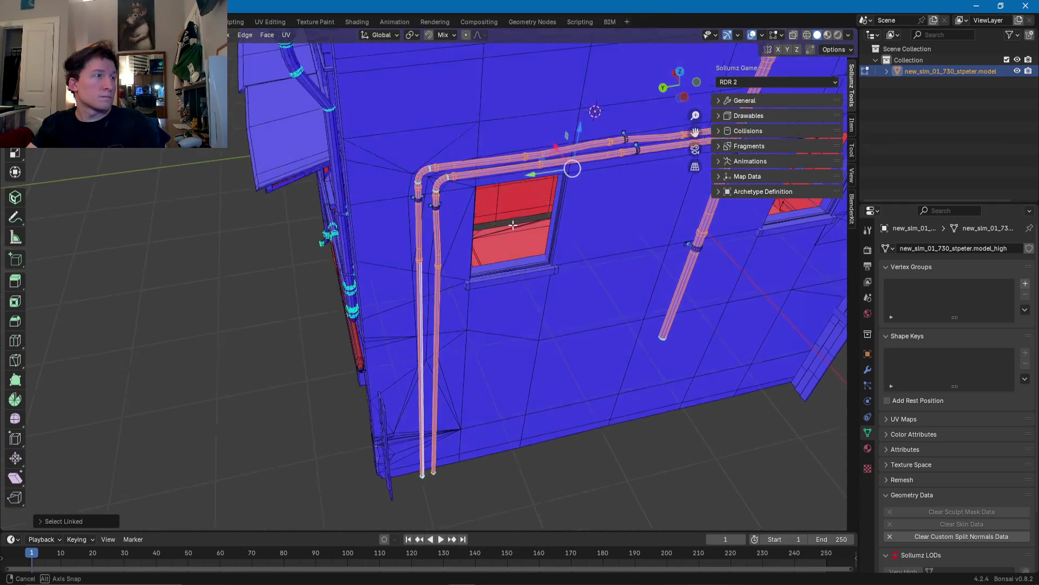
pyautogui.scroll(3, 478, 232)
pyautogui.moveTo(479, 232)
pyautogui.mouseDown(button='middle')
pyautogui.moveTo(455, 195)
pyautogui.moveTo(453, 245)
pyautogui.mouseUp(button='middle')
pyautogui.scroll(4, 425, 255)
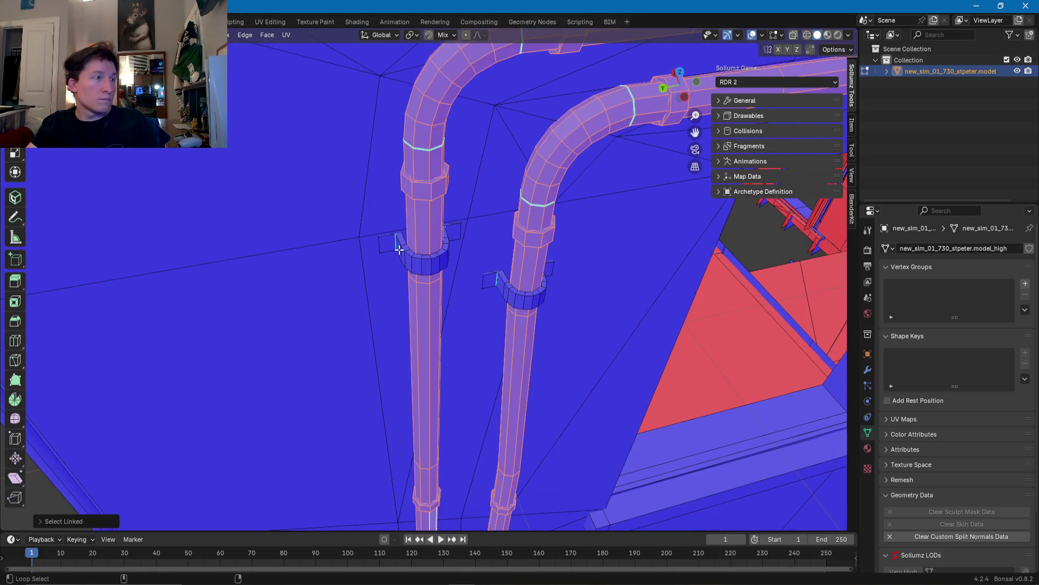
pyautogui.press('l')
pyautogui.scroll(-4, 510, 296)
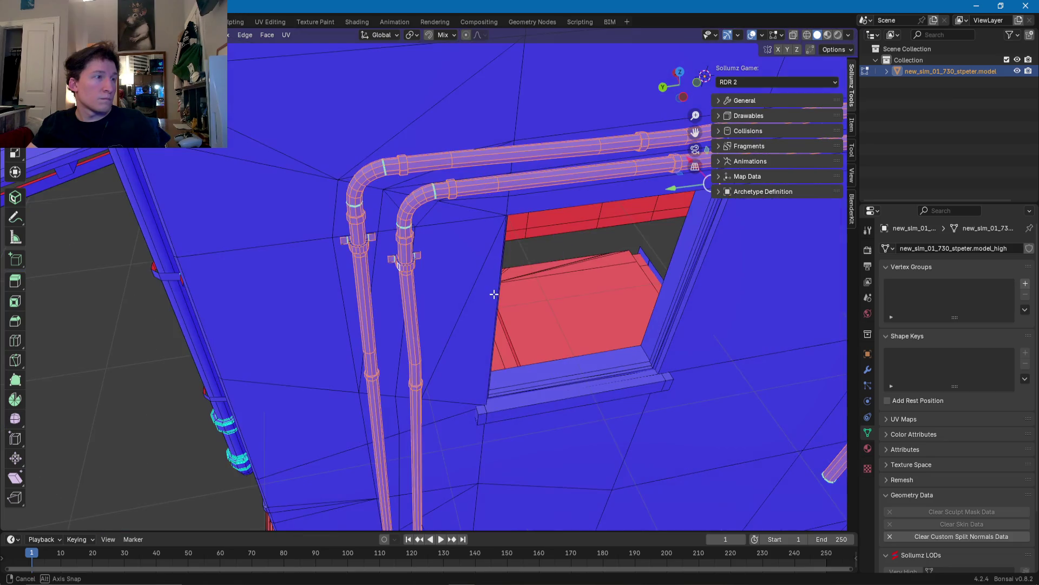
pyautogui.moveTo(511, 296); pyautogui.dragTo(422, 314, button='middle')
pyautogui.scroll(2, 422, 314)
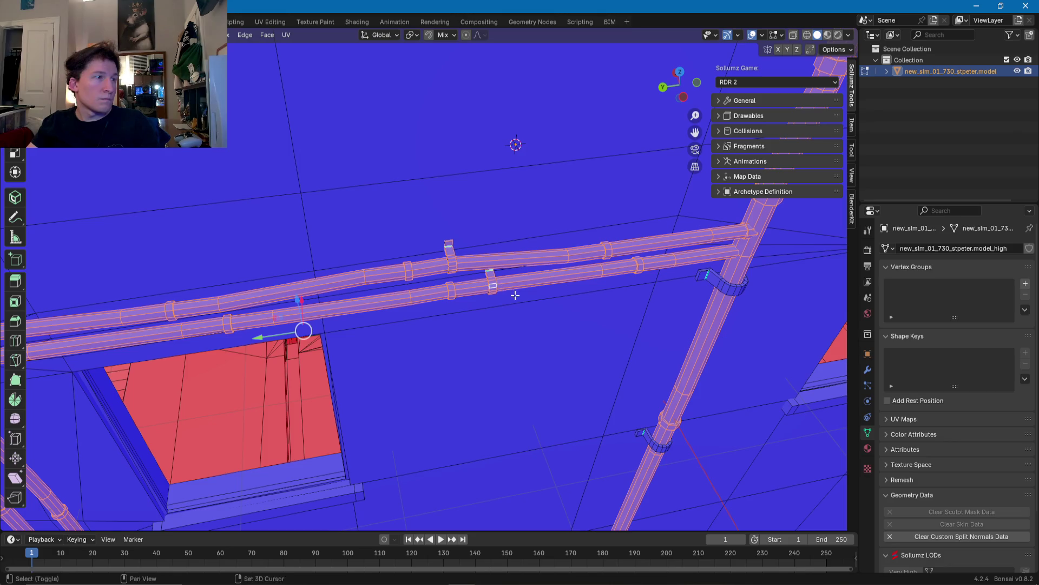
# Step: Frame the top of the vertical downpipe and bring up the Face context menu
pyautogui.press('KP_Decimal')
pyautogui.moveTo(480, 244); pyautogui.dragTo(434, 333, button='middle')
pyautogui.scroll(-5, 457, 274)
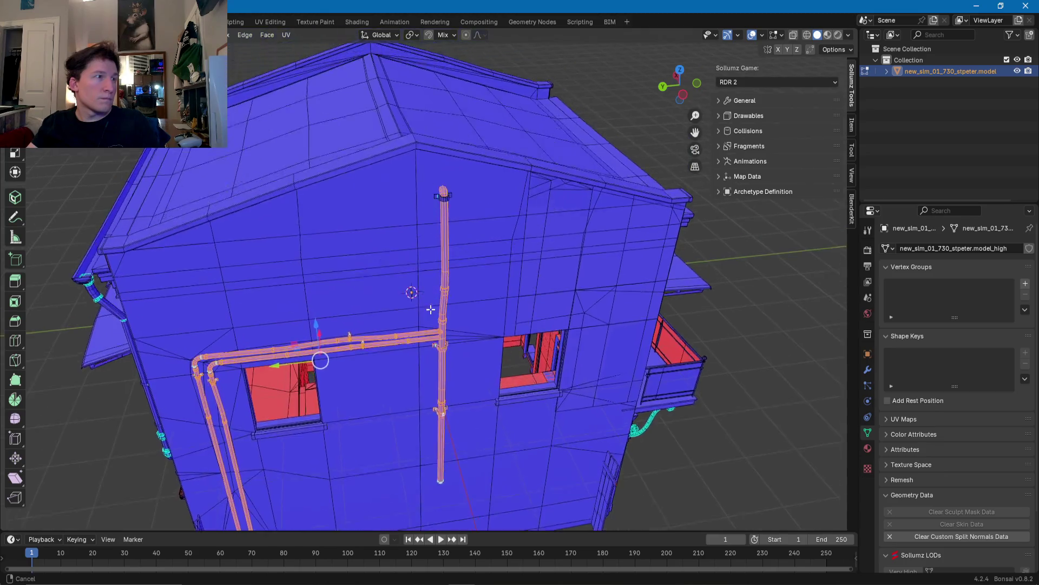
pyautogui.scroll(5, 434, 332)
pyautogui.moveTo(452, 232); pyautogui.dragTo(427, 278, button='middle')
pyautogui.rightClick(427, 278)
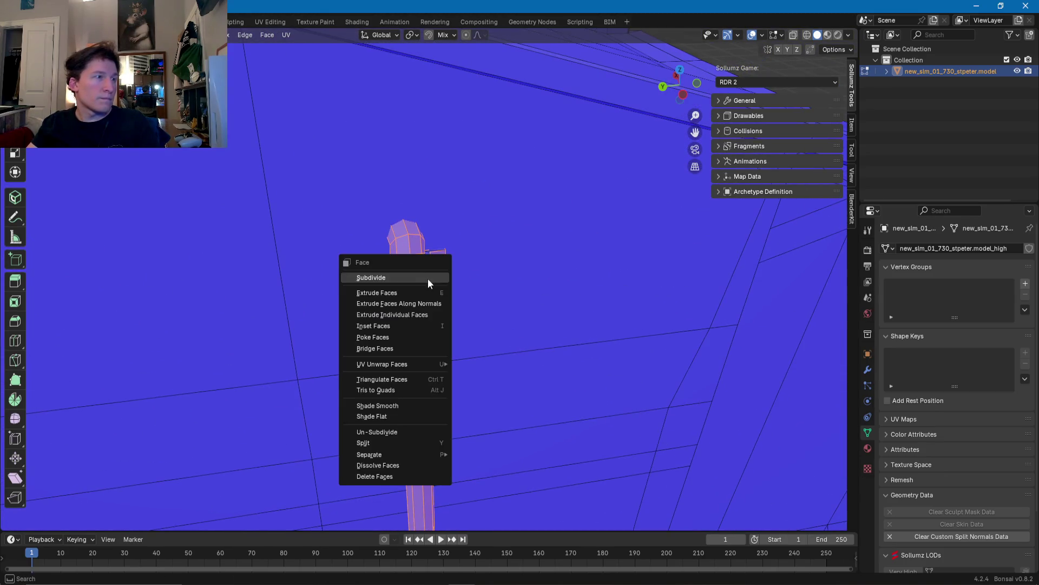
# Step: Apply Shade Smooth to the selected pipes, then select the pipe collar
pyautogui.click(375, 407)
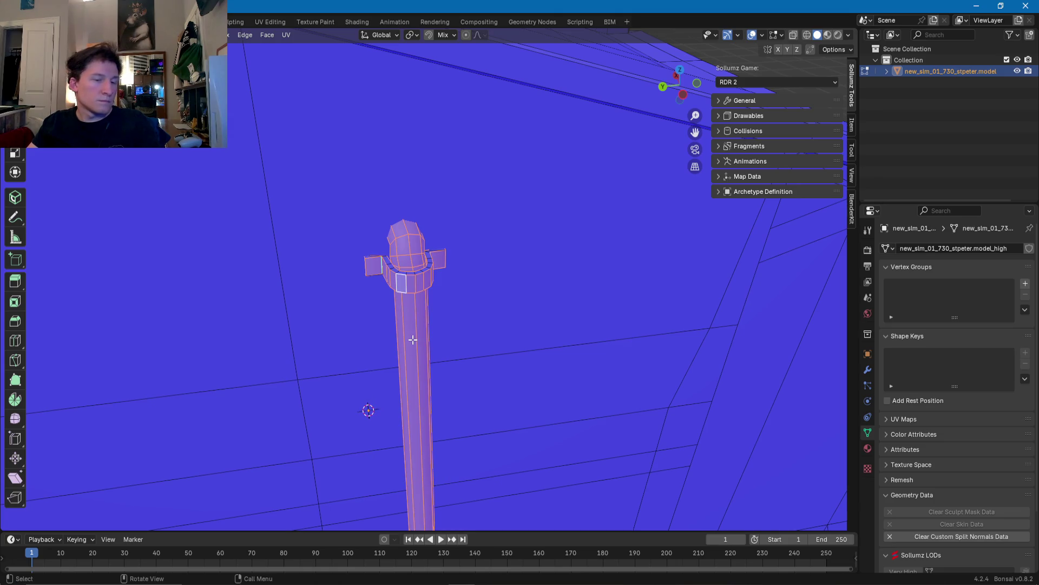
pyautogui.click(418, 274)
# Step: Select an edge on the collar and loop-select its whole edge ring
pyautogui.moveTo(421, 273); pyautogui.dragTo(422, 279)
pyautogui.scroll(5, 409, 277)
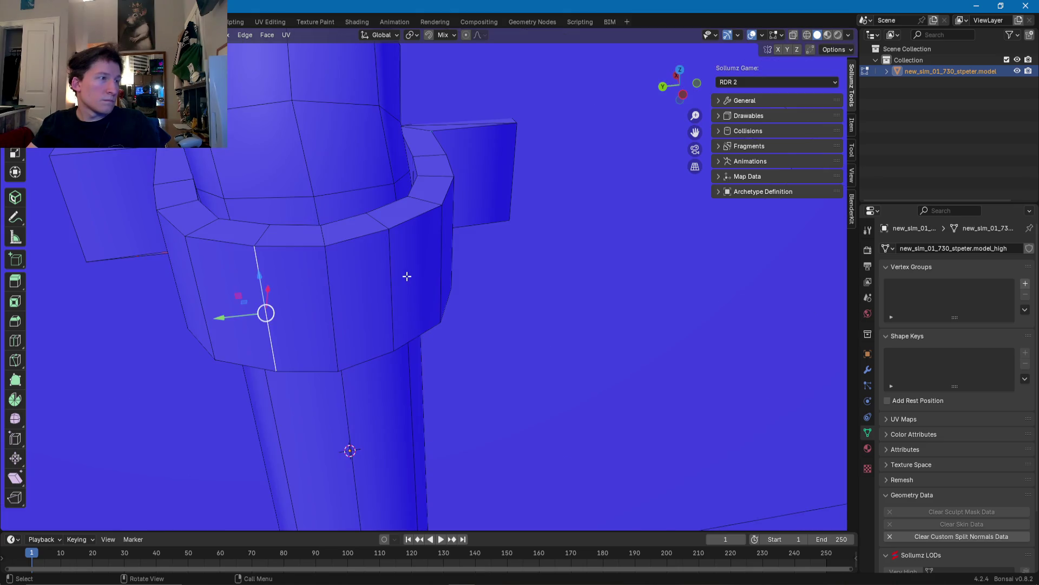
pyautogui.click(403, 225)
pyautogui.keyDown('alt'); pyautogui.click(377, 231); pyautogui.keyUp('alt')
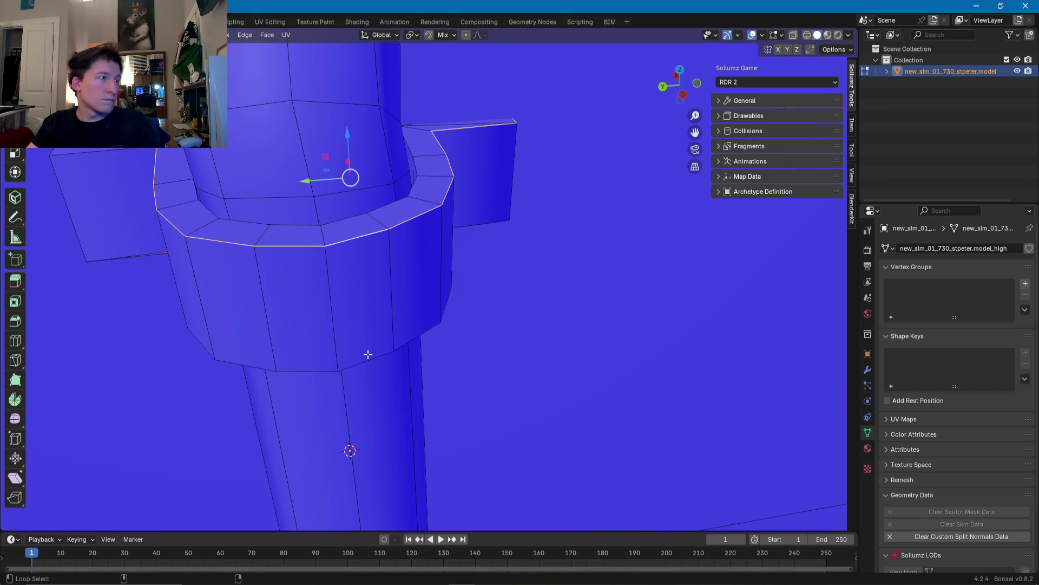
pyautogui.scroll(-6, 370, 360)
# Step: From a side view, select the lower and upper collar edge loops
pyautogui.press('ctrl+KP_3')
pyautogui.scroll(2, 445, 298)
pyautogui.scroll(2, 456, 308)
pyautogui.click(456, 307)
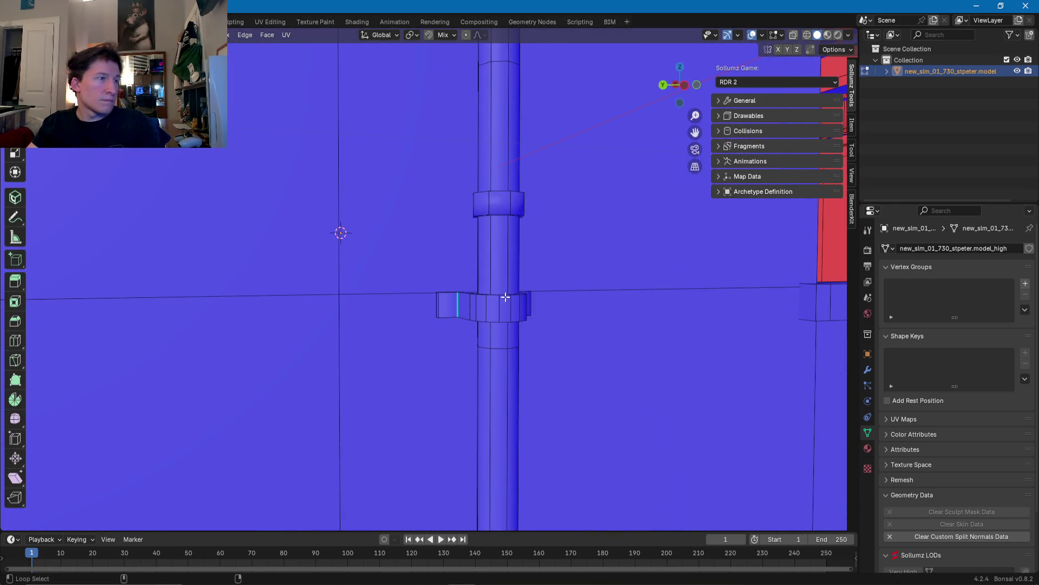
pyautogui.moveTo(506, 320); pyautogui.dragTo(462, 327, button='middle')
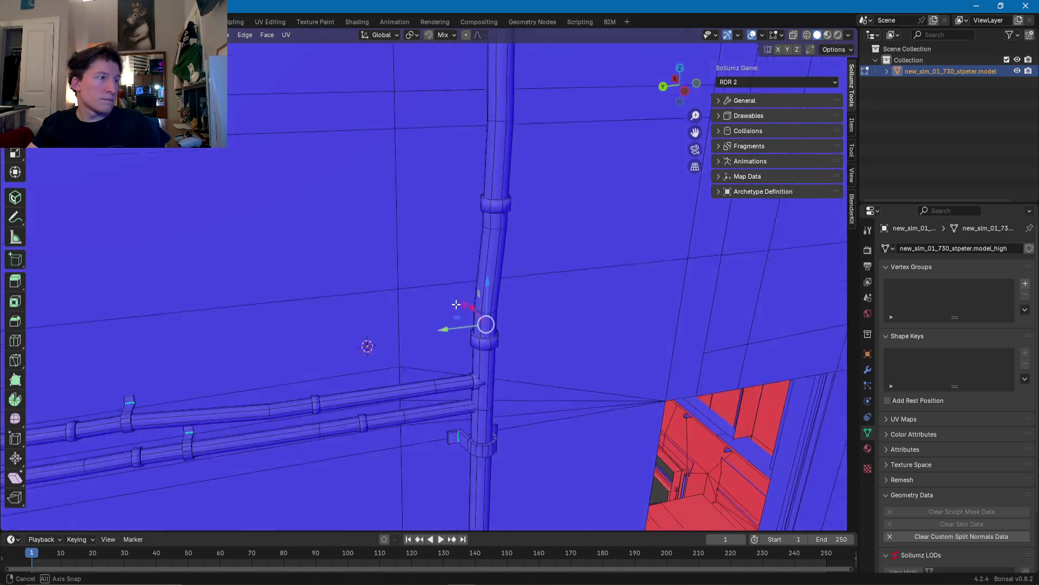
pyautogui.keyDown('alt'); pyautogui.click(459, 323); pyautogui.keyUp('alt')
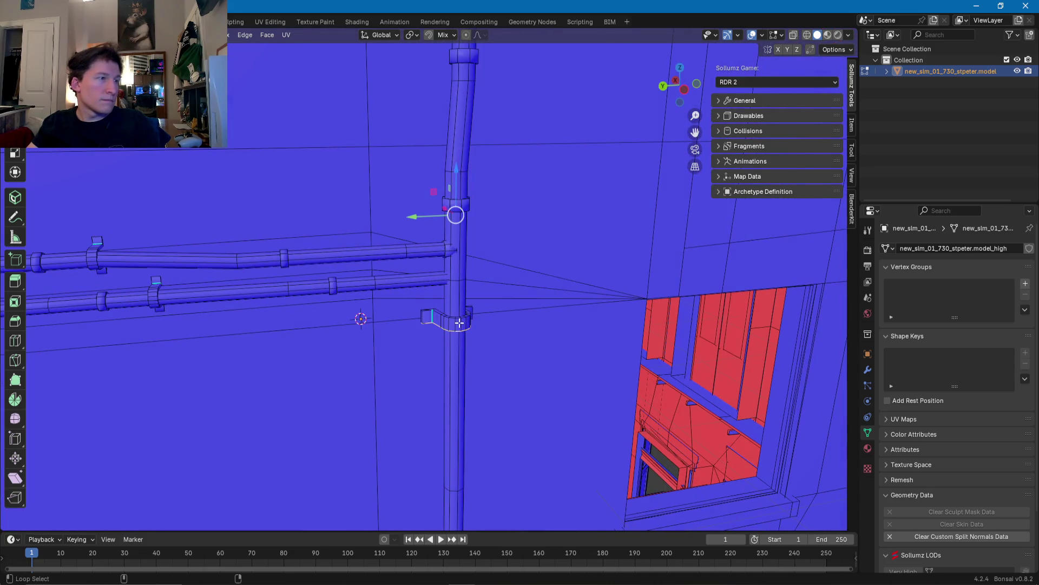
pyautogui.keyDown('alt'); pyautogui.keyDown('shift'); pyautogui.click(458, 320); pyautogui.keyUp('shift'); pyautogui.keyUp('alt')
# Step: Check the pipes above the window and undo a stray edge path along the bend
pyautogui.moveTo(389, 328)
pyautogui.mouseDown(button='middle')
pyautogui.moveTo(616, 327)
pyautogui.moveTo(488, 347)
pyautogui.mouseUp(button='middle')
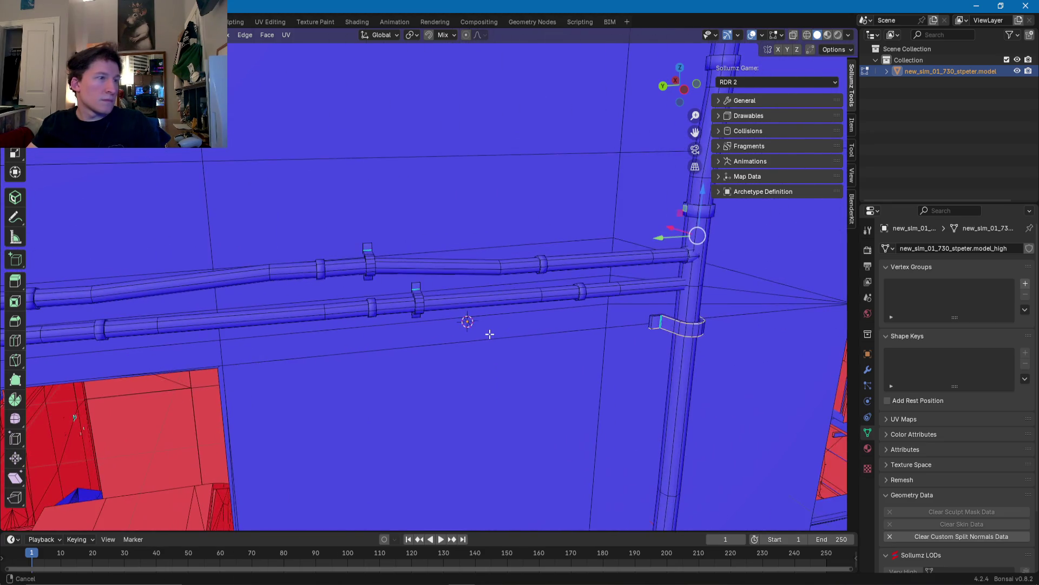
pyautogui.scroll(5, 493, 344)
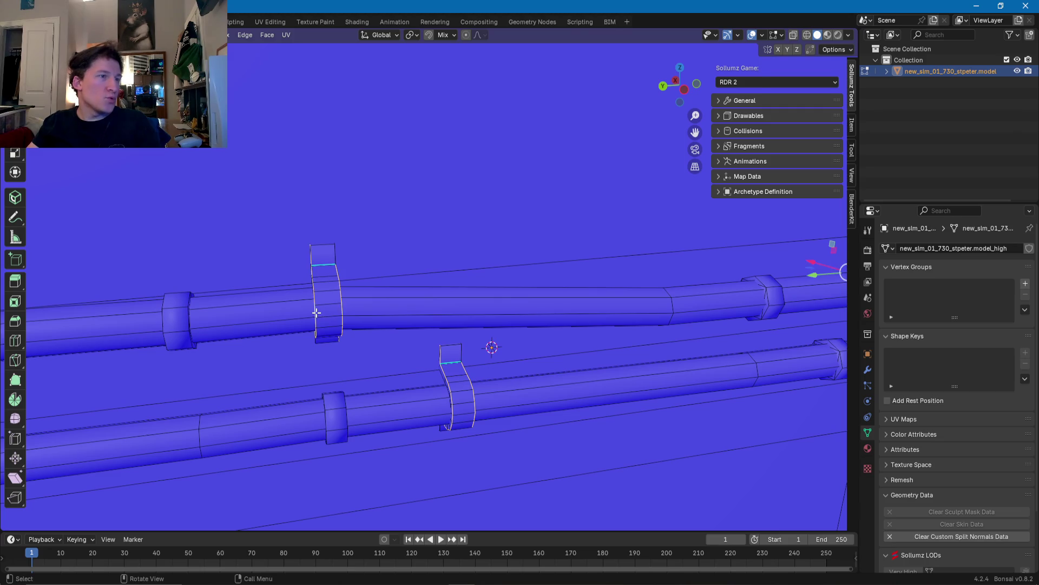
pyautogui.scroll(-5, 317, 313)
pyautogui.moveTo(314, 314); pyautogui.dragTo(460, 306, button='middle')
pyautogui.scroll(3, 460, 306)
pyautogui.scroll(2, 444, 325)
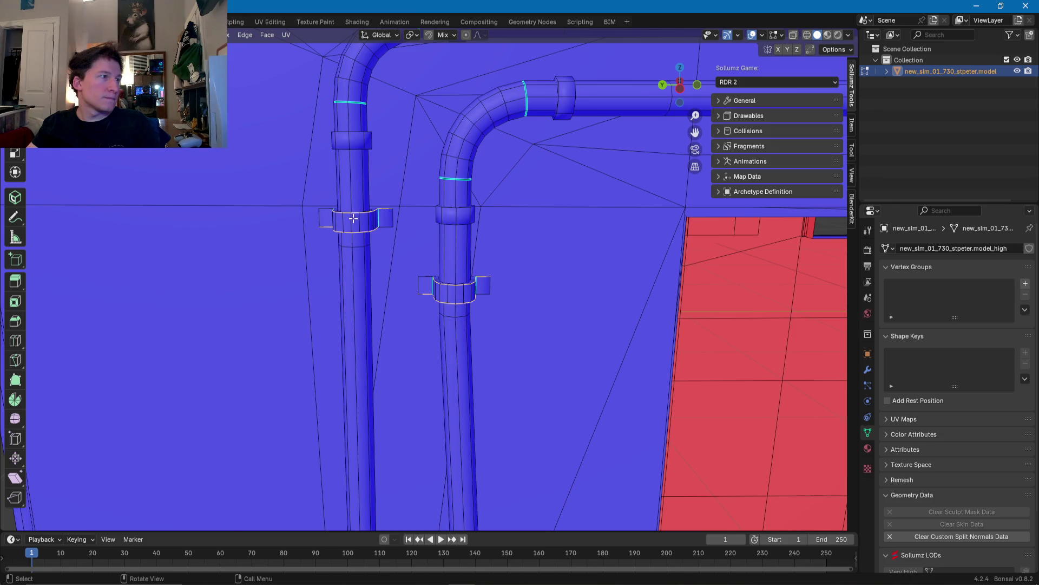
pyautogui.scroll(-3, 360, 244)
pyautogui.scroll(-3, 365, 195)
pyautogui.scroll(-2, 416, 241)
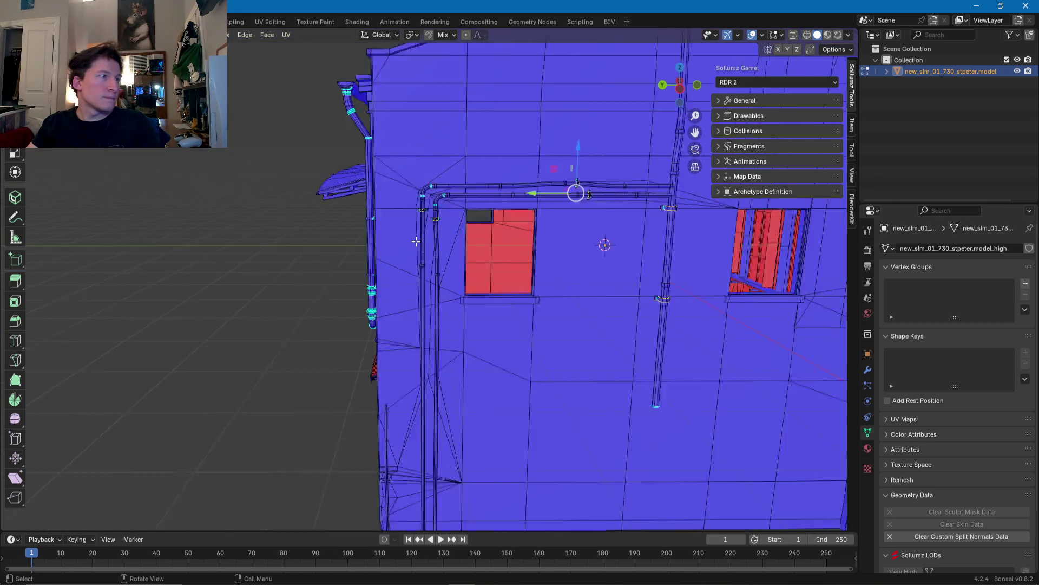
pyautogui.scroll(-3, 415, 241)
pyautogui.moveTo(441, 317)
pyautogui.mouseDown(button='middle')
pyautogui.moveTo(372, 345)
pyautogui.moveTo(325, 325)
pyautogui.moveTo(336, 303)
pyautogui.moveTo(464, 311)
pyautogui.mouseUp(button='middle')
pyautogui.scroll(3, 309, 301)
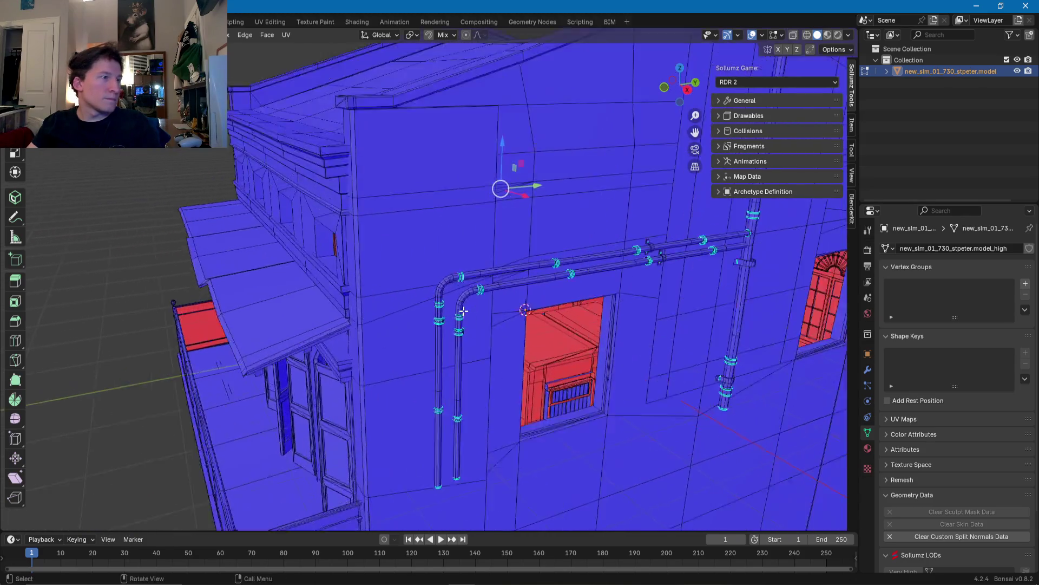
pyautogui.scroll(5, 464, 311)
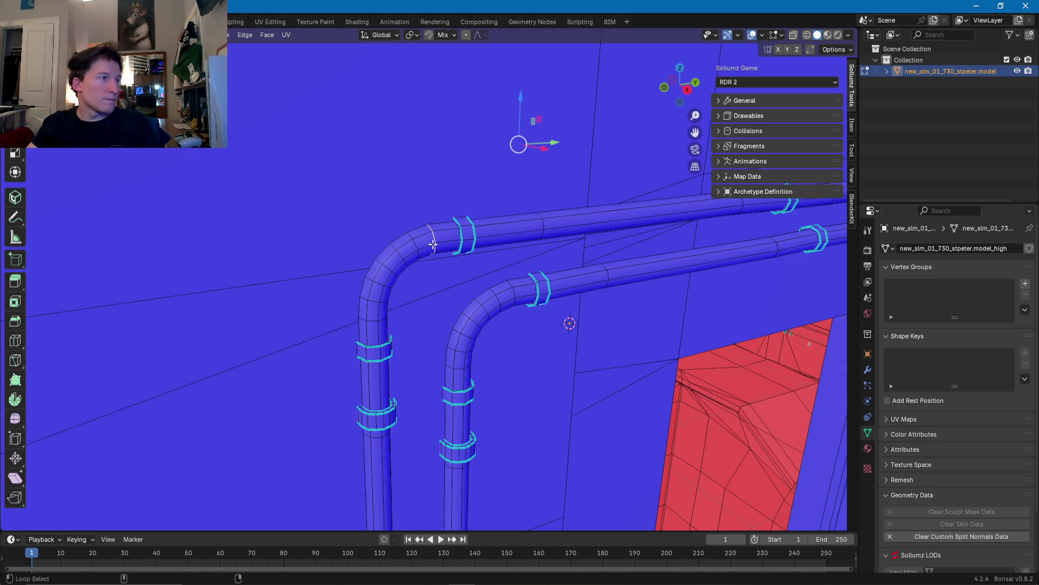
pyautogui.hotkey('ctrl', 'z')
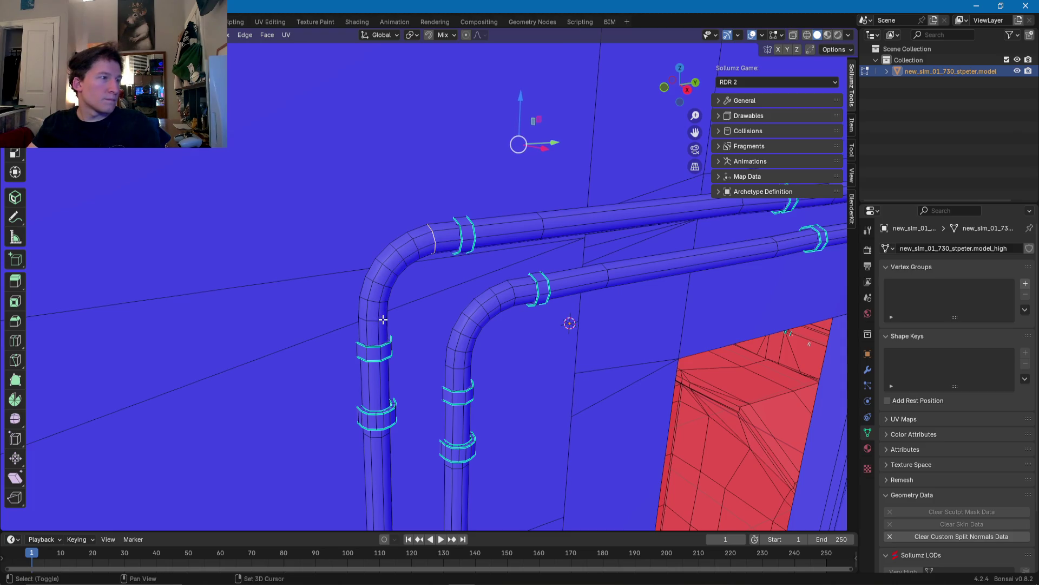
# Step: Mark the selected collar edge loops as sharp
pyautogui.rightClick(514, 294)
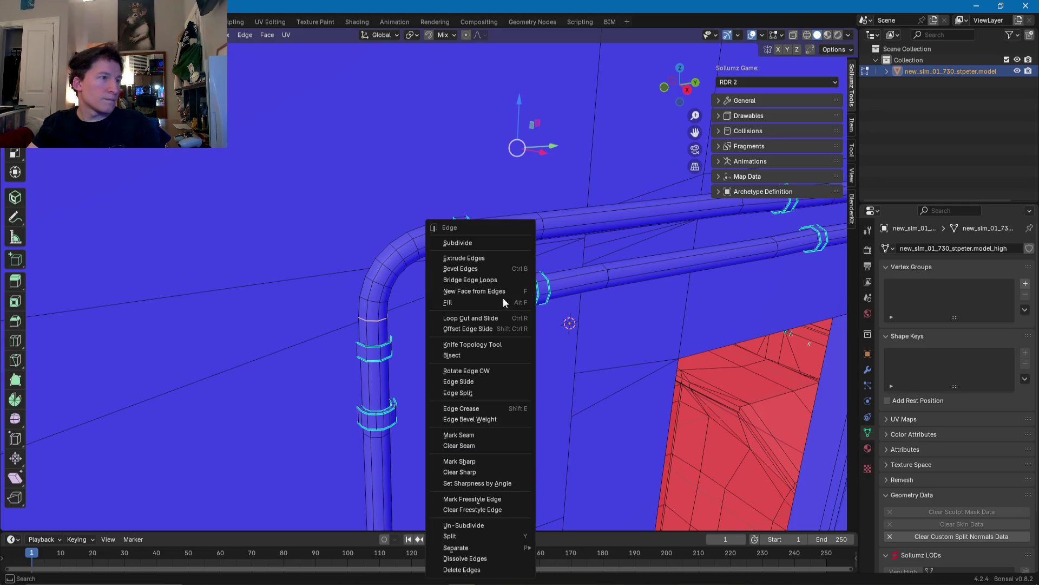
pyautogui.click(461, 460)
pyautogui.scroll(-10, 460, 351)
pyautogui.moveTo(459, 352)
pyautogui.mouseDown(button='middle')
pyautogui.moveTo(594, 281)
pyautogui.moveTo(570, 168)
pyautogui.mouseUp(button='middle')
# Step: Select the collar's bottom rim edge and frame the view on it
pyautogui.moveTo(404, 343); pyautogui.dragTo(424, 368, button='middle')
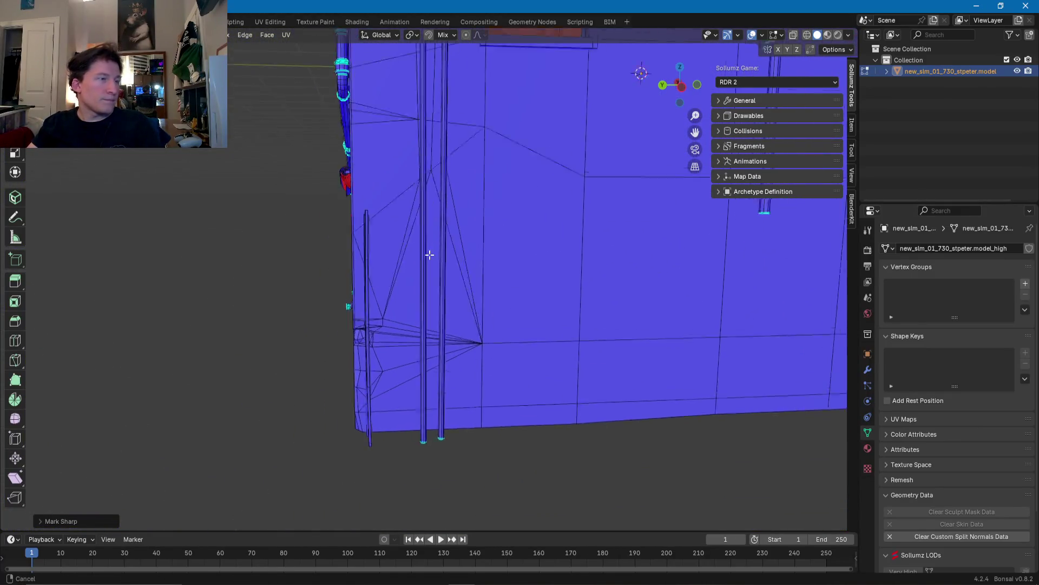
pyautogui.scroll(4, 423, 369)
pyautogui.scroll(5, 413, 221)
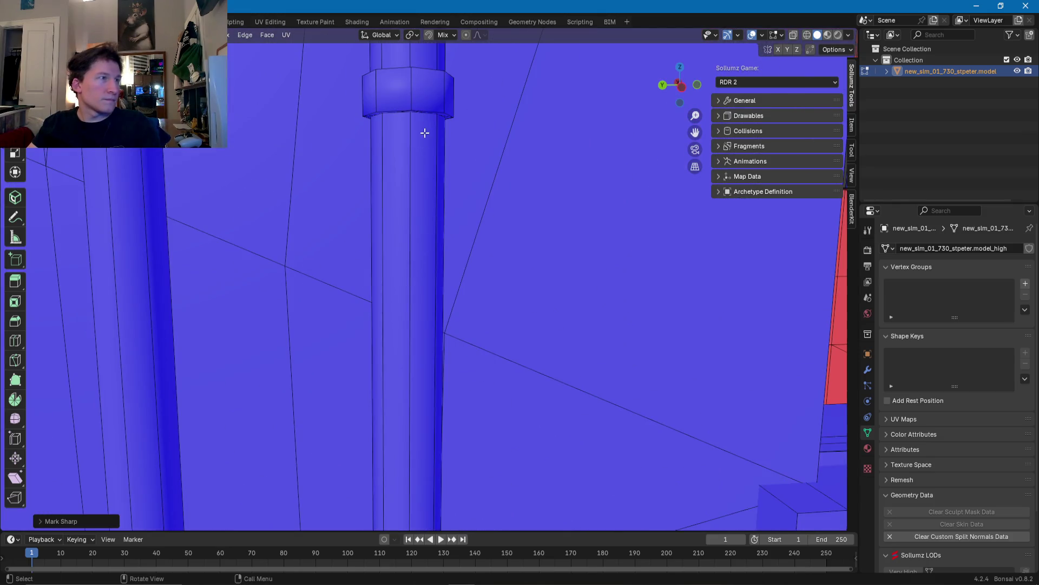
pyautogui.click(422, 111)
pyautogui.press('KP_Decimal')
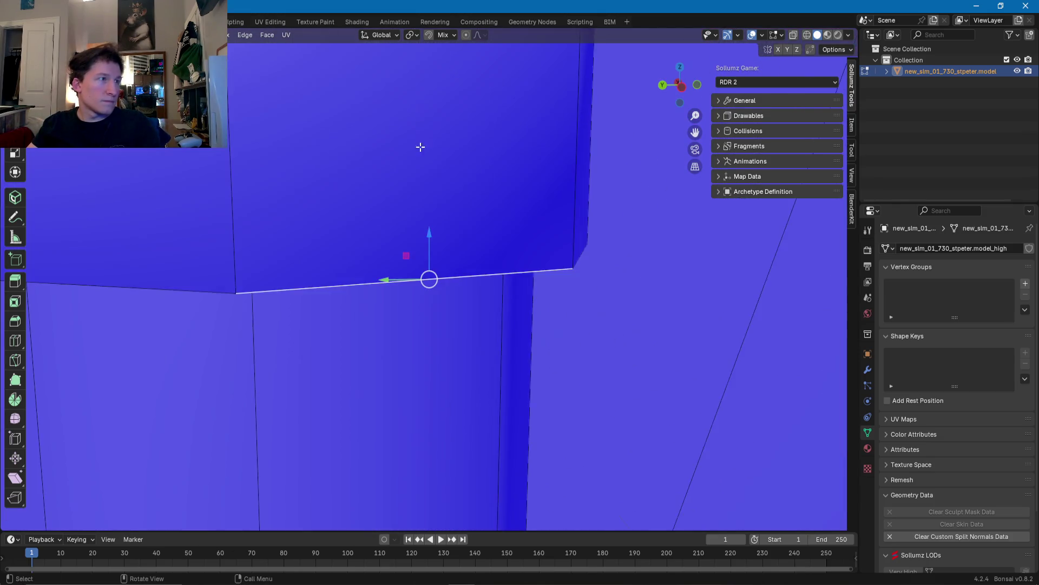
pyautogui.scroll(-2, 419, 201)
pyautogui.moveTo(419, 200); pyautogui.dragTo(288, 213, button='middle')
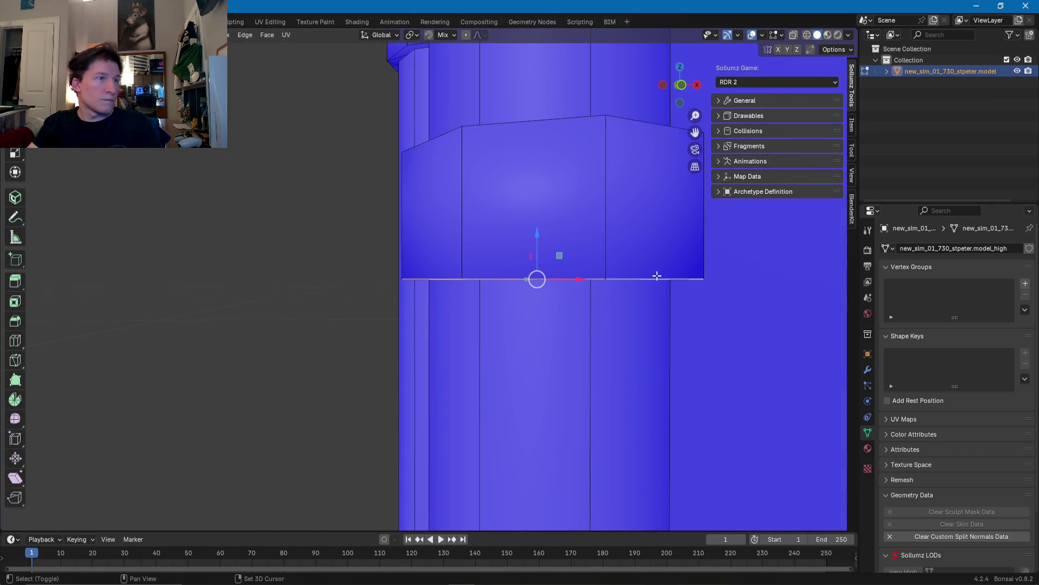
pyautogui.moveTo(657, 274); pyautogui.dragTo(592, 274, button='middle')
pyautogui.moveTo(733, 286)
pyautogui.mouseDown(button='middle')
pyautogui.moveTo(711, 311)
pyautogui.moveTo(713, 293)
pyautogui.mouseUp(button='middle')
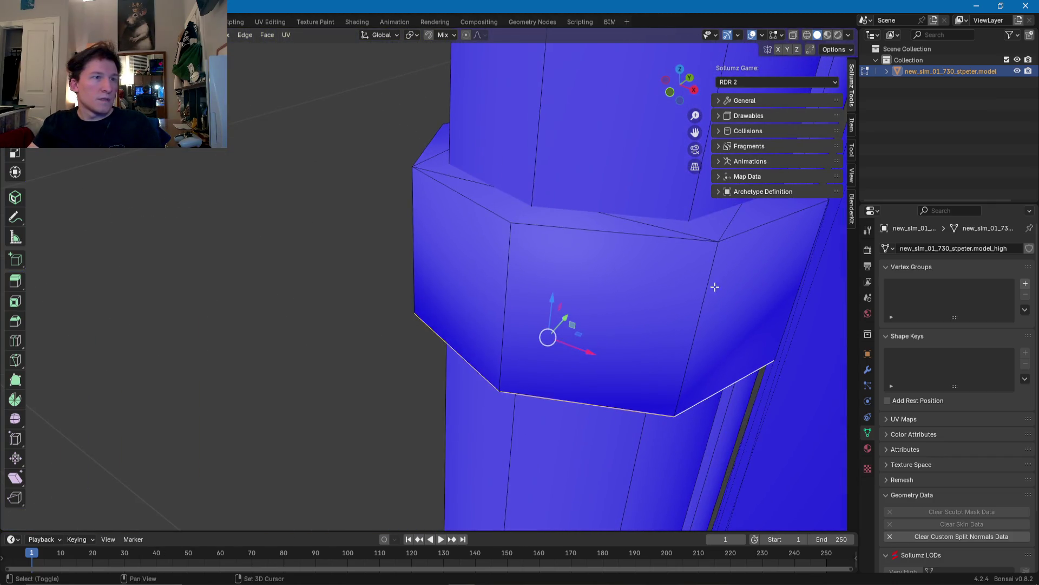
# Step: Shift-add the collar's top rim edges, including the top-left and front edges
pyautogui.keyDown('shift'); pyautogui.click(730, 237); pyautogui.keyUp('shift')
pyautogui.keyDown('shift'); pyautogui.click(568, 228); pyautogui.keyUp('shift')
pyautogui.moveTo(569, 228); pyautogui.dragTo(560, 181, button='middle')
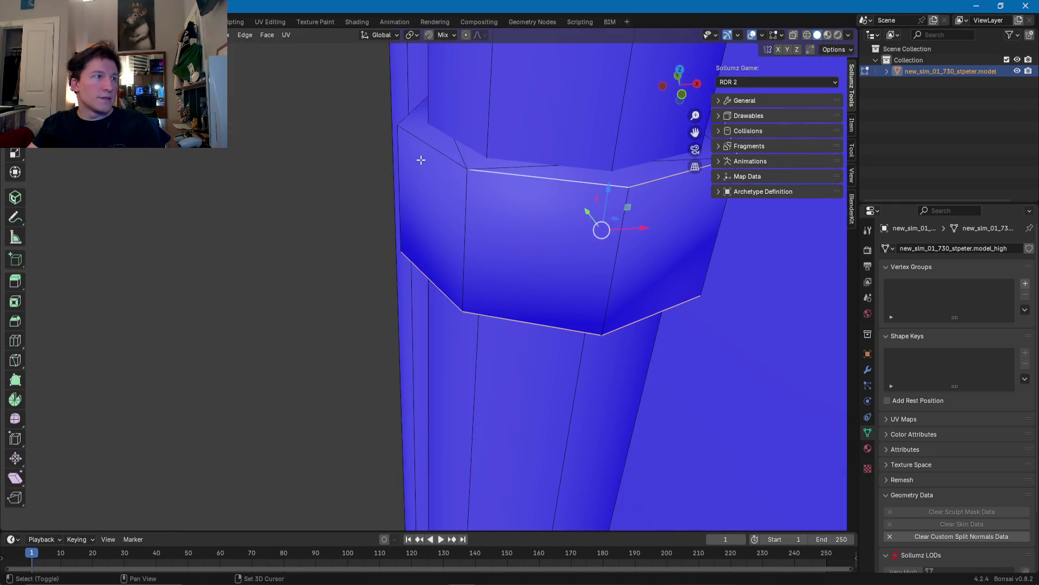
pyautogui.moveTo(416, 151)
pyautogui.mouseDown(button='middle')
pyautogui.moveTo(337, 258)
pyautogui.moveTo(490, 304)
pyautogui.mouseUp(button='middle')
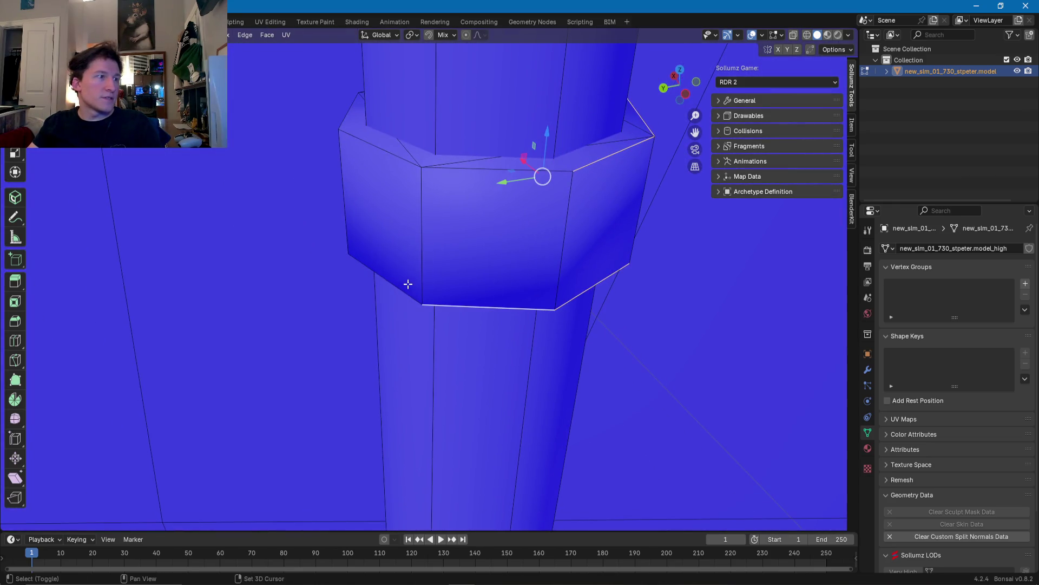
pyautogui.keyDown('shift'); pyautogui.click(394, 157); pyautogui.keyUp('shift')
pyautogui.keyDown('shift'); pyautogui.click(455, 171); pyautogui.keyUp('shift')
pyautogui.moveTo(455, 171); pyautogui.dragTo(413, 276, button='middle')
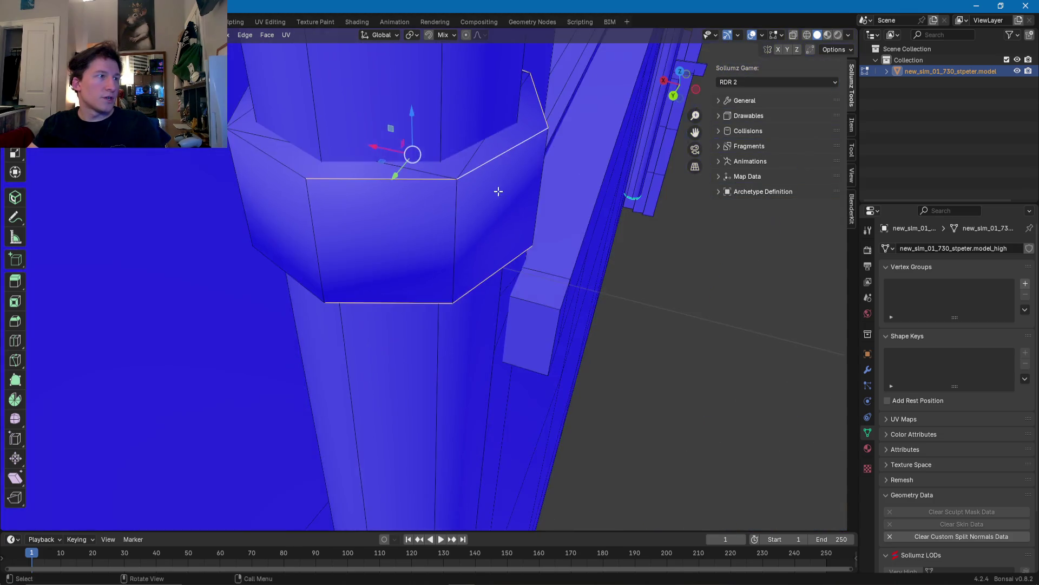
pyautogui.keyDown('shift'); pyautogui.click(419, 237); pyautogui.keyUp('shift')
# Step: Orbit and zoom around the pillar collar to inspect it from several angles
pyautogui.moveTo(419, 237); pyautogui.dragTo(372, 212, button='middle')
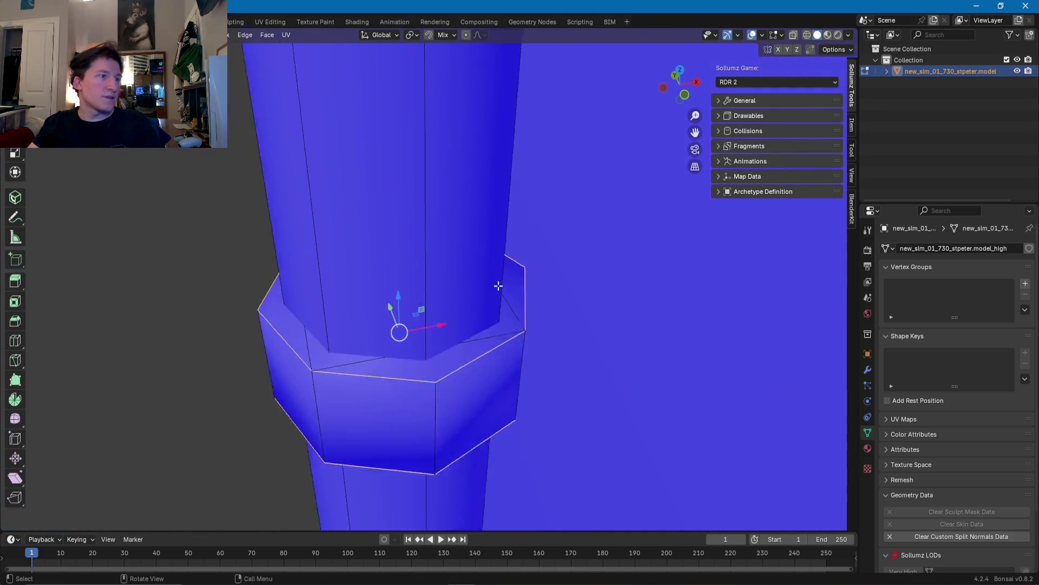
pyautogui.scroll(-3, 499, 285)
pyautogui.moveTo(369, 278)
pyautogui.mouseDown(button='middle')
pyautogui.moveTo(487, 243)
pyautogui.moveTo(470, 285)
pyautogui.mouseUp(button='middle')
pyautogui.scroll(5, 471, 284)
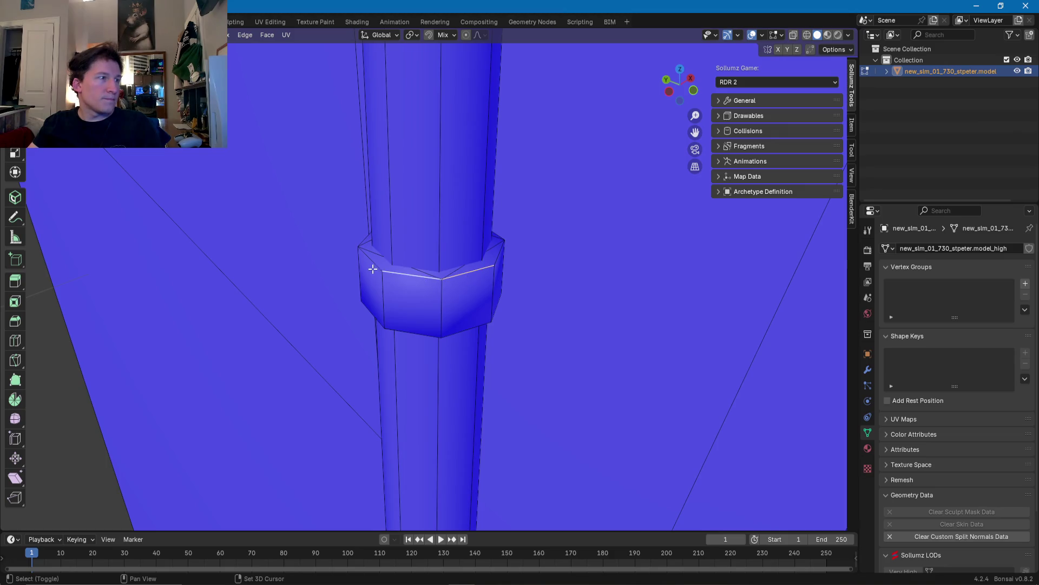
pyautogui.moveTo(373, 269)
pyautogui.mouseDown(button='middle')
pyautogui.moveTo(417, 209)
pyautogui.moveTo(408, 209)
pyautogui.moveTo(438, 195)
pyautogui.mouseUp(button='middle')
pyautogui.moveTo(439, 156)
pyautogui.mouseDown(button='middle')
pyautogui.moveTo(417, 151)
pyautogui.moveTo(463, 140)
pyautogui.moveTo(545, 242)
pyautogui.mouseUp(button='middle')
pyautogui.moveTo(544, 242)
pyautogui.mouseDown()
pyautogui.moveTo(541, 203)
pyautogui.moveTo(525, 195)
pyautogui.moveTo(510, 233)
pyautogui.moveTo(514, 225)
pyautogui.mouseUp()
pyautogui.moveTo(513, 225)
pyautogui.mouseDown(button='middle')
pyautogui.moveTo(453, 310)
pyautogui.moveTo(452, 301)
pyautogui.moveTo(294, 311)
pyautogui.moveTo(327, 298)
pyautogui.moveTo(387, 313)
pyautogui.moveTo(327, 302)
pyautogui.moveTo(395, 291)
pyautogui.moveTo(433, 216)
pyautogui.moveTo(420, 406)
pyautogui.moveTo(415, 378)
pyautogui.mouseUp(button='middle')
pyautogui.scroll(3, 464, 313)
pyautogui.scroll(-4, 395, 290)
pyautogui.scroll(3, 420, 406)
pyautogui.scroll(3, 415, 377)
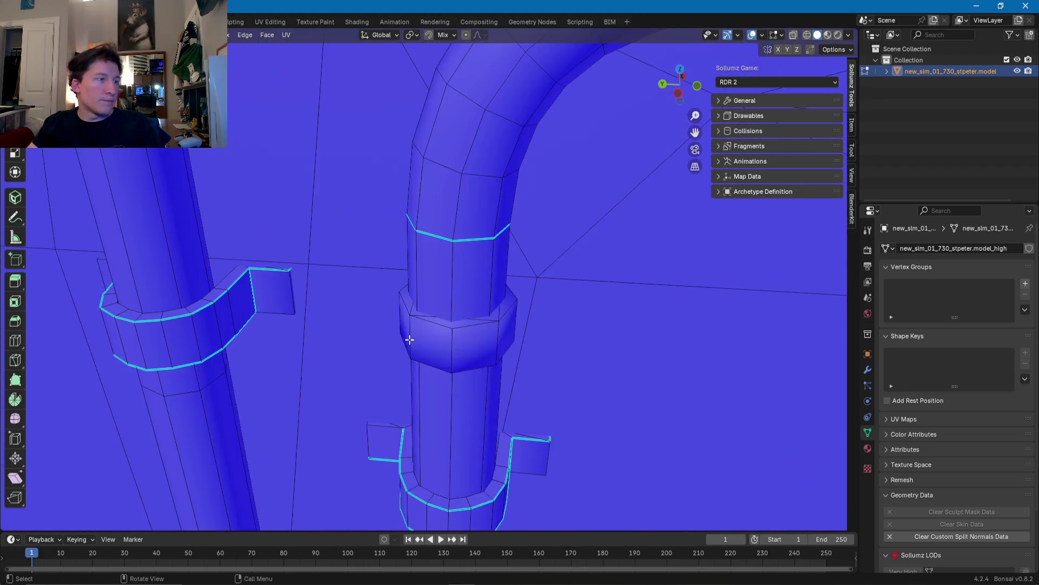
pyautogui.moveTo(408, 336); pyautogui.dragTo(385, 343, button='middle')
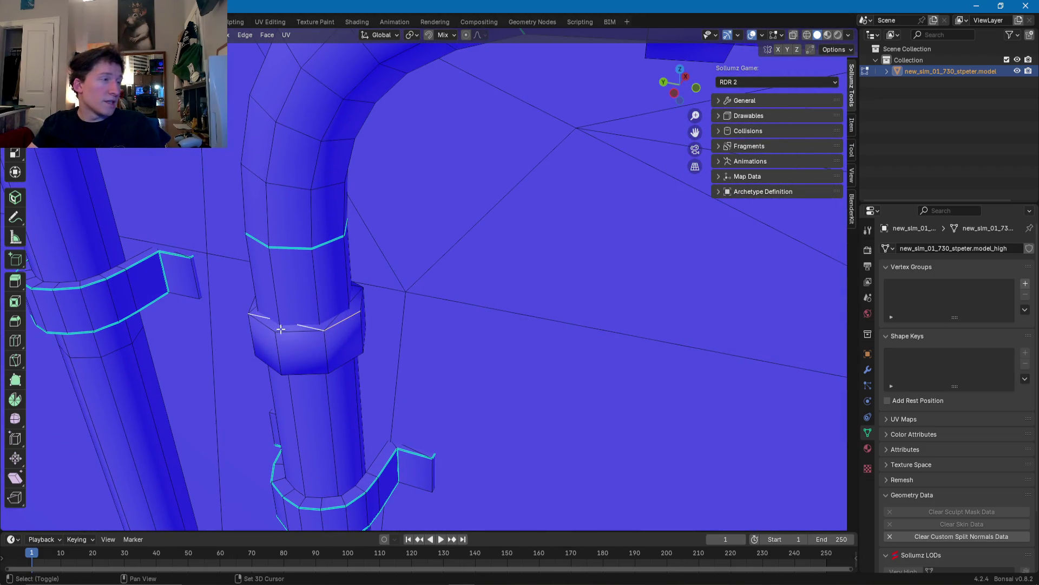
pyautogui.moveTo(267, 338); pyautogui.dragTo(345, 197, button='middle')
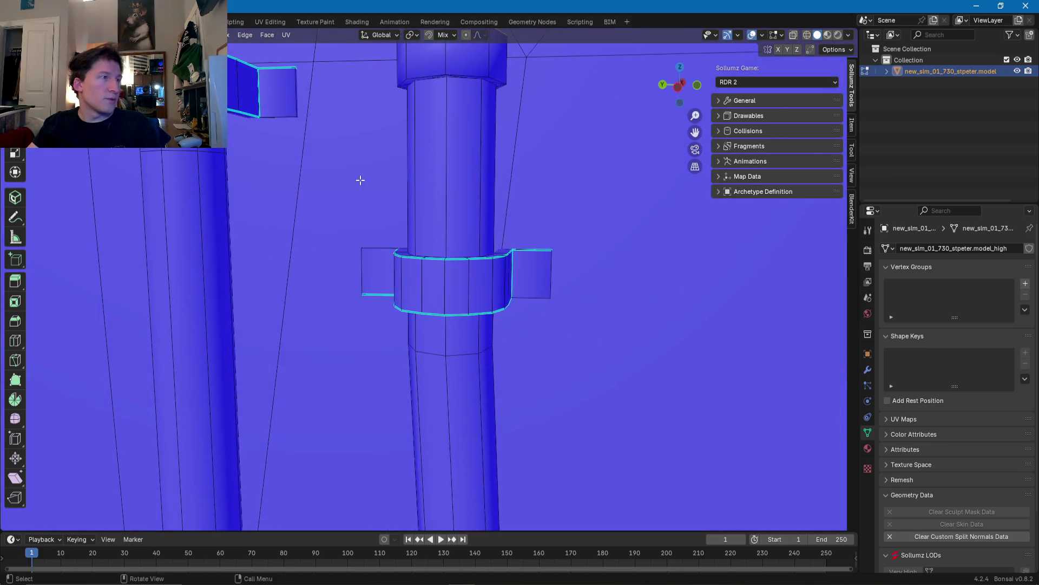
pyautogui.scroll(-3, 346, 197)
pyautogui.scroll(3, 390, 251)
pyautogui.scroll(2, 404, 197)
pyautogui.moveTo(466, 197)
pyautogui.keyDown('shift'); pyautogui.mouseDown(button='middle')
pyautogui.moveTo(322, 171)
pyautogui.moveTo(416, 311)
pyautogui.mouseUp(button='middle'); pyautogui.keyUp('shift')
# Step: Centre the pipe collar and orbit until the pipes stand upright to review the selection
pyautogui.scroll(-4, 334, 192)
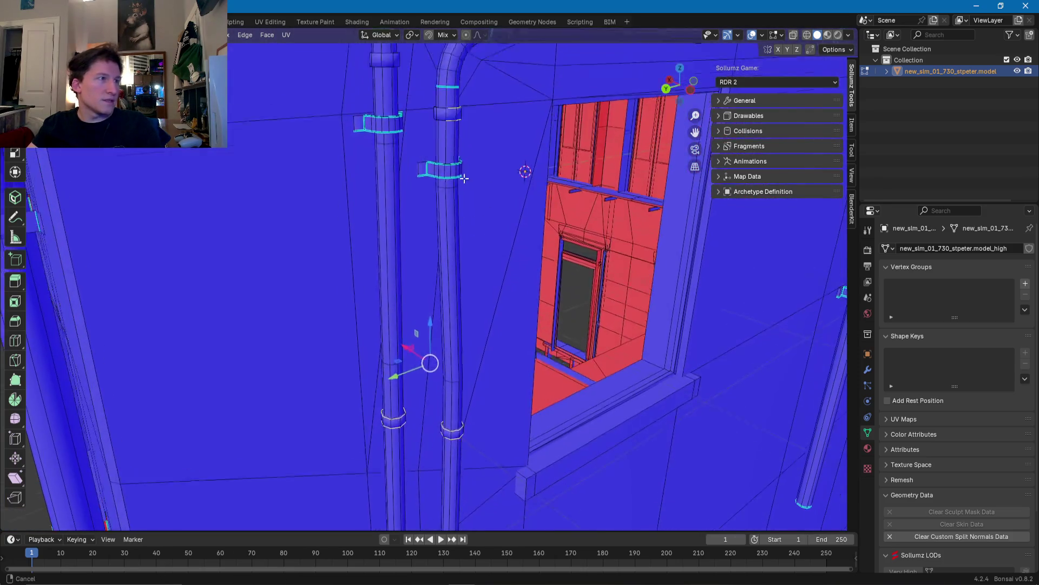
pyautogui.scroll(3, 417, 312)
pyautogui.scroll(4, 416, 311)
pyautogui.scroll(3, 424, 309)
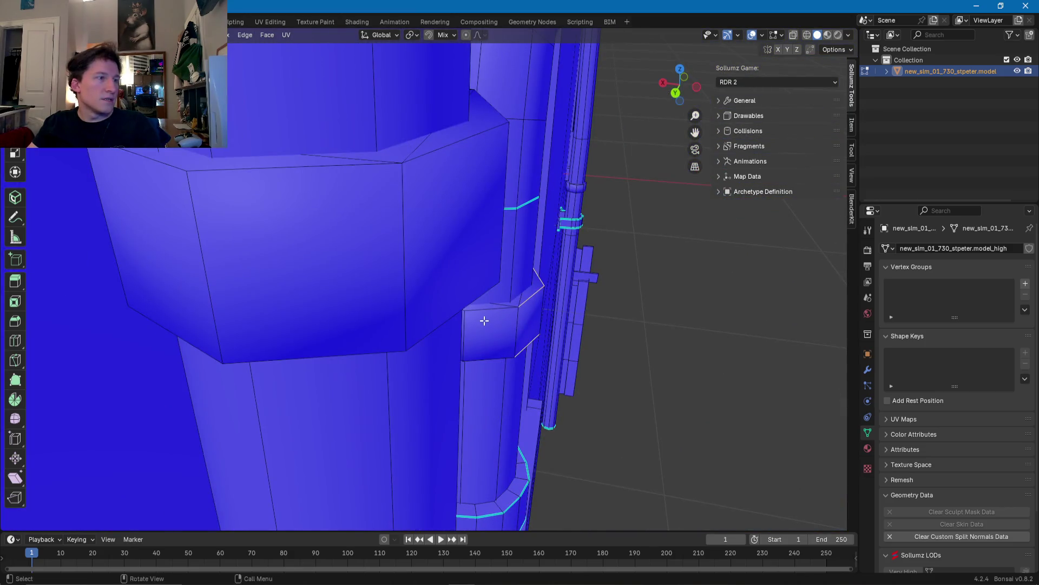
pyautogui.moveTo(484, 320); pyautogui.dragTo(432, 323, button='middle')
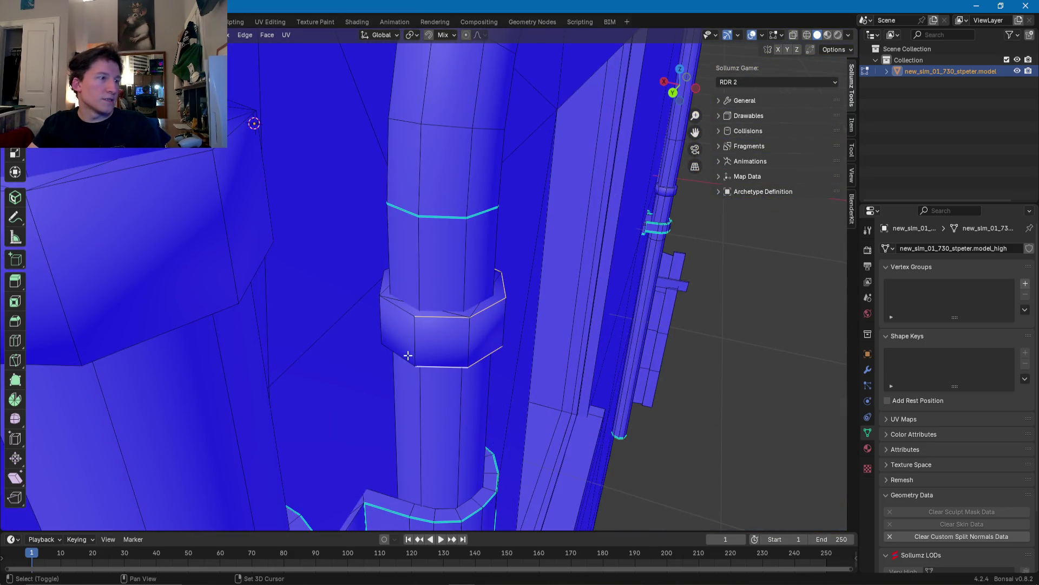
pyautogui.moveTo(381, 296); pyautogui.dragTo(346, 233, button='middle')
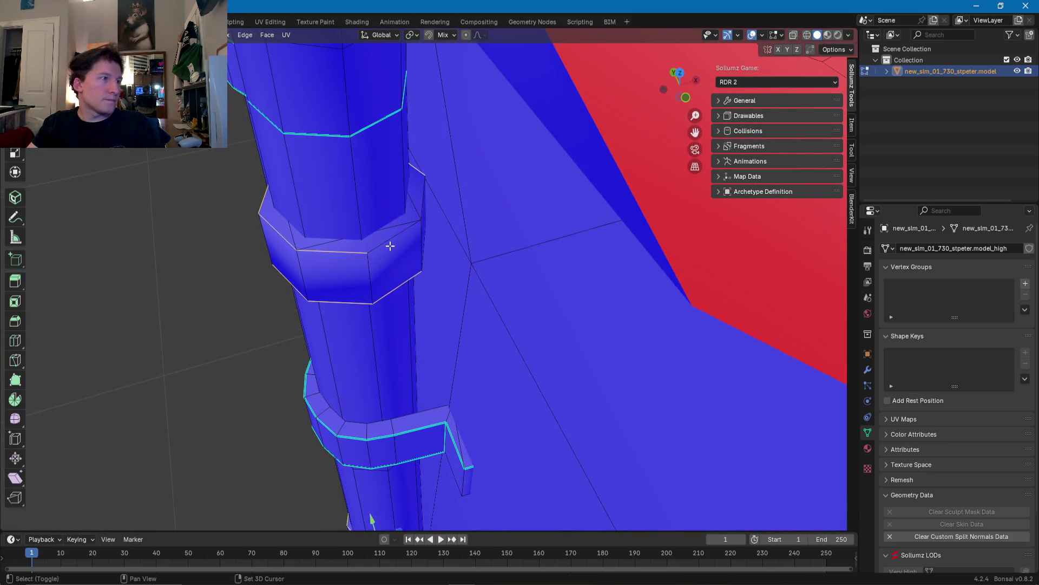
pyautogui.moveTo(420, 206)
pyautogui.mouseDown(button='middle')
pyautogui.moveTo(399, 205)
pyautogui.moveTo(484, 148)
pyautogui.moveTo(420, 223)
pyautogui.moveTo(350, 350)
pyautogui.moveTo(276, 278)
pyautogui.moveTo(336, 284)
pyautogui.mouseUp(button='middle')
pyautogui.scroll(3, 427, 220)
pyautogui.scroll(-5, 406, 229)
pyautogui.scroll(4, 351, 351)
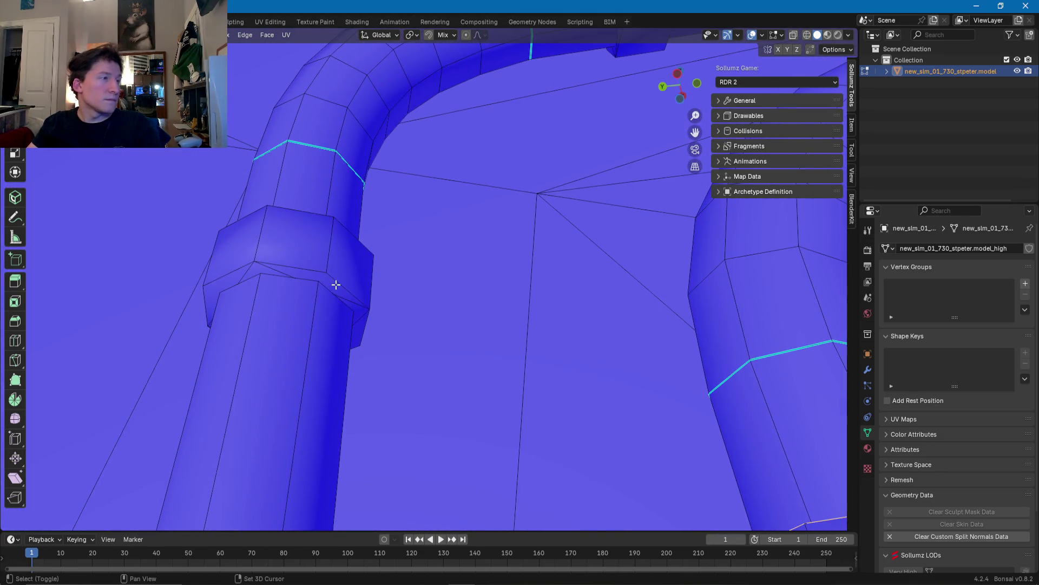
pyautogui.moveTo(247, 267)
pyautogui.mouseDown(button='middle')
pyautogui.moveTo(314, 267)
pyautogui.moveTo(417, 205)
pyautogui.moveTo(389, 248)
pyautogui.moveTo(383, 352)
pyautogui.moveTo(388, 301)
pyautogui.moveTo(418, 299)
pyautogui.moveTo(370, 322)
pyautogui.moveTo(393, 293)
pyautogui.moveTo(382, 254)
pyautogui.mouseUp(button='middle')
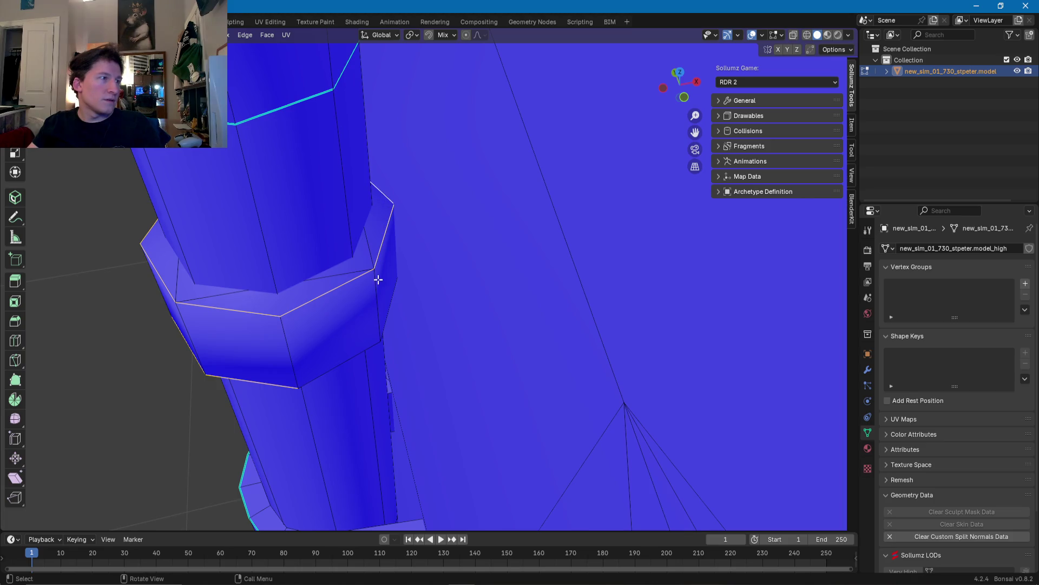
pyautogui.moveTo(363, 346)
pyautogui.mouseDown(button='middle')
pyautogui.moveTo(365, 332)
pyautogui.moveTo(541, 290)
pyautogui.moveTo(579, 247)
pyautogui.mouseUp(button='middle')
pyautogui.moveTo(499, 237)
pyautogui.mouseDown(button='middle')
pyautogui.moveTo(490, 227)
pyautogui.moveTo(452, 232)
pyautogui.moveTo(395, 265)
pyautogui.moveTo(404, 309)
pyautogui.moveTo(421, 263)
pyautogui.moveTo(413, 290)
pyautogui.mouseUp(button='middle')
pyautogui.scroll(-3, 473, 215)
pyautogui.scroll(2, 413, 290)
pyautogui.scroll(2, 391, 263)
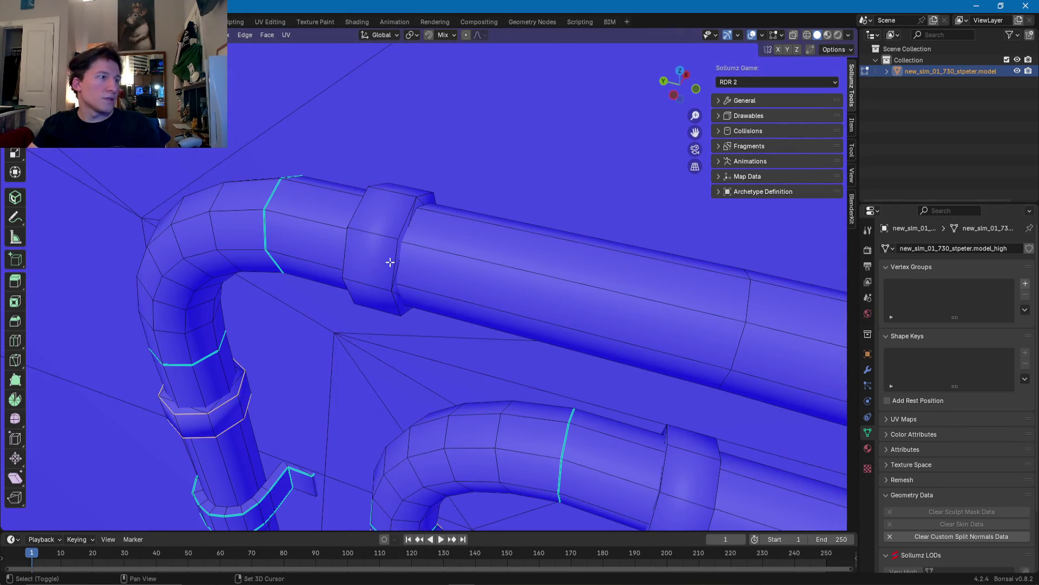
pyautogui.moveTo(416, 201)
pyautogui.mouseDown(button='middle')
pyautogui.moveTo(355, 215)
pyautogui.moveTo(278, 212)
pyautogui.moveTo(318, 206)
pyautogui.mouseUp(button='middle')
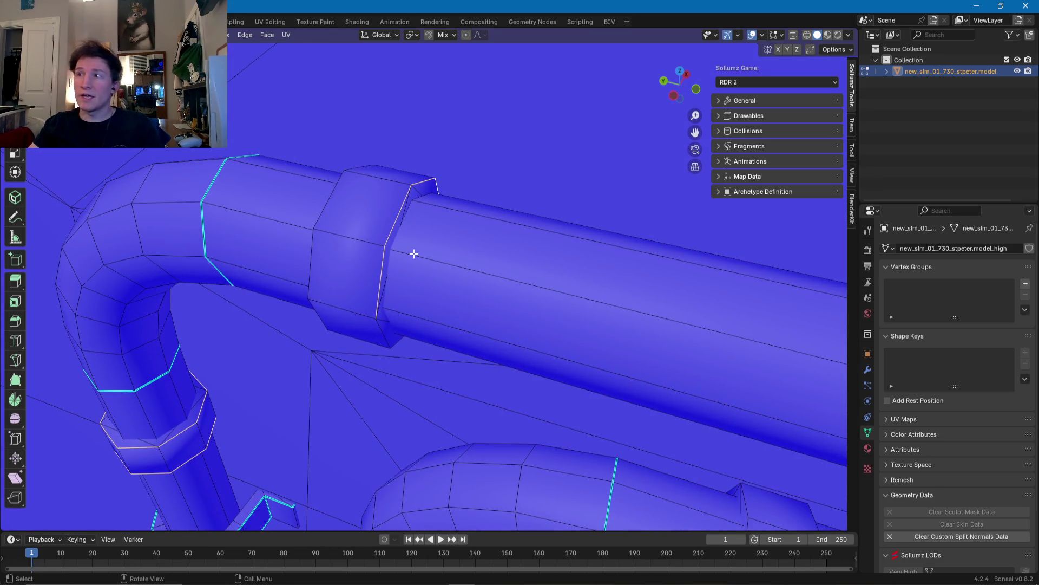
pyautogui.moveTo(383, 269); pyautogui.dragTo(540, 204, button='middle')
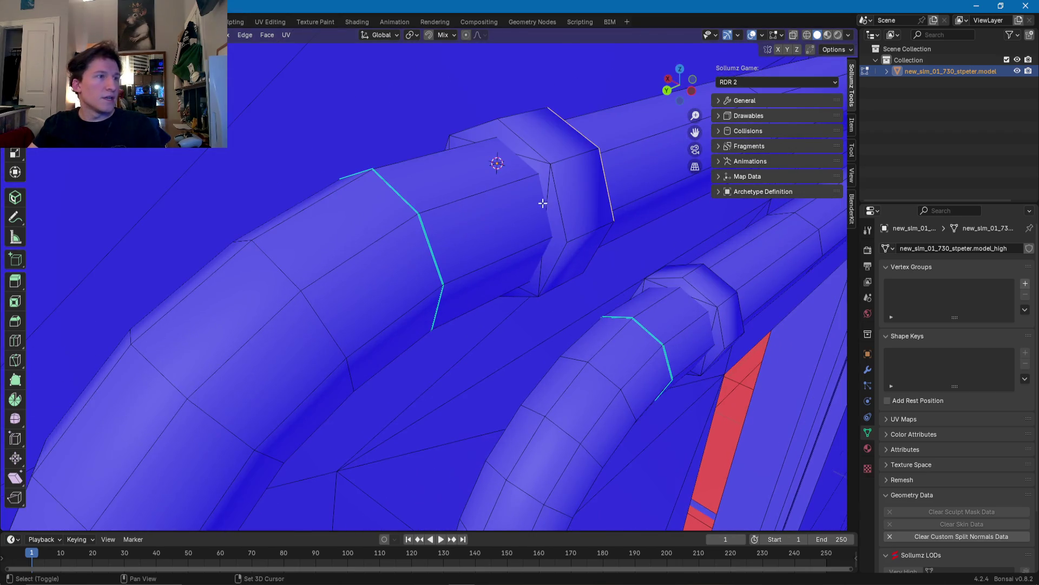
pyautogui.moveTo(489, 126); pyautogui.dragTo(492, 167, button='middle')
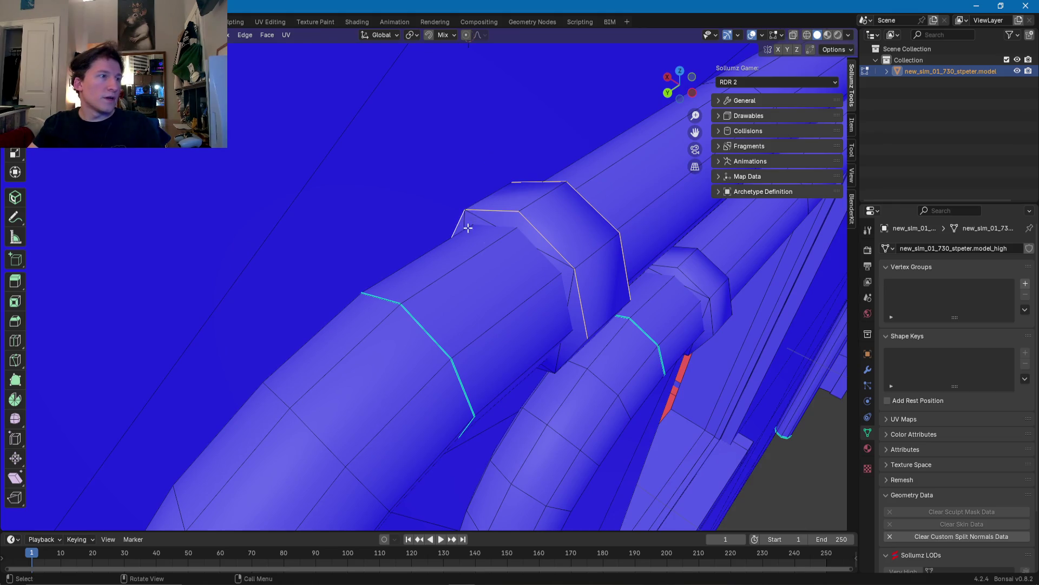
pyautogui.moveTo(460, 222); pyautogui.dragTo(506, 224, button='middle')
pyautogui.moveTo(552, 185)
pyautogui.mouseDown(button='middle')
pyautogui.moveTo(494, 98)
pyautogui.moveTo(492, 246)
pyautogui.moveTo(323, 249)
pyautogui.moveTo(369, 308)
pyautogui.moveTo(409, 322)
pyautogui.moveTo(394, 355)
pyautogui.moveTo(376, 323)
pyautogui.mouseUp(button='middle')
pyautogui.moveTo(453, 345)
pyautogui.mouseDown(button='middle')
pyautogui.moveTo(427, 343)
pyautogui.moveTo(532, 271)
pyautogui.mouseUp(button='middle')
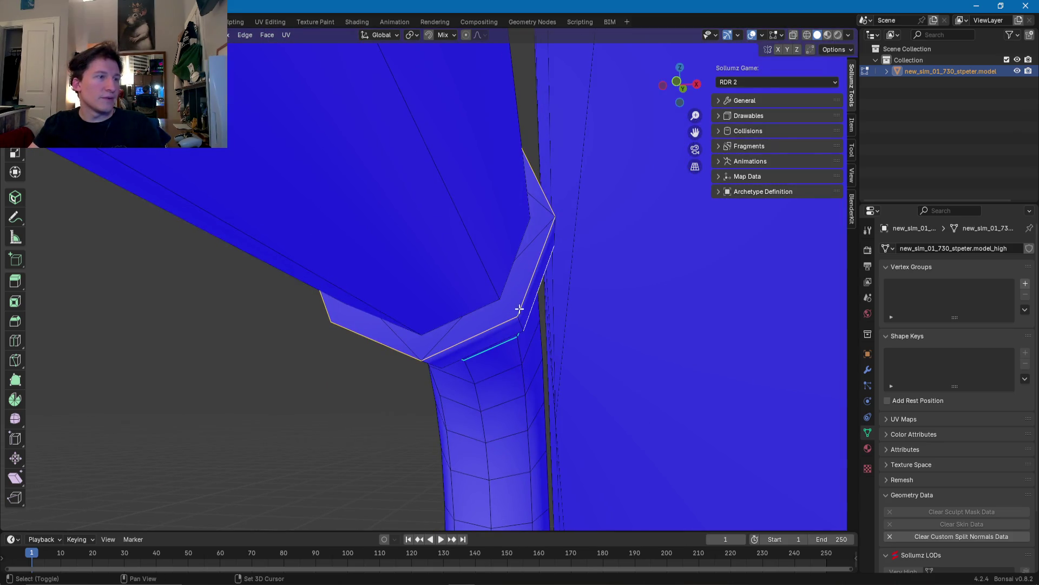
pyautogui.moveTo(476, 337)
pyautogui.mouseDown(button='middle')
pyautogui.moveTo(571, 309)
pyautogui.moveTo(425, 309)
pyautogui.moveTo(513, 326)
pyautogui.mouseUp(button='middle')
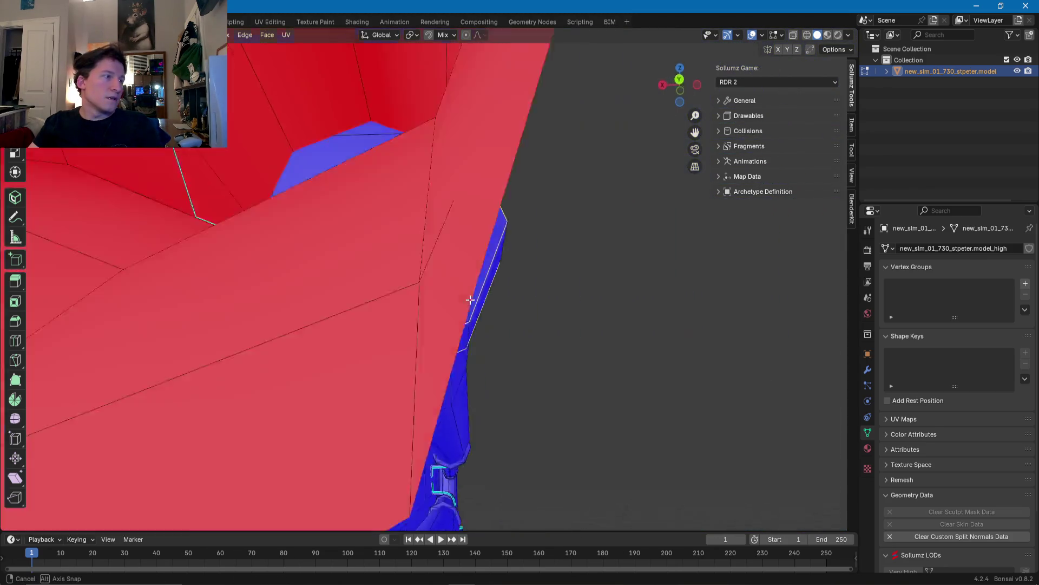
pyautogui.moveTo(415, 334)
pyautogui.mouseDown(button='middle')
pyautogui.moveTo(508, 295)
pyautogui.moveTo(345, 356)
pyautogui.moveTo(277, 271)
pyautogui.moveTo(467, 349)
pyautogui.moveTo(371, 232)
pyautogui.moveTo(430, 243)
pyautogui.mouseUp(button='middle')
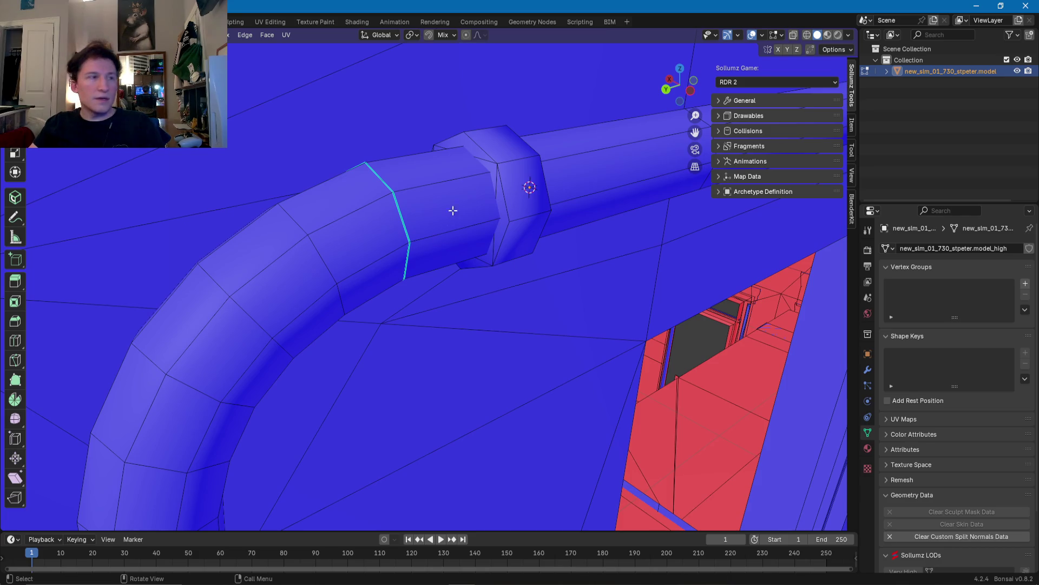
pyautogui.scroll(3, 498, 221)
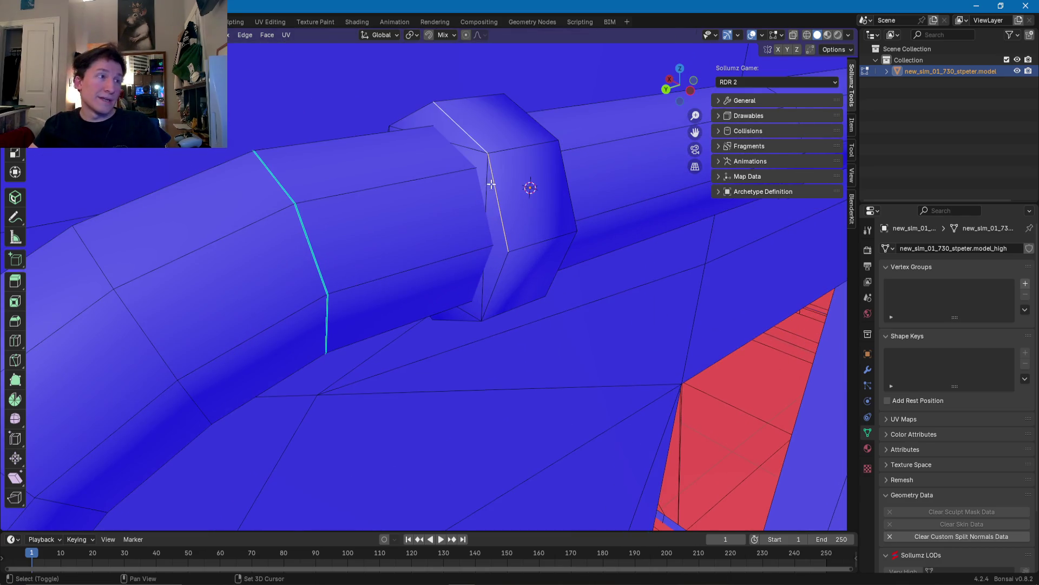
pyautogui.moveTo(504, 266); pyautogui.dragTo(511, 204, button='middle')
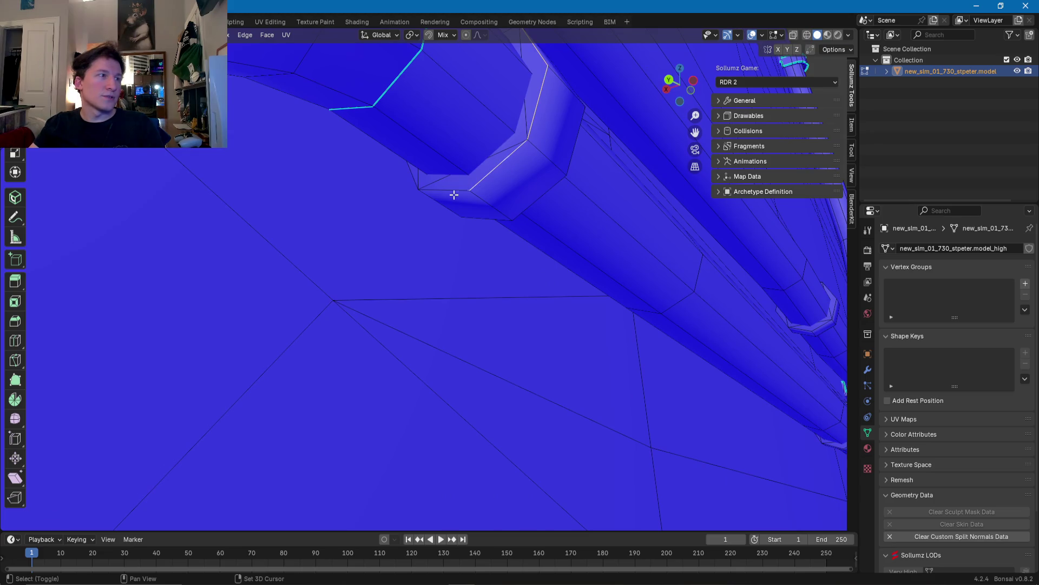
pyautogui.moveTo(429, 167); pyautogui.dragTo(489, 230, button='middle')
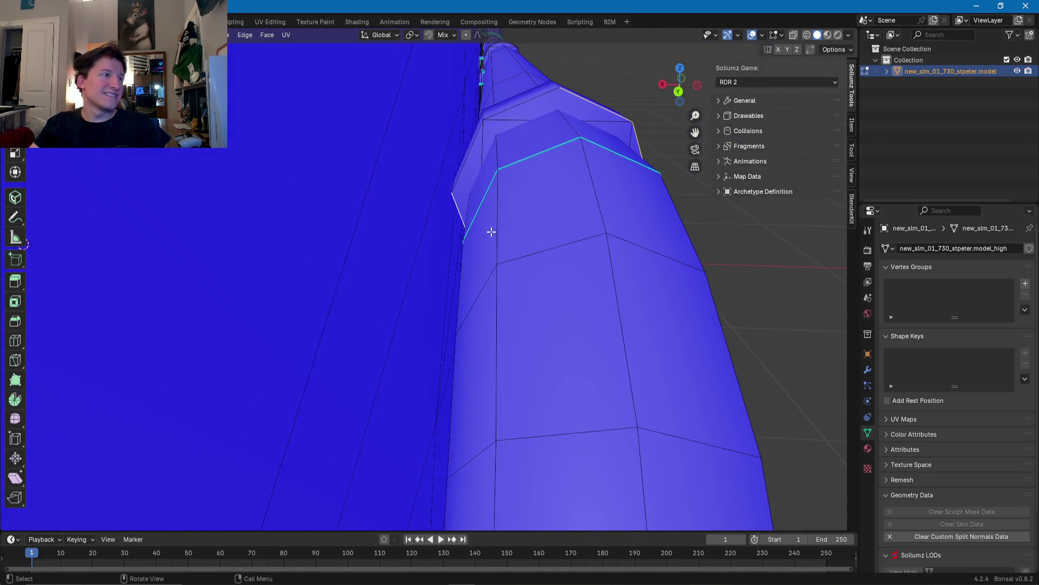
pyautogui.moveTo(472, 157); pyautogui.dragTo(428, 195, button='middle')
pyautogui.moveTo(471, 228)
pyautogui.mouseDown(button='middle')
pyautogui.moveTo(411, 230)
pyautogui.moveTo(426, 220)
pyautogui.mouseUp(button='middle')
pyautogui.moveTo(412, 267); pyautogui.dragTo(340, 209, button='middle')
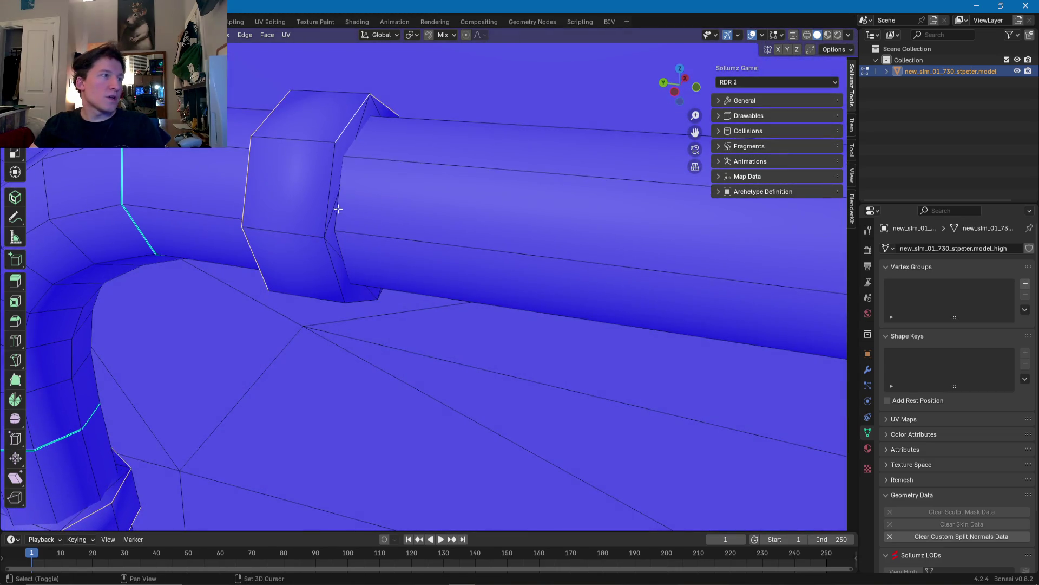
pyautogui.moveTo(324, 256)
pyautogui.mouseDown(button='middle')
pyautogui.moveTo(336, 260)
pyautogui.moveTo(290, 193)
pyautogui.moveTo(302, 192)
pyautogui.mouseUp(button='middle')
pyautogui.moveTo(359, 225)
pyautogui.mouseDown(button='middle')
pyautogui.moveTo(393, 218)
pyautogui.moveTo(353, 251)
pyautogui.moveTo(366, 252)
pyautogui.mouseUp(button='middle')
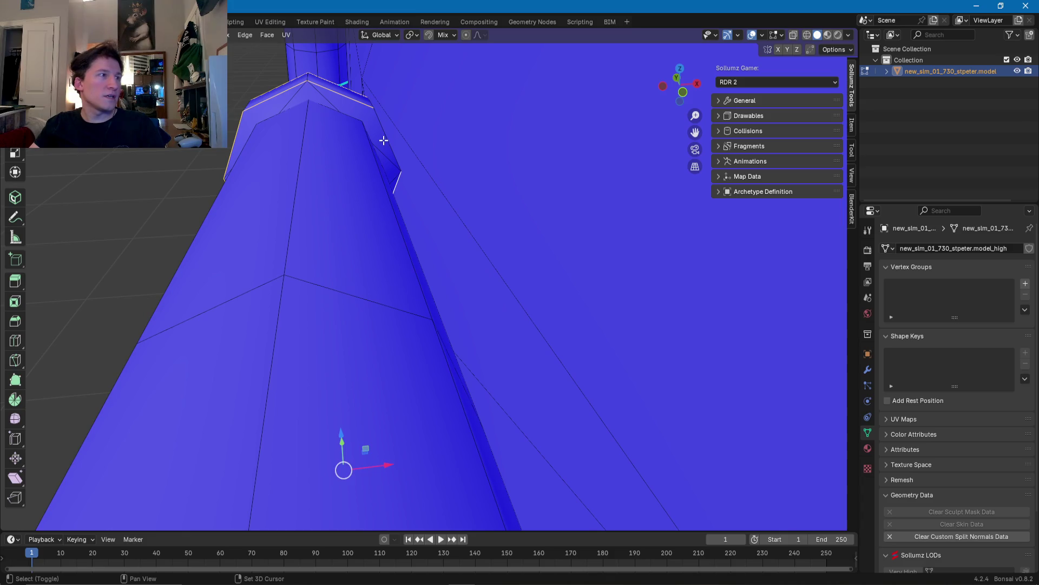
pyautogui.moveTo(362, 144); pyautogui.dragTo(475, 170, button='middle')
pyautogui.scroll(-3, 417, 221)
pyautogui.scroll(-2, 394, 225)
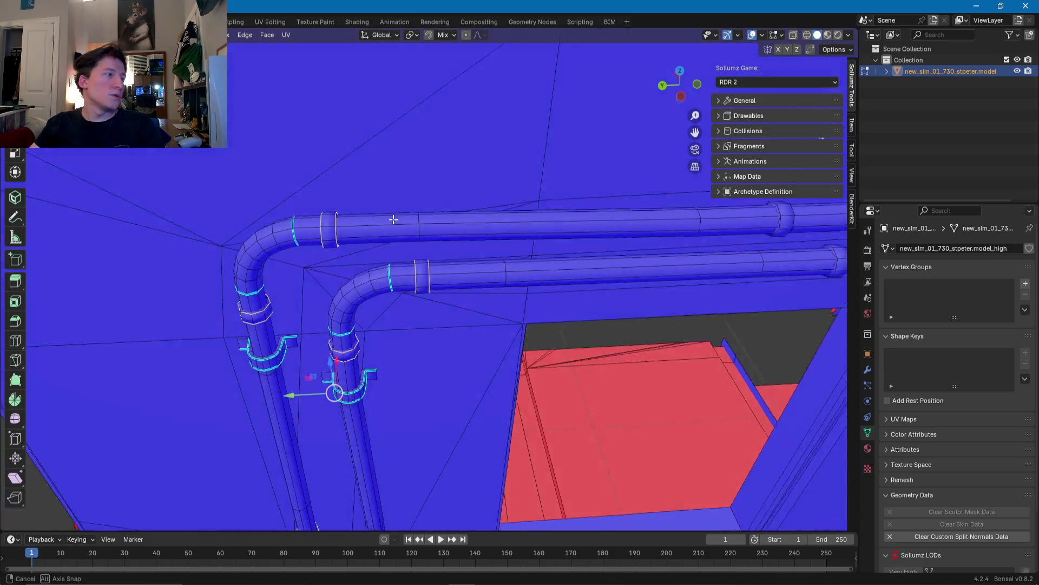
# Step: Pull back to show the whole wall with its drainpipes
pyautogui.scroll(-3, 405, 186)
pyautogui.scroll(-2, 405, 186)
pyautogui.moveTo(405, 186)
pyautogui.mouseDown(button='middle')
pyautogui.moveTo(422, 304)
pyautogui.moveTo(435, 262)
pyautogui.moveTo(434, 281)
pyautogui.mouseUp(button='middle')
pyautogui.scroll(3, 428, 282)
pyautogui.scroll(3, 379, 288)
pyautogui.scroll(3, 434, 344)
pyautogui.scroll(2, 485, 388)
pyautogui.scroll(-2, 486, 389)
pyautogui.scroll(3, 427, 316)
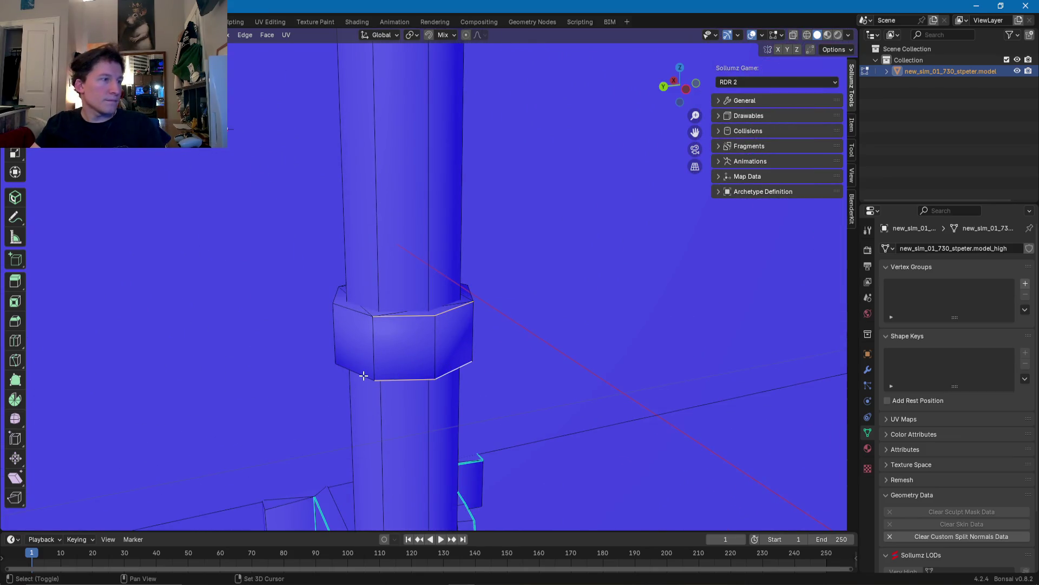
# Step: Orbit around the pipe collar and add its vertical ring edge to the selection
pyautogui.moveTo(355, 314)
pyautogui.mouseDown(button='middle')
pyautogui.moveTo(406, 313)
pyautogui.moveTo(481, 248)
pyautogui.moveTo(484, 304)
pyautogui.mouseUp(button='middle')
pyautogui.scroll(3, 480, 249)
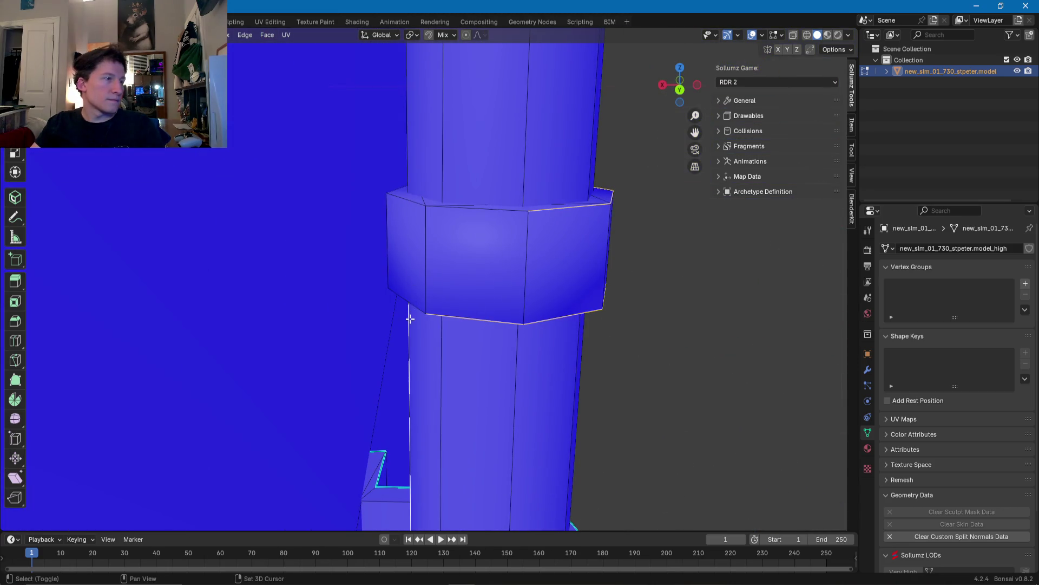
pyautogui.moveTo(451, 209)
pyautogui.mouseDown(button='middle')
pyautogui.moveTo(473, 229)
pyautogui.moveTo(418, 339)
pyautogui.mouseUp(button='middle')
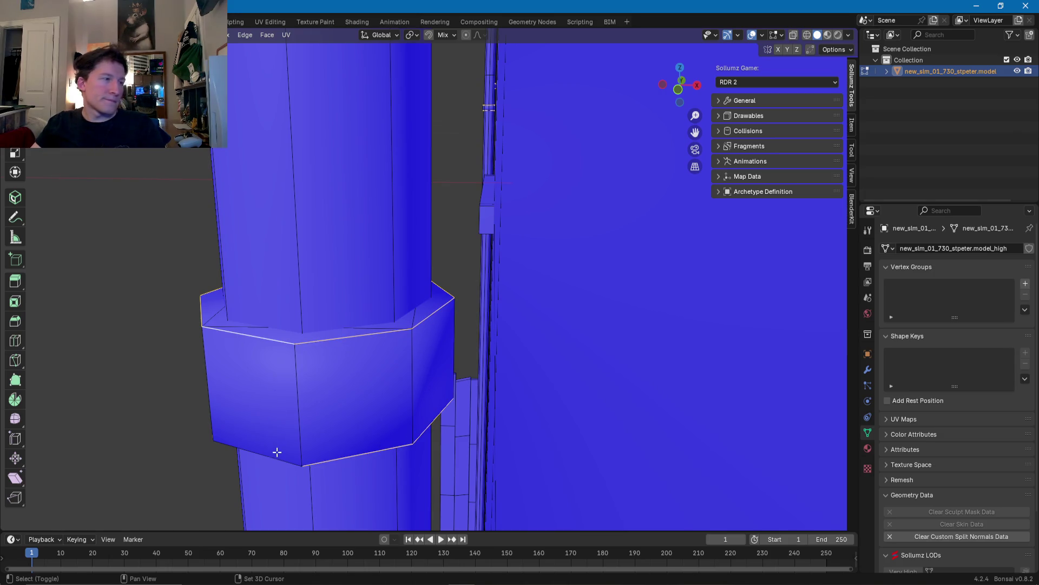
pyautogui.scroll(-3, 276, 452)
pyautogui.scroll(-3, 336, 388)
pyautogui.moveTo(336, 387)
pyautogui.mouseDown(button='middle')
pyautogui.moveTo(482, 210)
pyautogui.moveTo(416, 316)
pyautogui.moveTo(506, 222)
pyautogui.mouseUp(button='middle')
pyautogui.scroll(3, 527, 209)
pyautogui.scroll(2, 457, 281)
pyautogui.scroll(2, 520, 267)
pyautogui.keyDown('shift'); pyautogui.click(530, 261); pyautogui.keyUp('shift')
# Step: Orbit around the pipe joint, viewing the junction from below and along the pipe
pyautogui.moveTo(503, 199)
pyautogui.mouseDown(button='middle')
pyautogui.moveTo(558, 176)
pyautogui.moveTo(587, 130)
pyautogui.moveTo(487, 276)
pyautogui.mouseUp(button='middle')
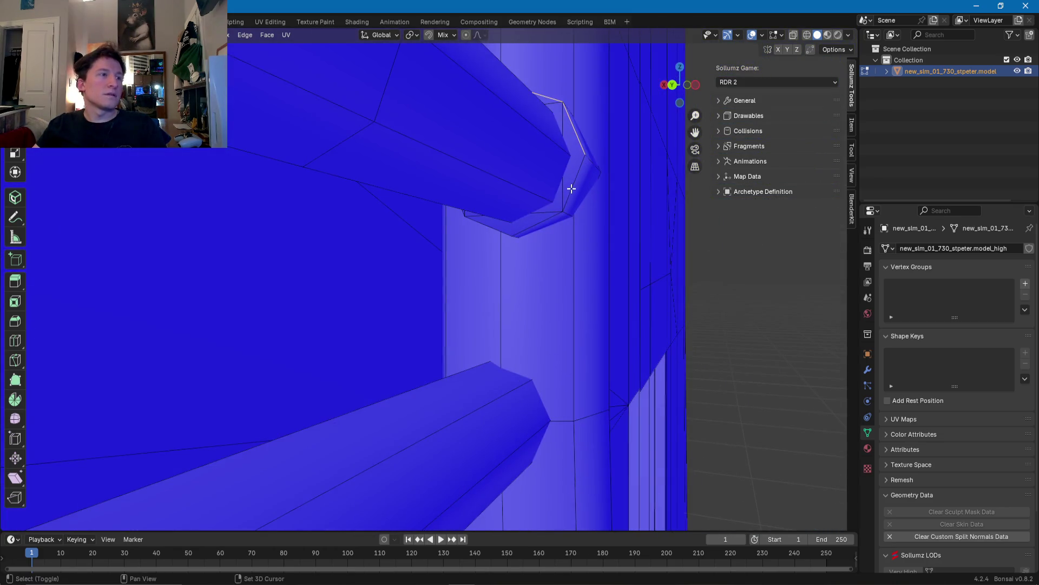
pyautogui.moveTo(552, 215)
pyautogui.mouseDown(button='middle')
pyautogui.moveTo(540, 216)
pyautogui.moveTo(570, 206)
pyautogui.mouseUp(button='middle')
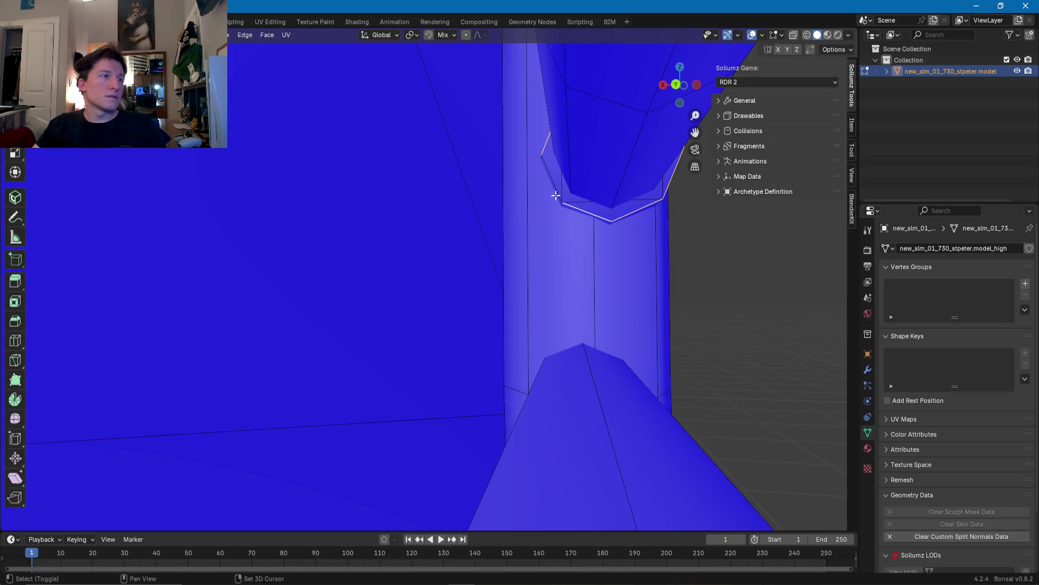
pyautogui.scroll(-5, 556, 186)
pyautogui.moveTo(475, 232); pyautogui.dragTo(564, 227, button='middle')
pyautogui.scroll(3, 435, 283)
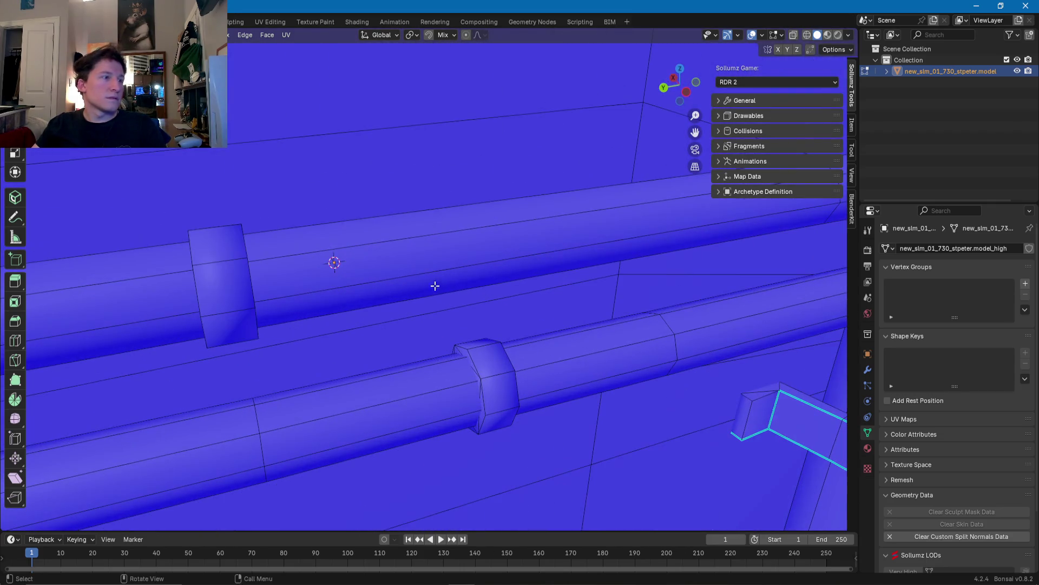
pyautogui.moveTo(499, 404)
pyautogui.mouseDown(button='middle')
pyautogui.moveTo(614, 290)
pyautogui.moveTo(462, 336)
pyautogui.moveTo(459, 318)
pyautogui.moveTo(490, 321)
pyautogui.mouseUp(button='middle')
pyautogui.moveTo(447, 292)
pyautogui.mouseDown(button='middle')
pyautogui.moveTo(449, 346)
pyautogui.moveTo(416, 362)
pyautogui.moveTo(302, 332)
pyautogui.moveTo(360, 297)
pyautogui.moveTo(354, 289)
pyautogui.mouseUp(button='middle')
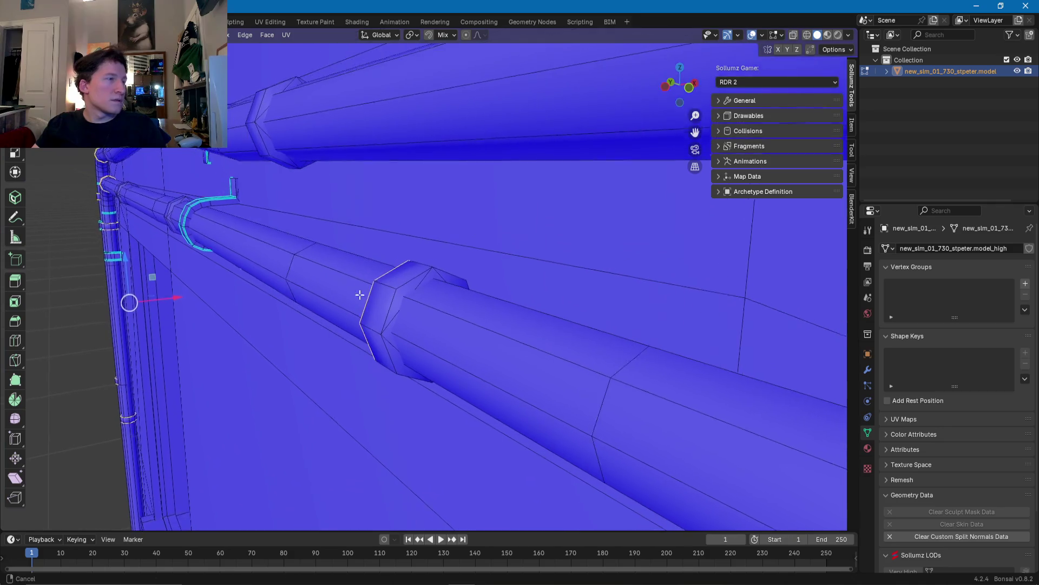
pyautogui.scroll(2, 353, 290)
pyautogui.moveTo(456, 272)
pyautogui.mouseDown(button='middle')
pyautogui.moveTo(411, 278)
pyautogui.moveTo(447, 277)
pyautogui.mouseUp(button='middle')
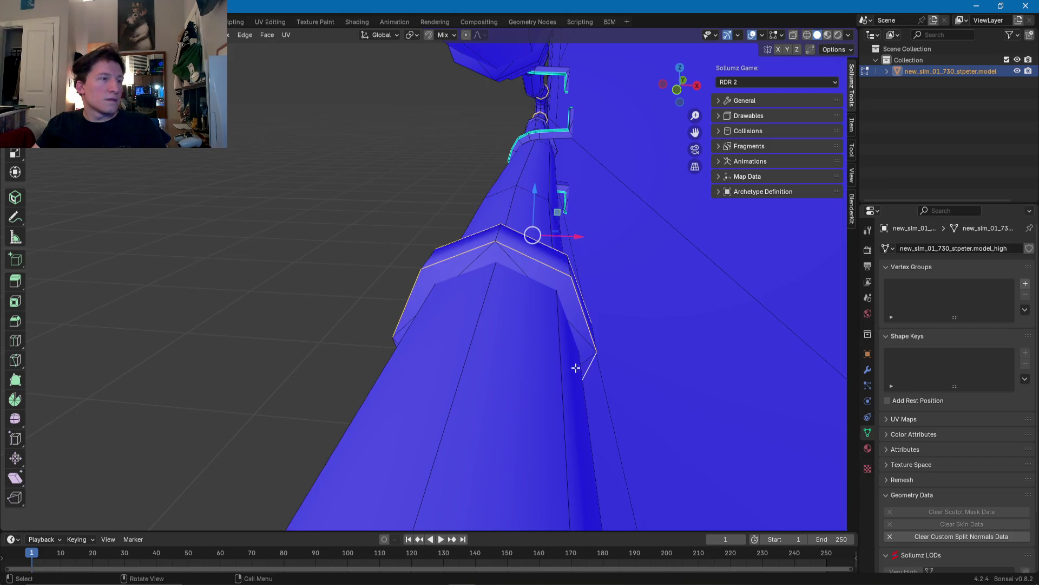
pyautogui.scroll(4, 580, 371)
pyautogui.moveTo(606, 311)
pyautogui.mouseDown(button='middle')
pyautogui.moveTo(447, 364)
pyautogui.moveTo(451, 251)
pyautogui.mouseUp(button='middle')
# Step: Inspect the drainpipe collar and add its short edge near the bracket to the selection
pyautogui.scroll(-2, 448, 365)
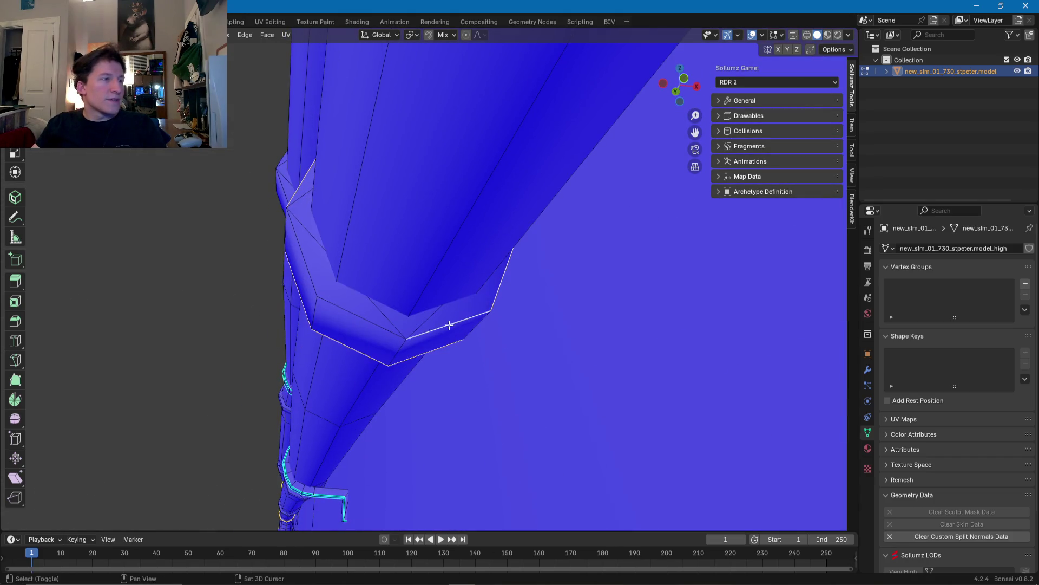
pyautogui.moveTo(310, 271)
pyautogui.mouseDown(button='middle')
pyautogui.moveTo(361, 310)
pyautogui.moveTo(438, 329)
pyautogui.mouseUp(button='middle')
pyautogui.scroll(-2, 361, 309)
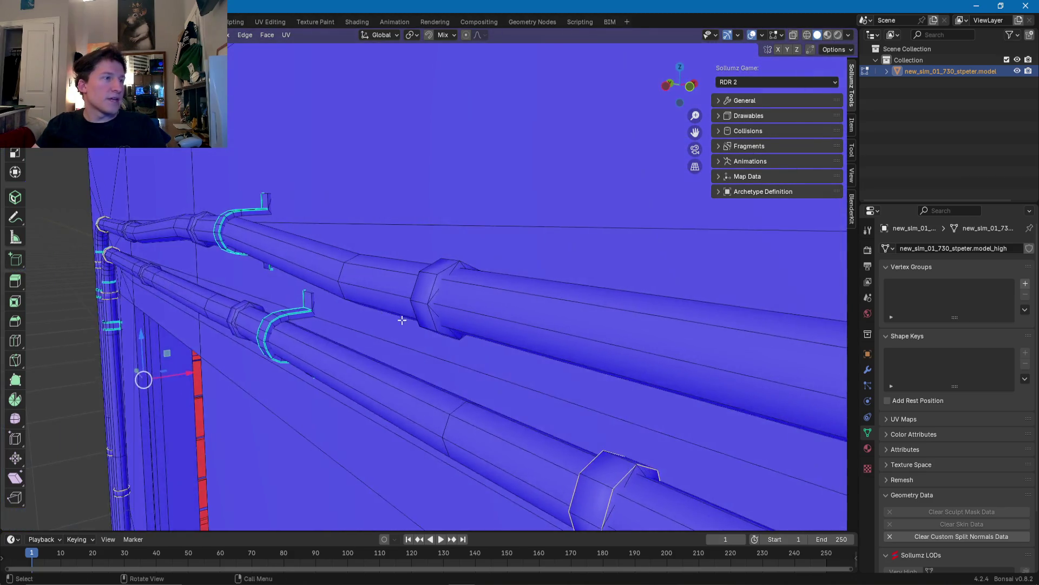
pyautogui.scroll(4, 438, 328)
pyautogui.moveTo(436, 375)
pyautogui.mouseDown(button='middle')
pyautogui.moveTo(415, 307)
pyautogui.moveTo(487, 297)
pyautogui.mouseUp(button='middle')
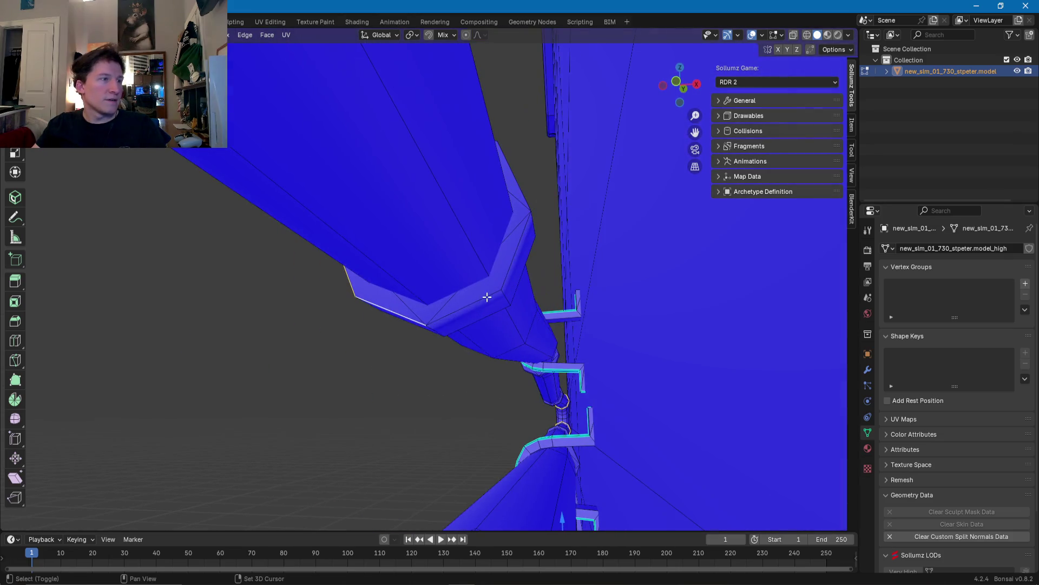
pyautogui.moveTo(516, 256); pyautogui.dragTo(514, 206, button='middle')
pyautogui.moveTo(481, 164); pyautogui.dragTo(475, 204, button='middle')
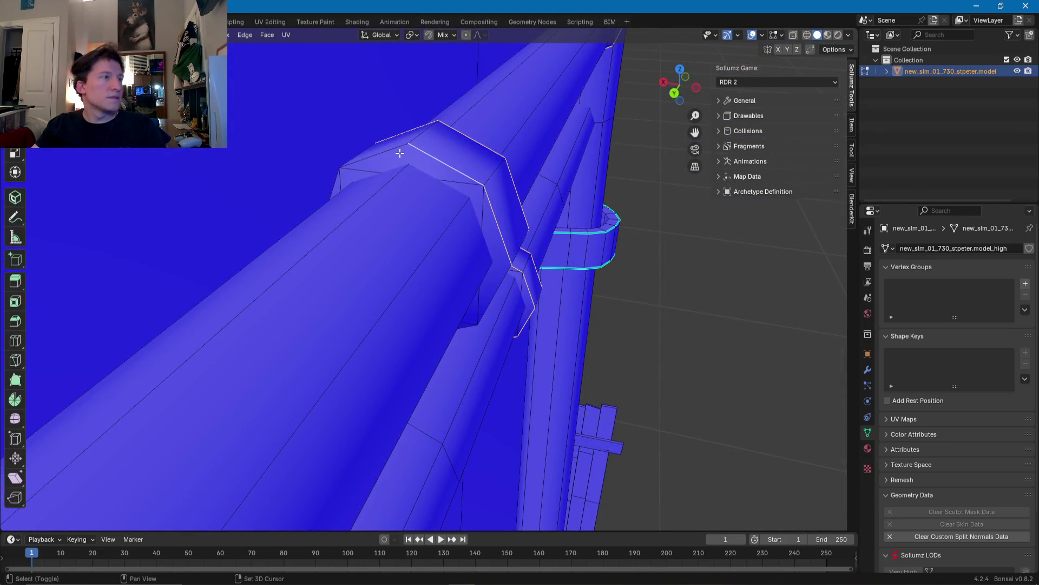
pyautogui.moveTo(336, 199)
pyautogui.mouseDown(button='middle')
pyautogui.moveTo(383, 197)
pyautogui.moveTo(331, 257)
pyautogui.mouseUp(button='middle')
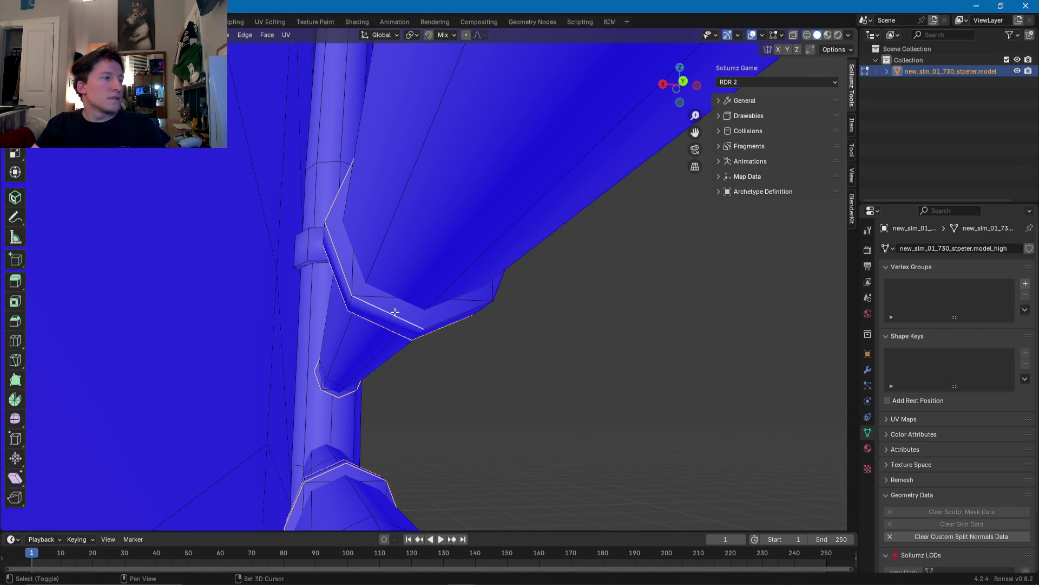
pyautogui.keyDown('shift'); pyautogui.moveTo(438, 327); pyautogui.dragTo(436, 320, button='middle'); pyautogui.keyUp('shift')
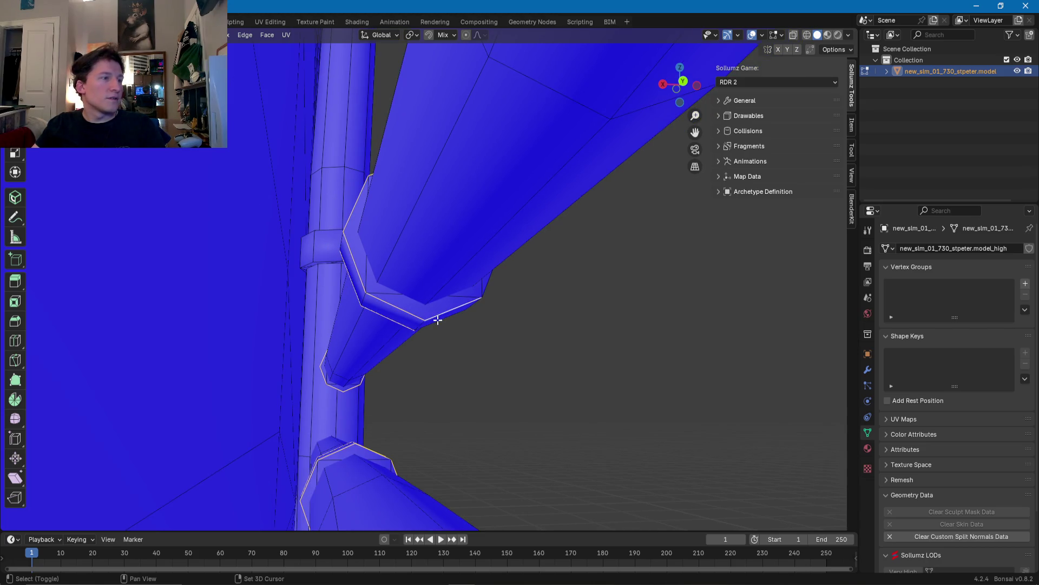
pyautogui.press('KP_Decimal')
pyautogui.moveTo(438, 319)
pyautogui.mouseDown(button='middle')
pyautogui.moveTo(407, 309)
pyautogui.moveTo(427, 264)
pyautogui.mouseUp(button='middle')
pyautogui.scroll(-5, 407, 310)
pyautogui.scroll(3, 608, 255)
pyautogui.moveTo(608, 255)
pyautogui.keyDown('shift'); pyautogui.mouseDown(button='middle')
pyautogui.moveTo(508, 304)
pyautogui.moveTo(499, 278)
pyautogui.mouseUp(button='middle'); pyautogui.keyUp('shift')
pyautogui.scroll(3, 436, 301)
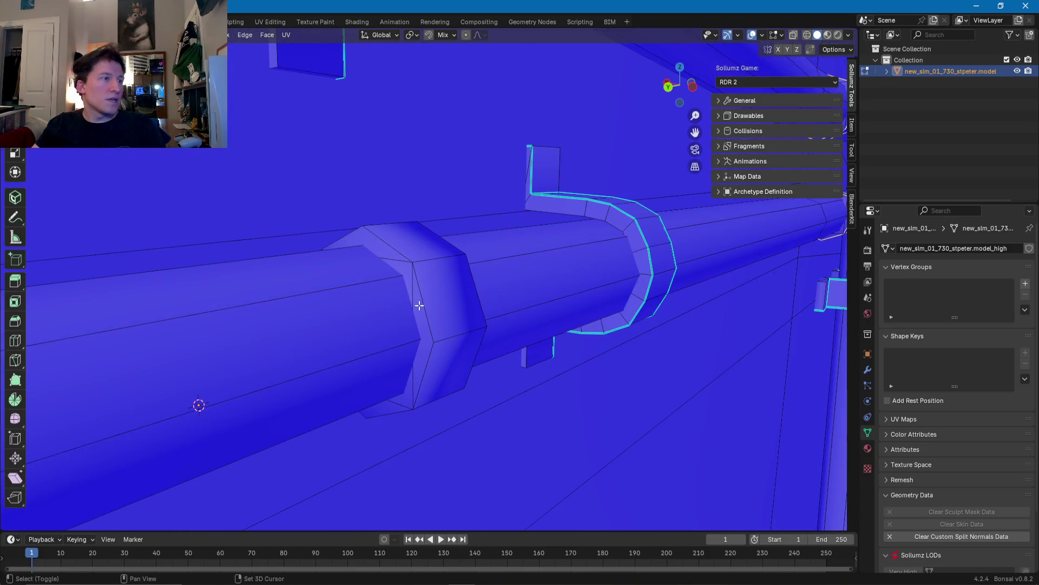
pyautogui.moveTo(388, 413); pyautogui.dragTo(420, 372, button='middle')
pyautogui.keyDown('shift'); pyautogui.moveTo(576, 302); pyautogui.dragTo(549, 349, button='middle'); pyautogui.keyUp('shift')
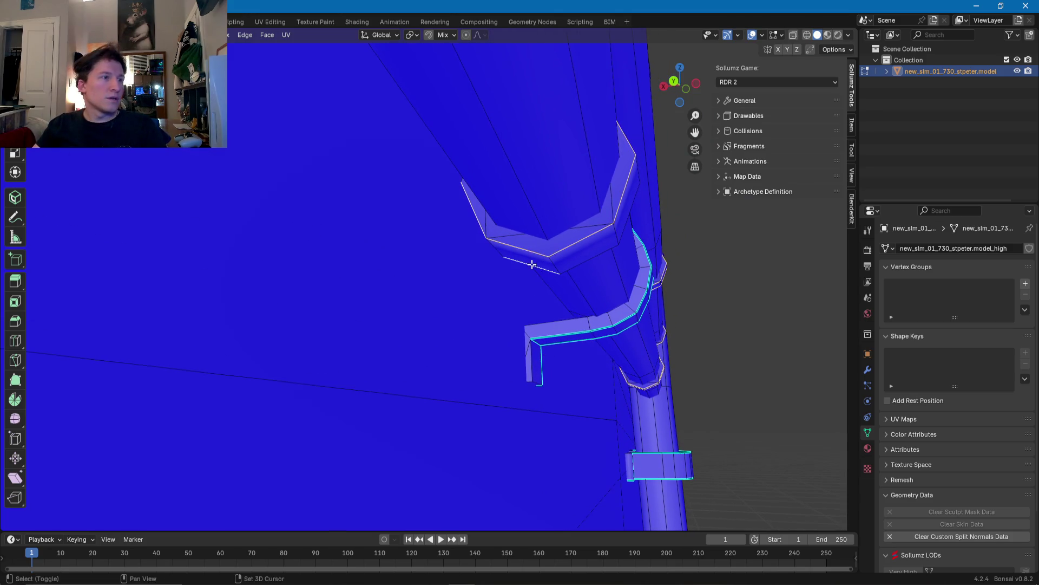
pyautogui.moveTo(621, 231)
pyautogui.mouseDown(button='middle')
pyautogui.moveTo(475, 277)
pyautogui.moveTo(471, 304)
pyautogui.moveTo(358, 291)
pyautogui.mouseUp(button='middle')
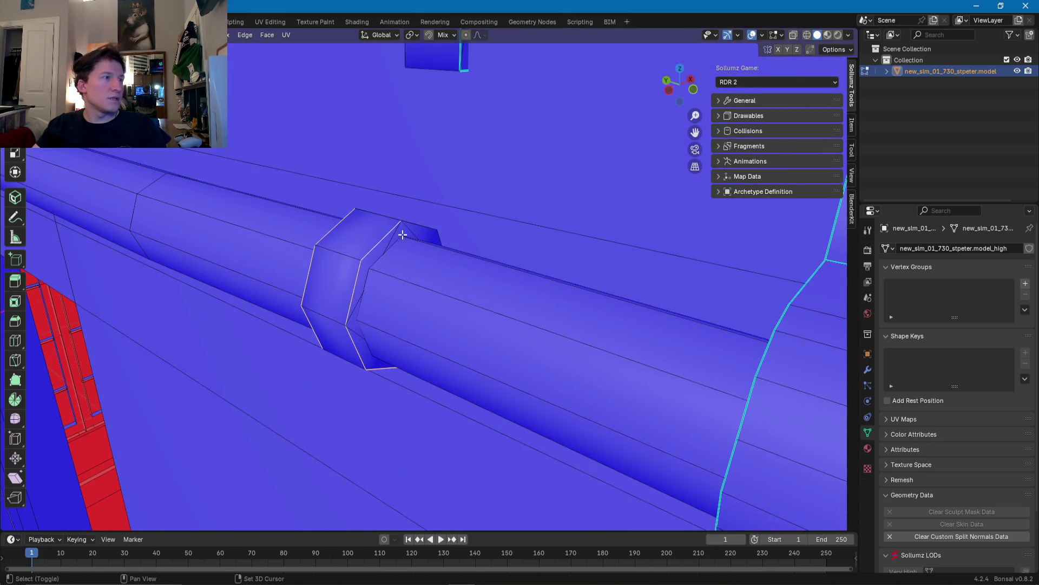
pyautogui.moveTo(415, 224)
pyautogui.mouseDown(button='middle')
pyautogui.moveTo(469, 259)
pyautogui.moveTo(499, 253)
pyautogui.mouseUp(button='middle')
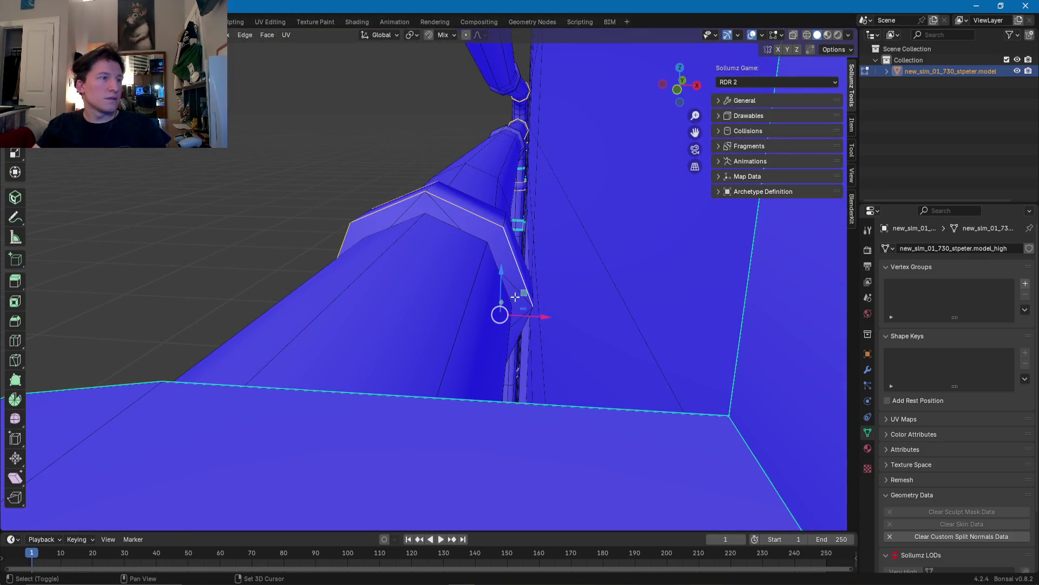
pyautogui.moveTo(516, 337); pyautogui.dragTo(499, 209, button='middle')
pyautogui.moveTo(450, 267)
pyautogui.mouseDown(button='middle')
pyautogui.moveTo(601, 351)
pyautogui.moveTo(439, 265)
pyautogui.moveTo(495, 170)
pyautogui.moveTo(435, 156)
pyautogui.moveTo(338, 245)
pyautogui.moveTo(470, 266)
pyautogui.mouseUp(button='middle')
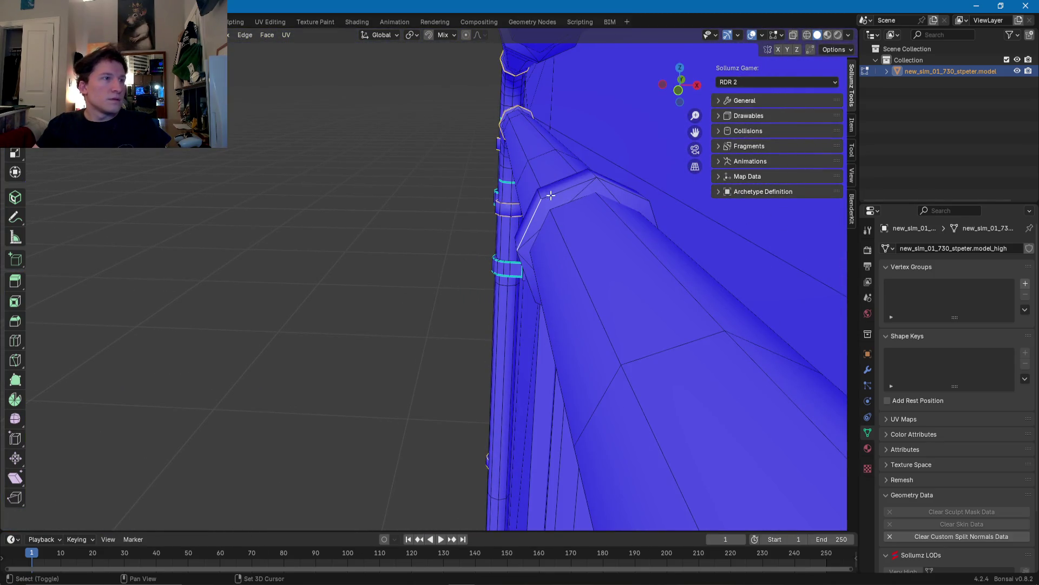
pyautogui.keyDown('shift'); pyautogui.moveTo(597, 185); pyautogui.dragTo(483, 217, button='middle'); pyautogui.keyUp('shift')
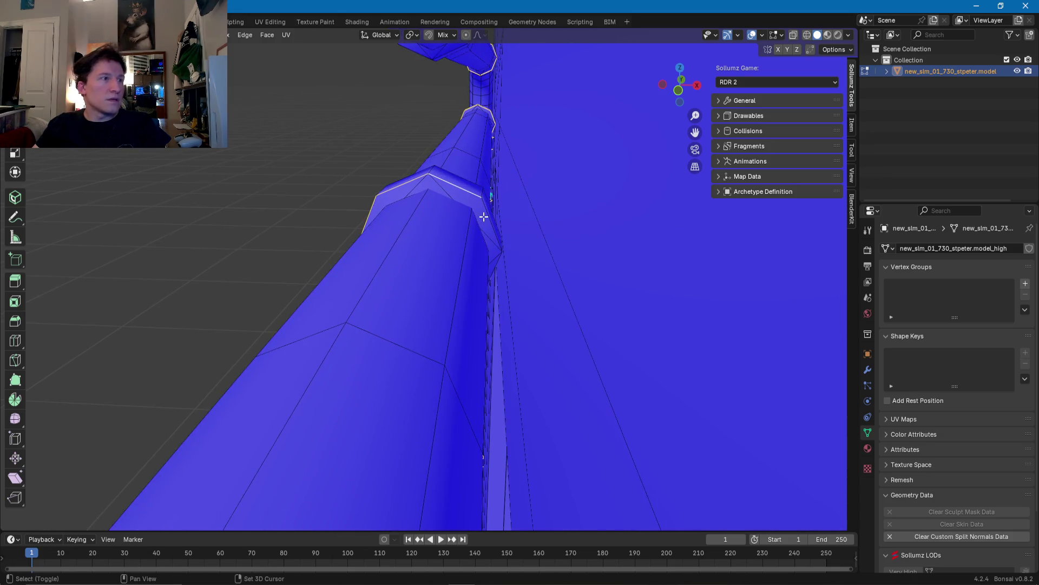
pyautogui.moveTo(495, 263); pyautogui.dragTo(468, 193, button='middle')
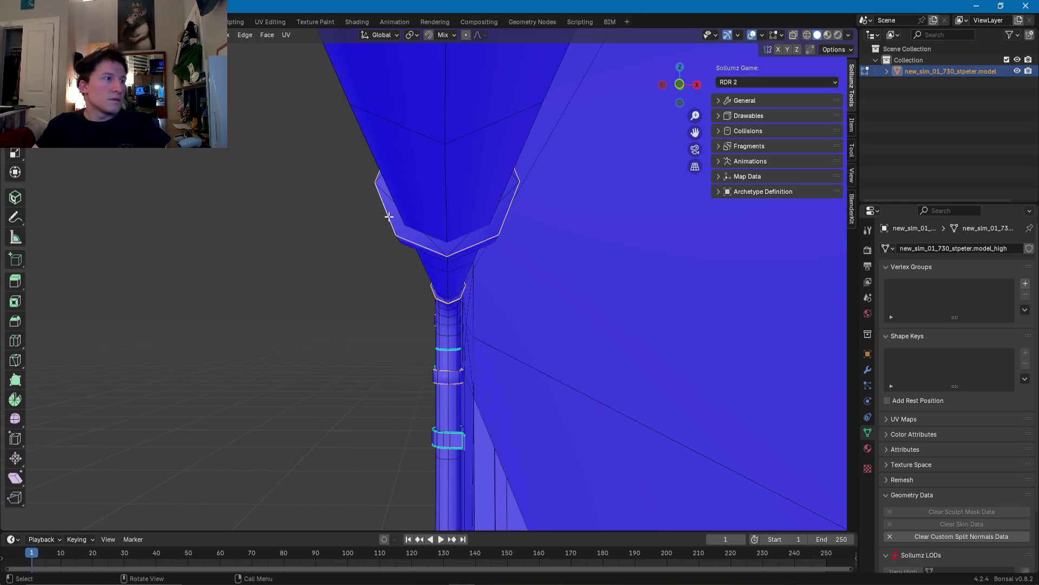
pyautogui.press('ctrl+KP_3')
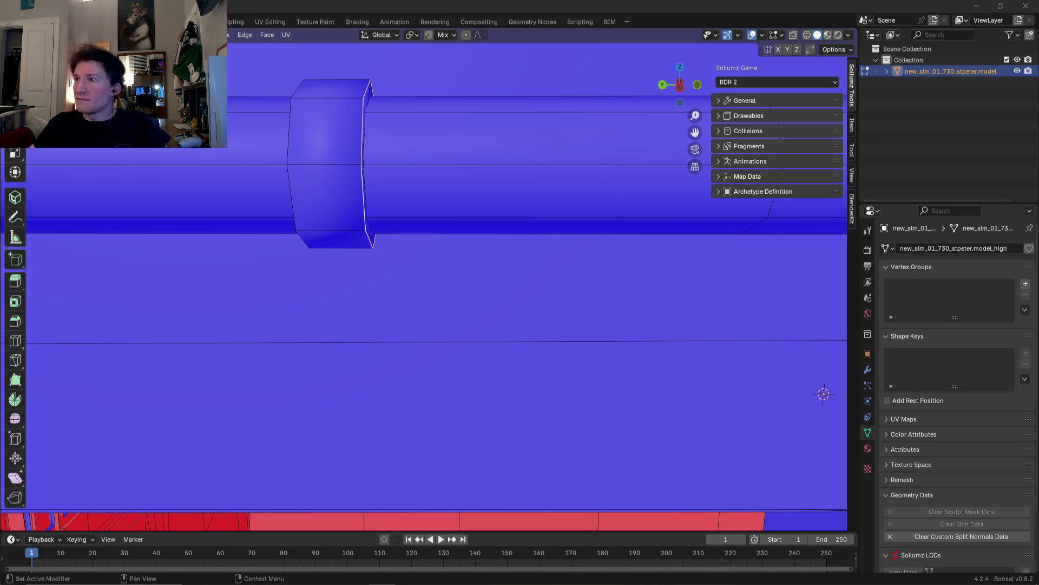
pyautogui.moveTo(180, 225); pyautogui.dragTo(425, 229, button='middle')
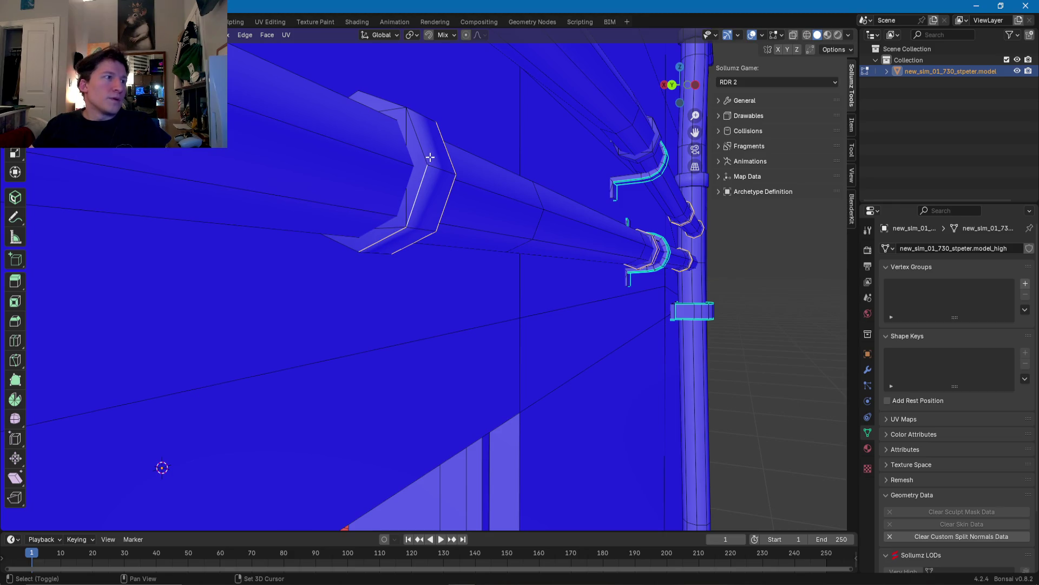
pyautogui.moveTo(391, 105)
pyautogui.mouseDown(button='middle')
pyautogui.moveTo(345, 180)
pyautogui.moveTo(348, 159)
pyautogui.mouseUp(button='middle')
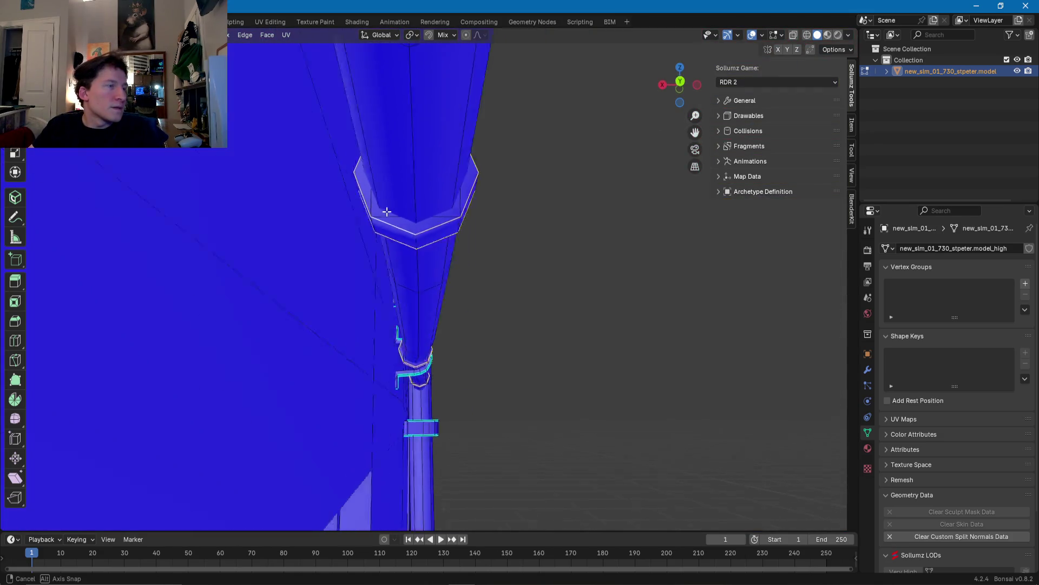
pyautogui.moveTo(393, 206); pyautogui.dragTo(388, 321, button='middle')
pyautogui.scroll(3, 388, 321)
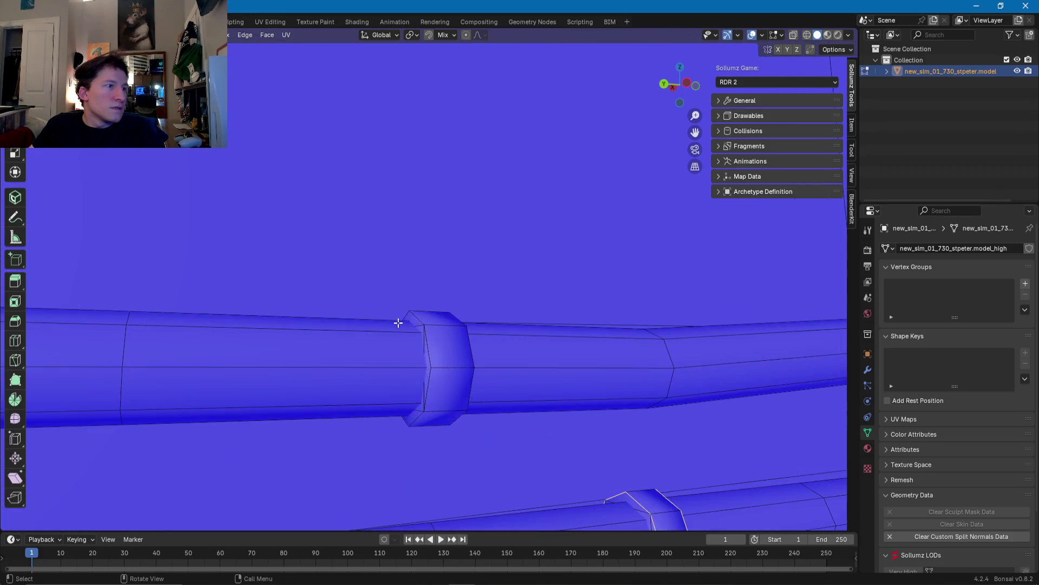
pyautogui.scroll(2, 453, 376)
pyautogui.scroll(3, 468, 284)
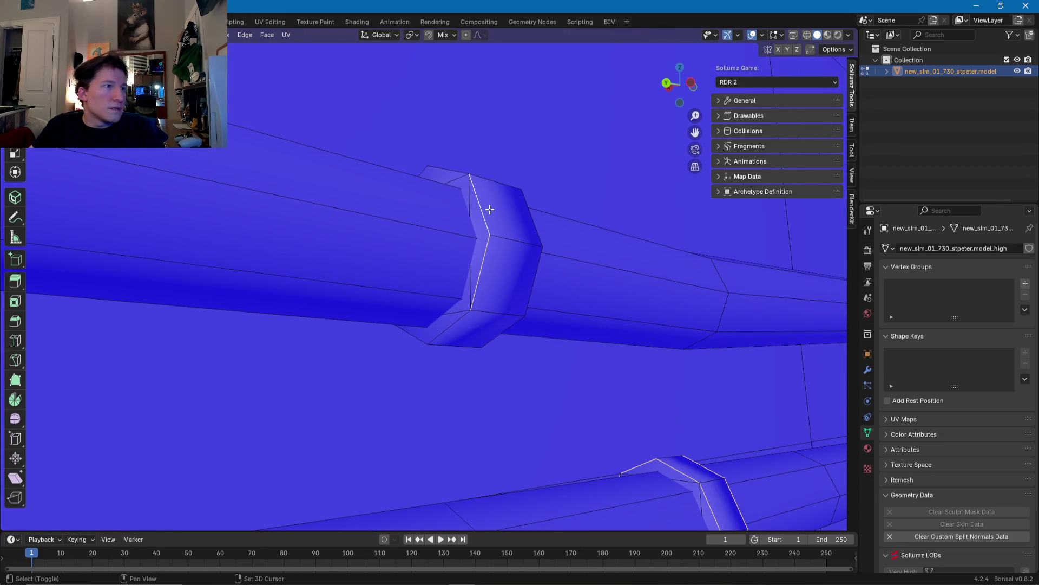
pyautogui.keyDown('shift'); pyautogui.click(455, 180); pyautogui.keyUp('shift')
# Step: Swap a wrongly picked collar bevel edge for its neighbouring edge
pyautogui.moveTo(456, 172)
pyautogui.mouseDown(button='middle')
pyautogui.moveTo(504, 306)
pyautogui.moveTo(489, 282)
pyautogui.mouseUp(button='middle')
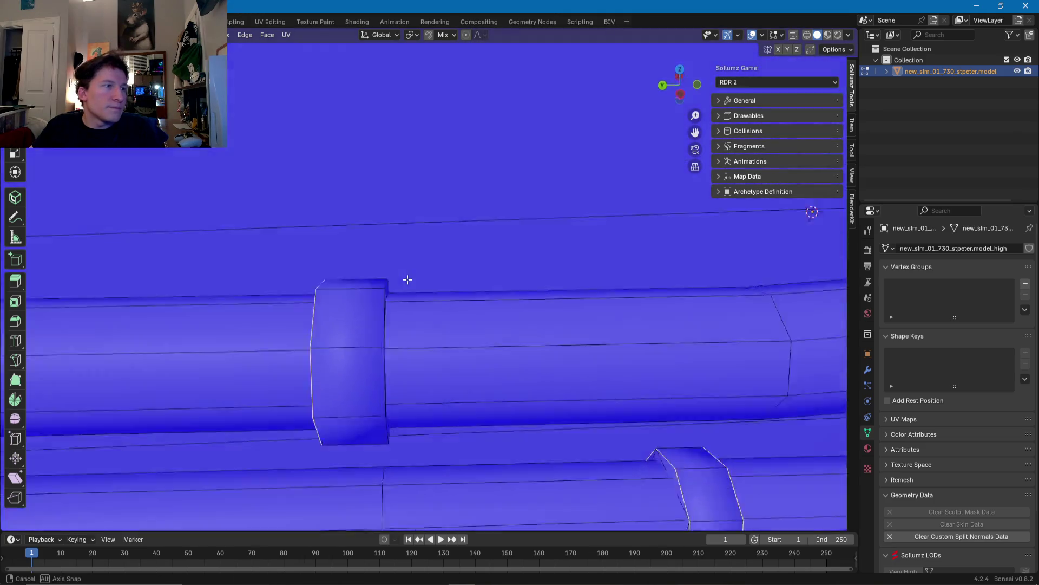
pyautogui.moveTo(522, 248); pyautogui.dragTo(327, 235, button='middle')
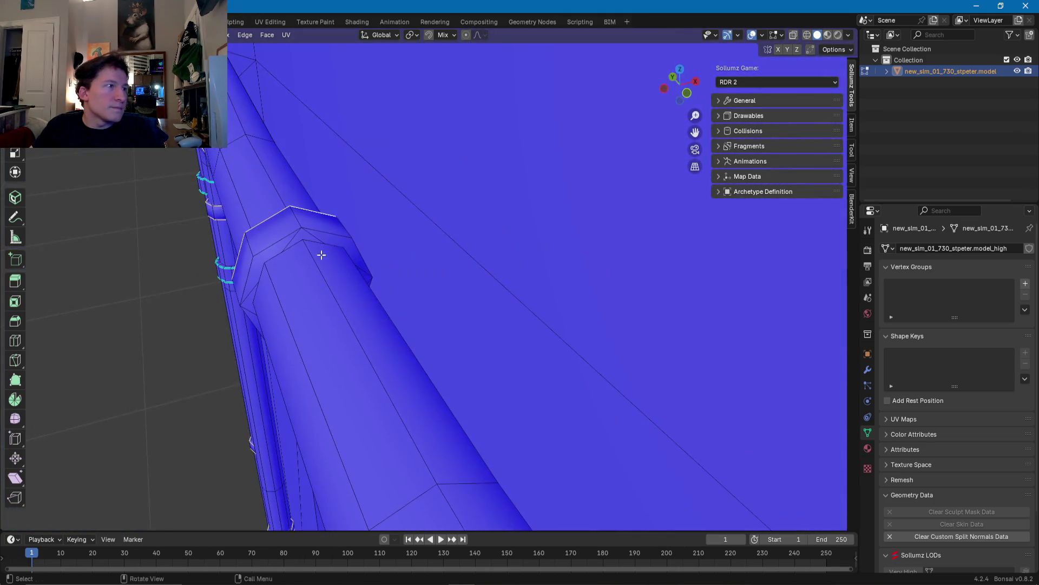
pyautogui.keyDown('shift'); pyautogui.click(295, 235); pyautogui.keyUp('shift')
pyautogui.keyDown('shift'); pyautogui.click(284, 235); pyautogui.keyUp('shift')
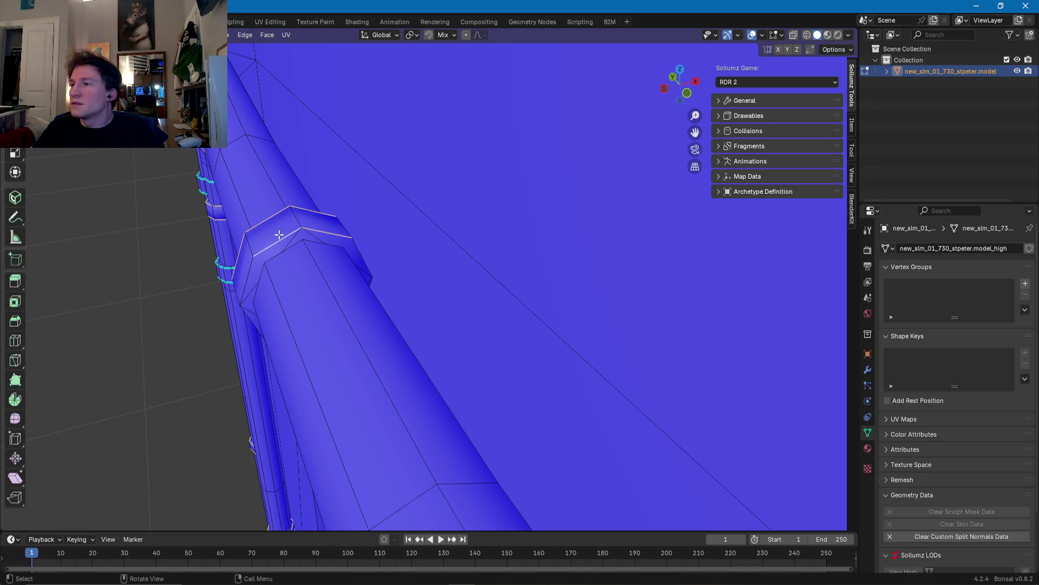
# Step: Add the collar's upper rim edge to the selection, then frame the building facade
pyautogui.moveTo(270, 289); pyautogui.dragTo(245, 281, button='middle')
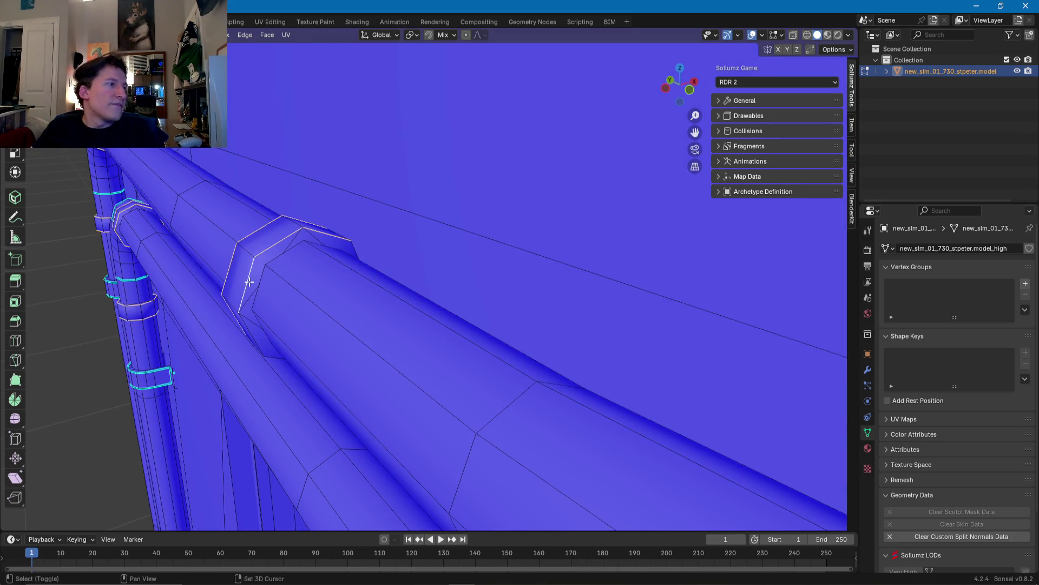
pyautogui.moveTo(251, 336); pyautogui.dragTo(316, 354, button='middle')
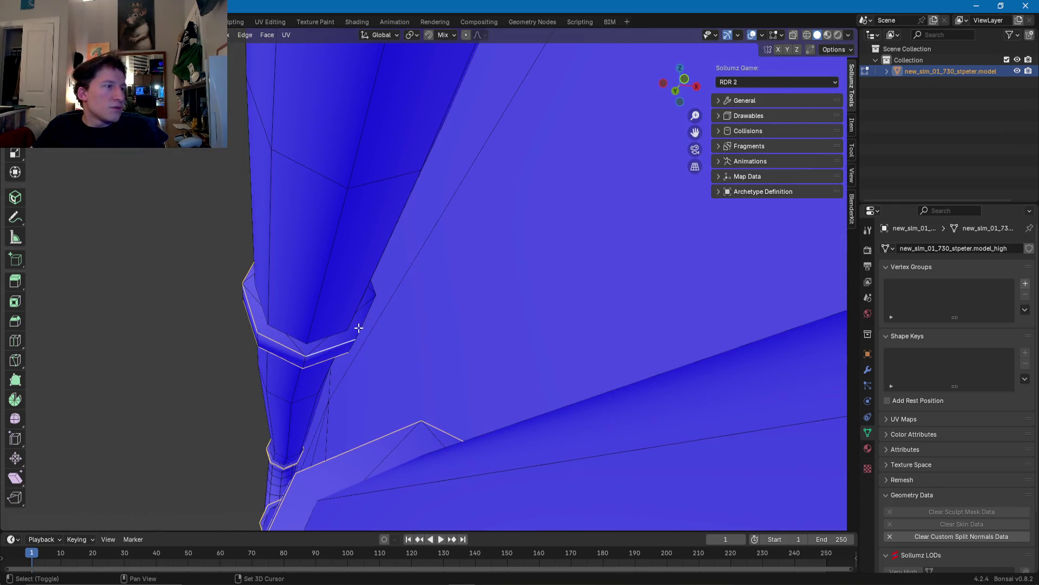
pyautogui.moveTo(357, 309)
pyautogui.mouseDown(button='middle')
pyautogui.moveTo(358, 263)
pyautogui.moveTo(474, 281)
pyautogui.mouseUp(button='middle')
pyautogui.scroll(-3, 436, 288)
pyautogui.scroll(-3, 436, 287)
pyautogui.scroll(-2, 437, 287)
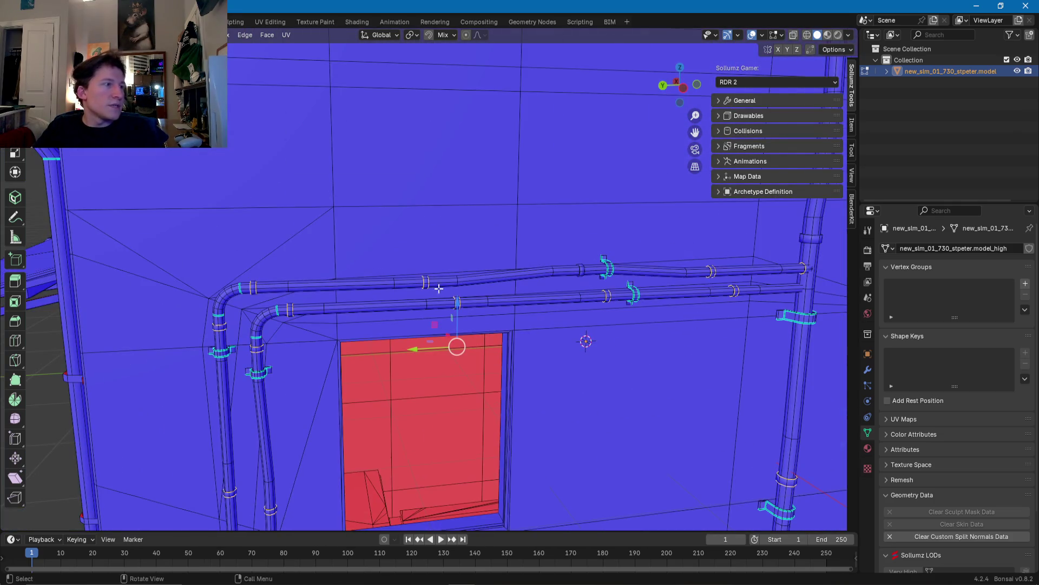
pyautogui.keyDown('ctrl'); pyautogui.scroll(-6, 436, 287); pyautogui.keyUp('ctrl')
pyautogui.scroll(6, 452, 299)
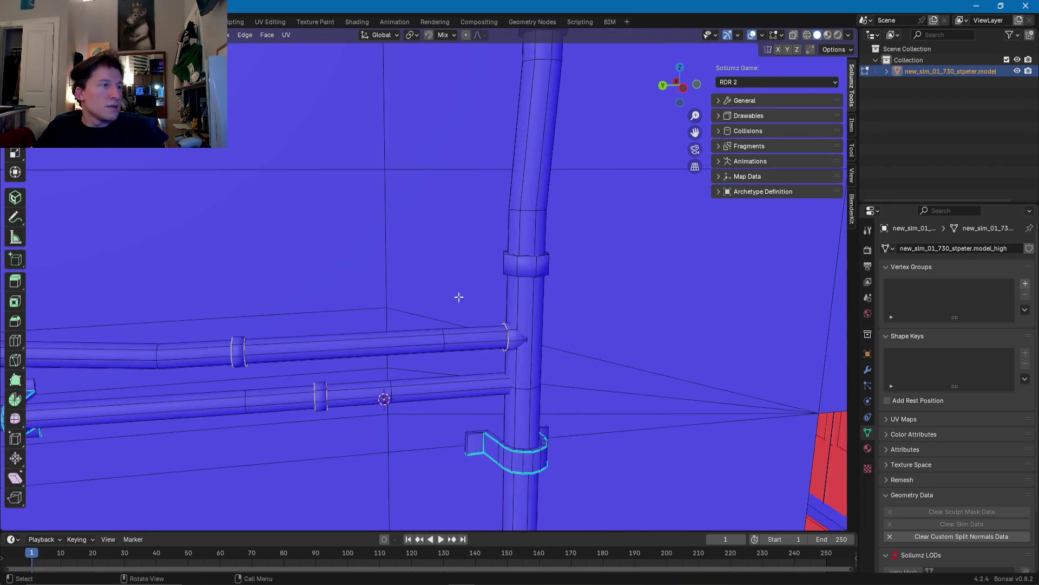
pyautogui.scroll(2, 453, 298)
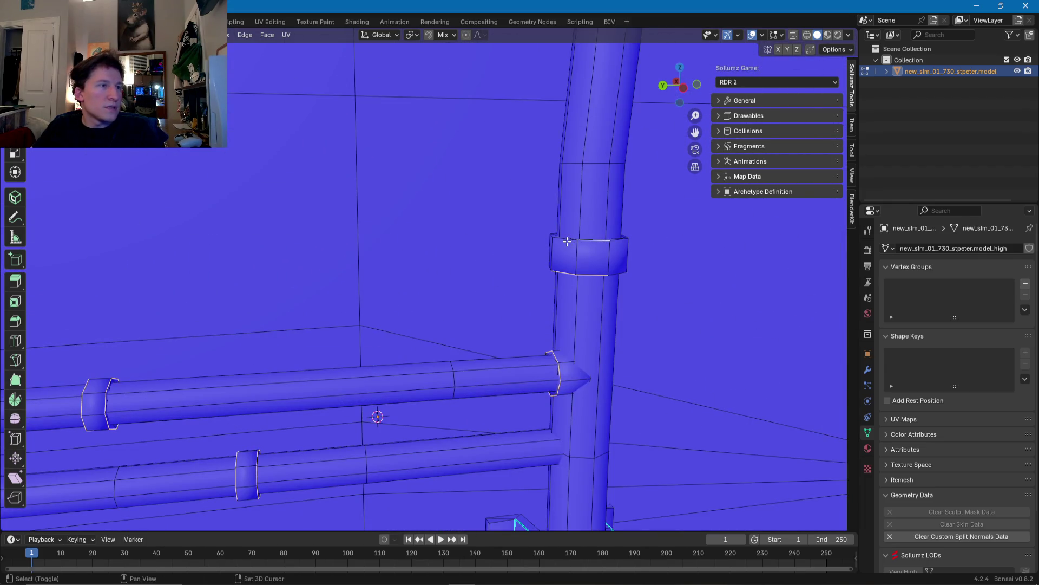
pyautogui.scroll(-3, 615, 274)
pyautogui.moveTo(580, 271)
pyautogui.mouseDown(button='middle')
pyautogui.moveTo(325, 398)
pyautogui.moveTo(400, 348)
pyautogui.mouseUp(button='middle')
pyautogui.scroll(3, 320, 401)
pyautogui.scroll(2, 320, 400)
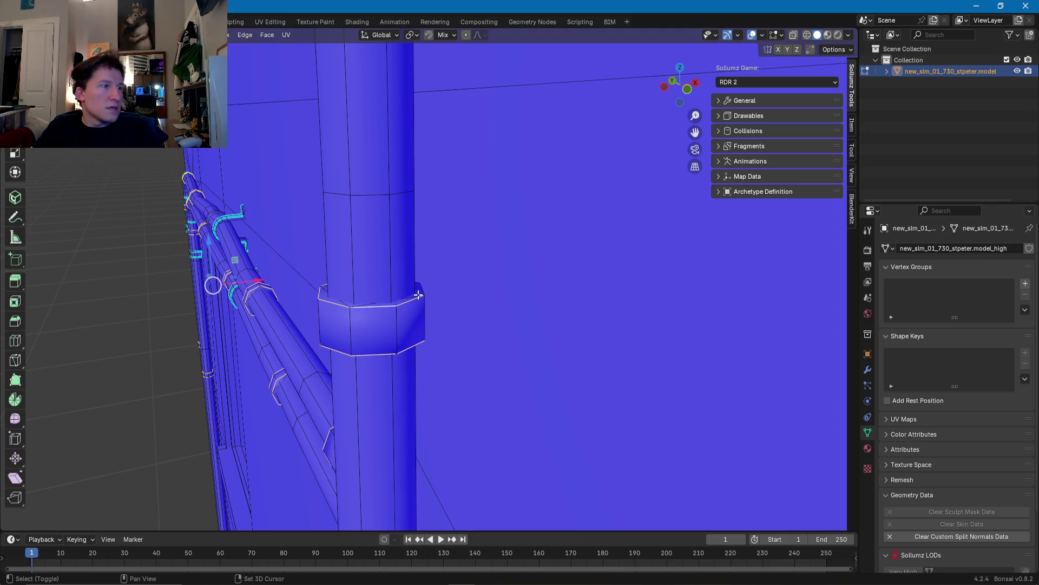
pyautogui.scroll(-2, 422, 290)
pyautogui.moveTo(482, 372); pyautogui.dragTo(475, 366, button='middle')
pyautogui.scroll(2, 475, 366)
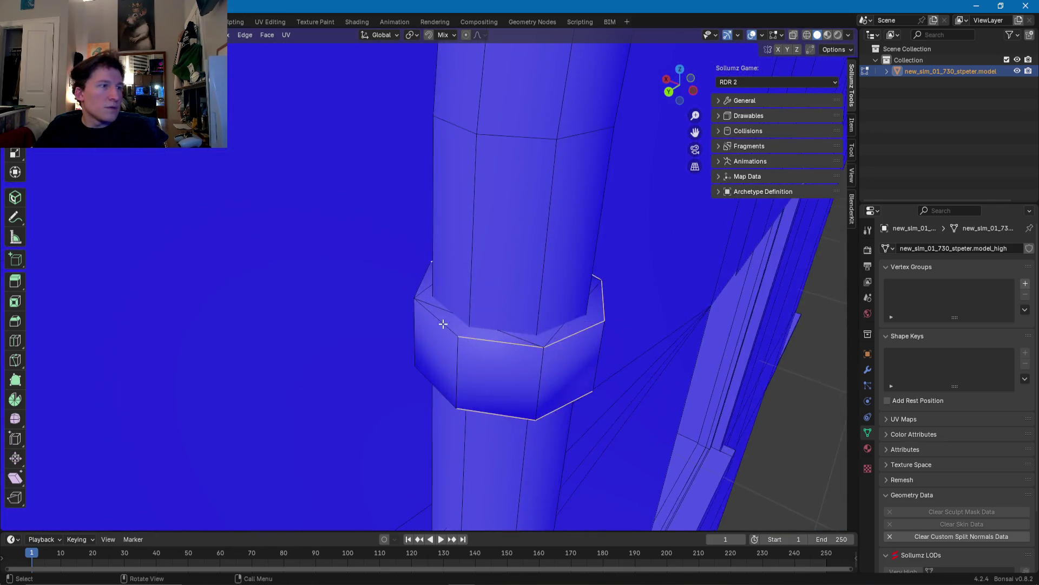
pyautogui.scroll(1, 474, 366)
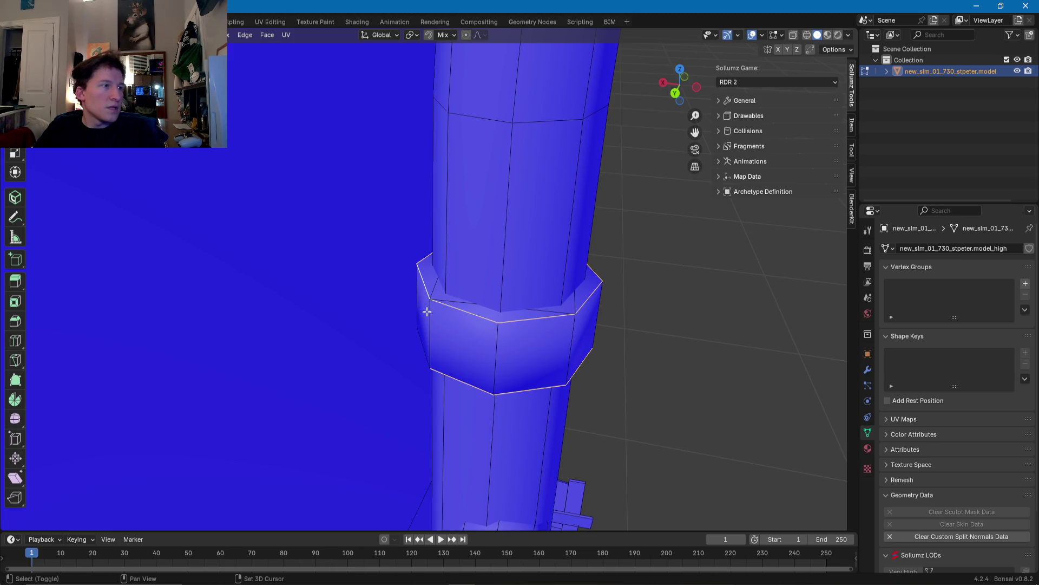
pyautogui.moveTo(423, 353); pyautogui.dragTo(646, 333, button='middle')
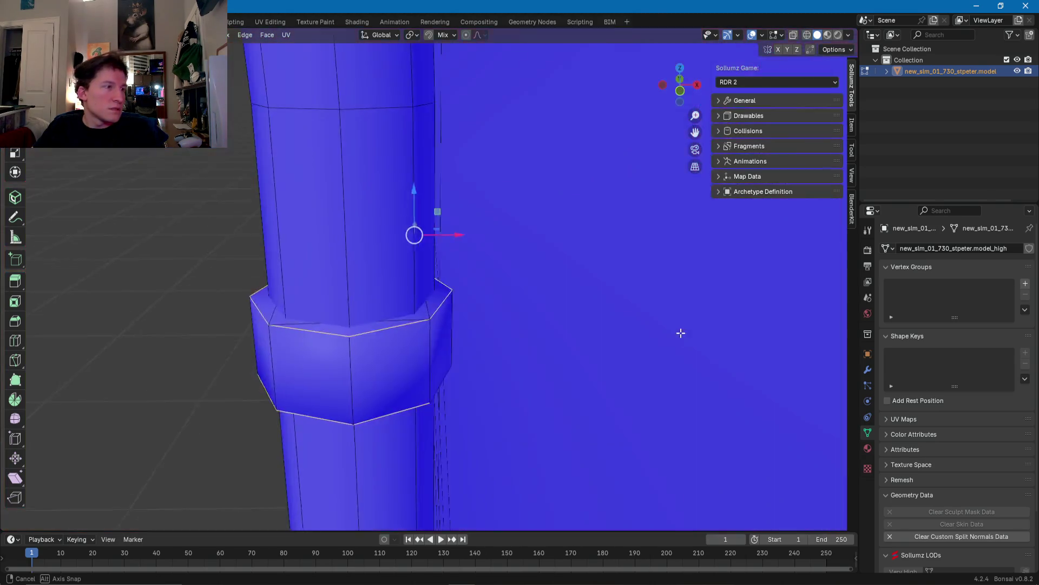
pyautogui.scroll(-2, 436, 364)
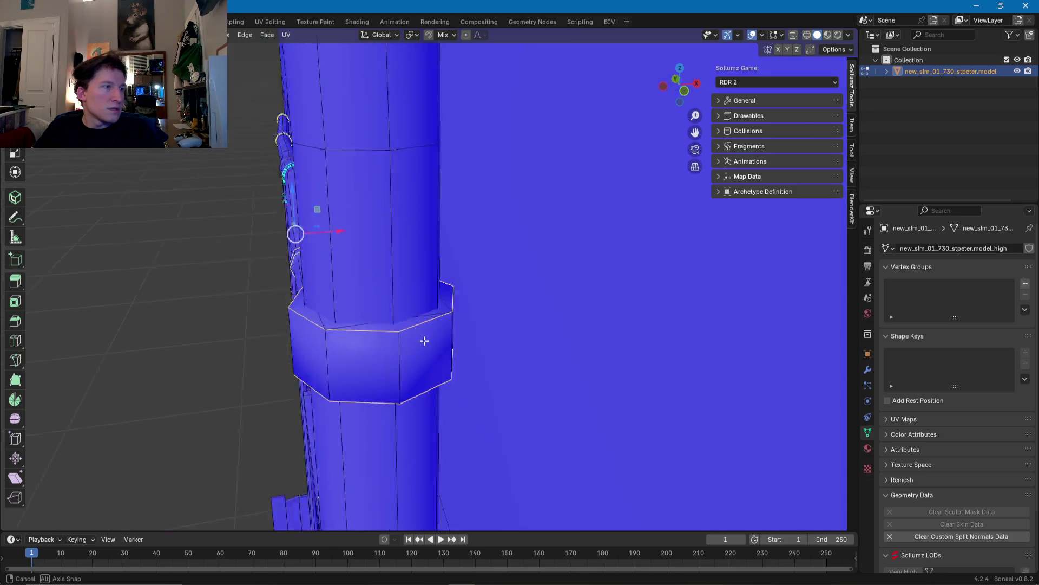
pyautogui.moveTo(417, 341); pyautogui.dragTo(464, 332, button='middle')
pyautogui.scroll(-3, 464, 331)
pyautogui.scroll(-2, 464, 331)
pyautogui.scroll(2, 410, 300)
pyautogui.scroll(4, 411, 300)
pyautogui.keyDown('shift'); pyautogui.moveTo(372, 308); pyautogui.dragTo(434, 277, button='middle'); pyautogui.keyUp('shift')
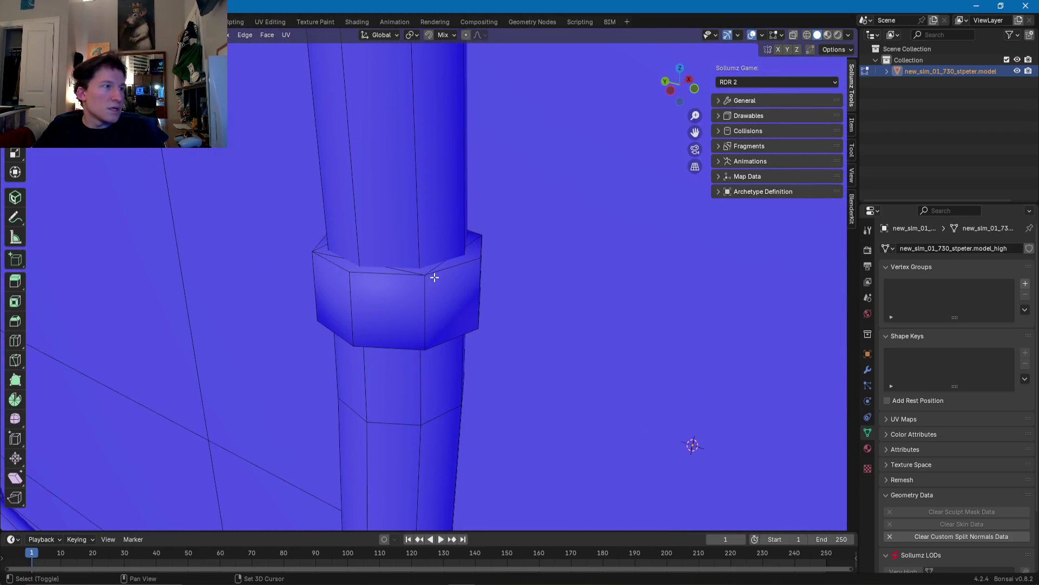
pyautogui.keyDown('shift'); pyautogui.click(331, 264); pyautogui.keyUp('shift')
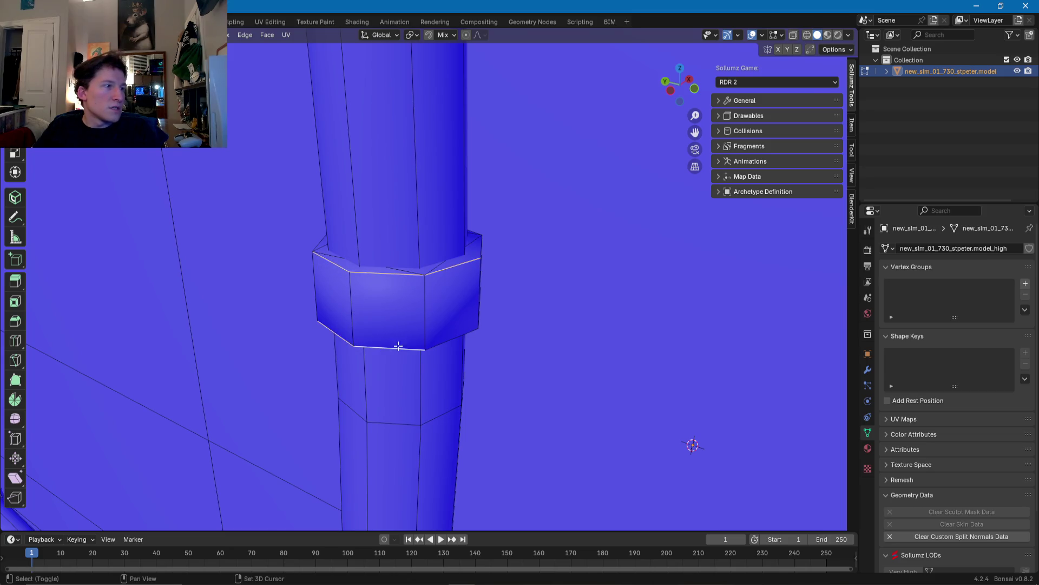
pyautogui.moveTo(446, 341); pyautogui.dragTo(389, 336, button='middle')
pyautogui.press('KP_Decimal')
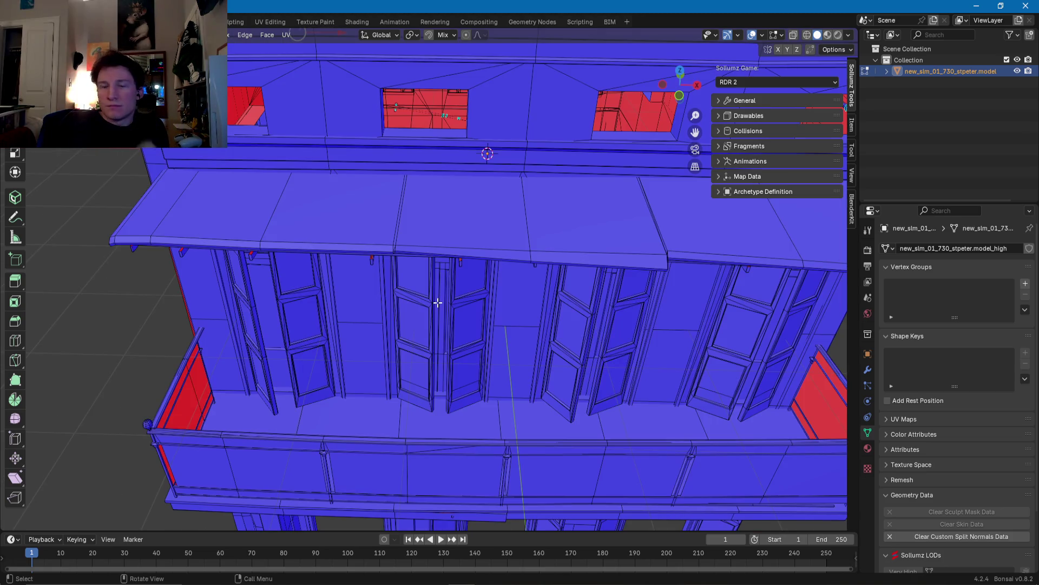
# Step: In face select mode, select a shutter plank plus its linked neighbouring planks
pyautogui.scroll(-2, 449, 325)
pyautogui.scroll(-5, 455, 336)
pyautogui.moveTo(457, 226)
pyautogui.mouseDown(button='middle')
pyautogui.moveTo(493, 280)
pyautogui.moveTo(449, 184)
pyautogui.moveTo(508, 298)
pyautogui.moveTo(470, 292)
pyautogui.mouseUp(button='middle')
pyautogui.scroll(3, 442, 171)
pyautogui.scroll(3, 442, 171)
pyautogui.click(470, 292)
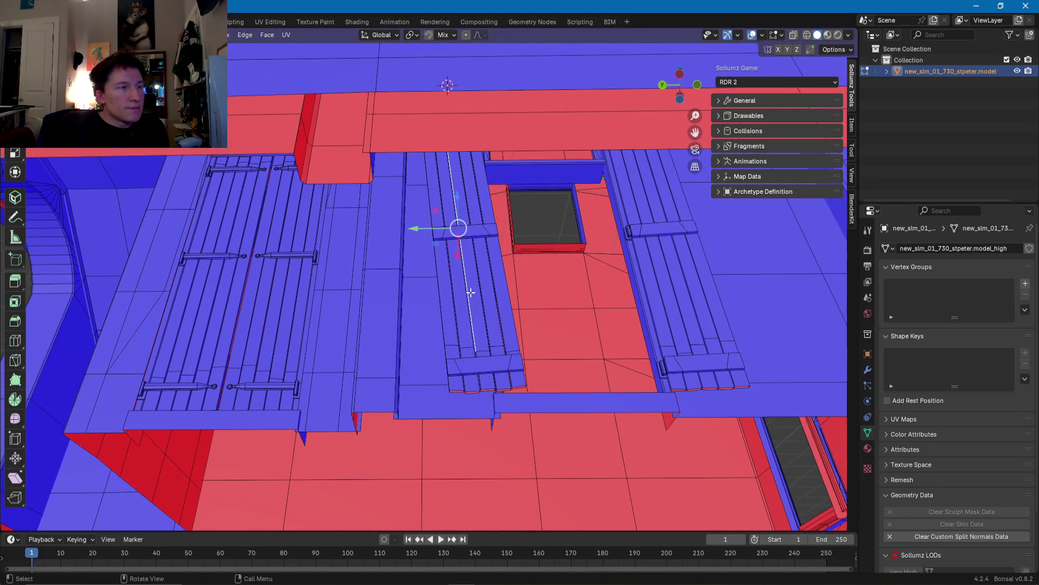
pyautogui.press('3')
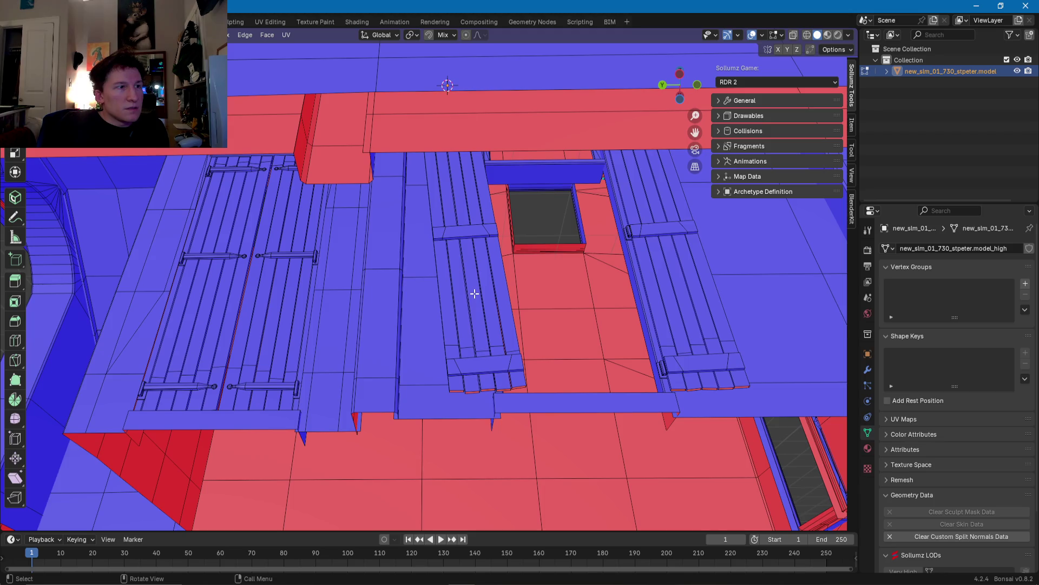
pyautogui.click(475, 294)
pyautogui.press('l')
pyautogui.press('l')
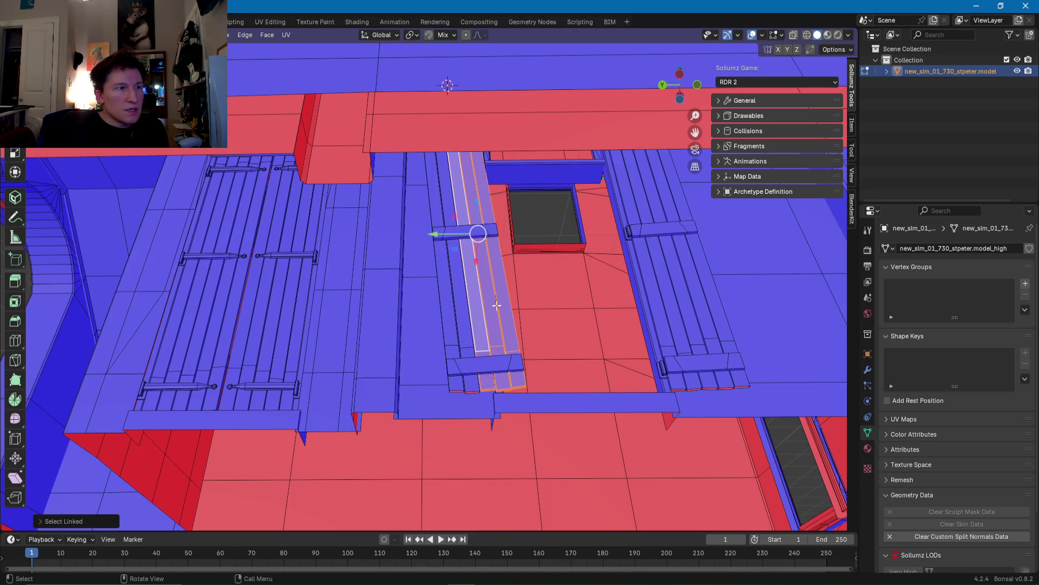
pyautogui.press('l')
# Step: Test-move the selected shutter planks along the X axis
pyautogui.moveTo(449, 324); pyautogui.dragTo(460, 307, button='middle')
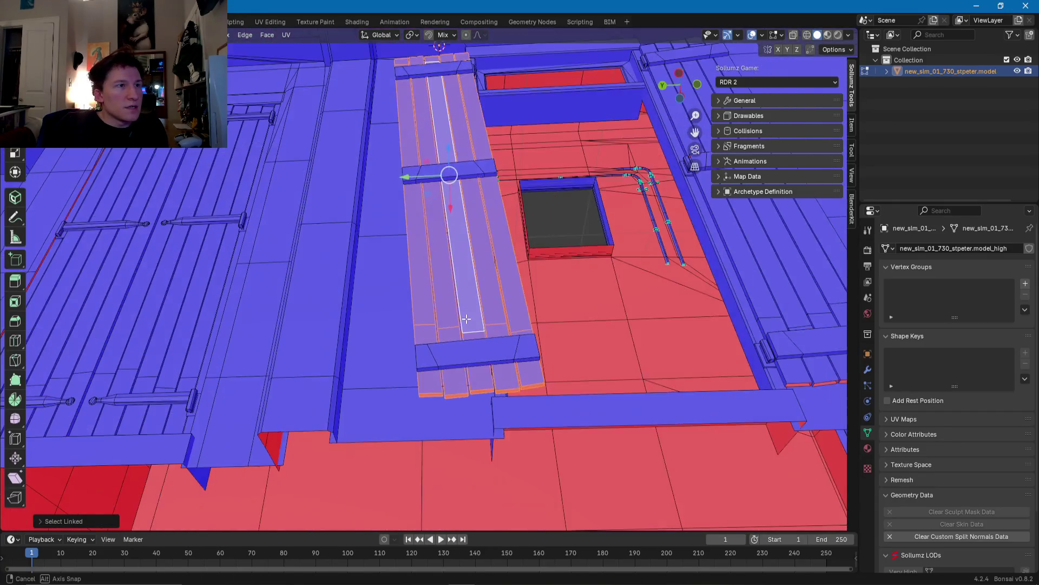
pyautogui.moveTo(460, 306); pyautogui.dragTo(448, 355, button='middle')
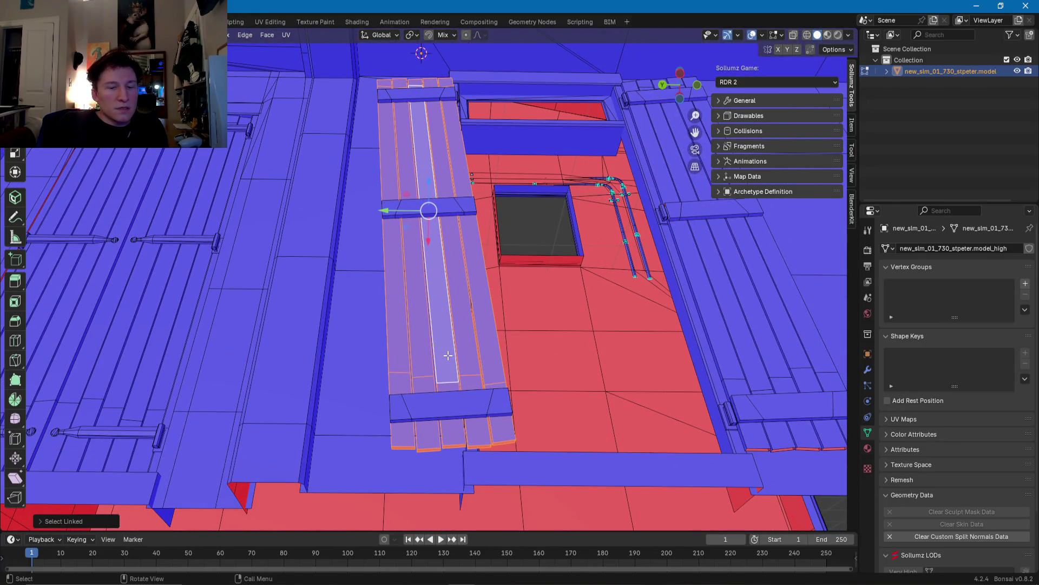
pyautogui.press('g')
pyautogui.press('x')
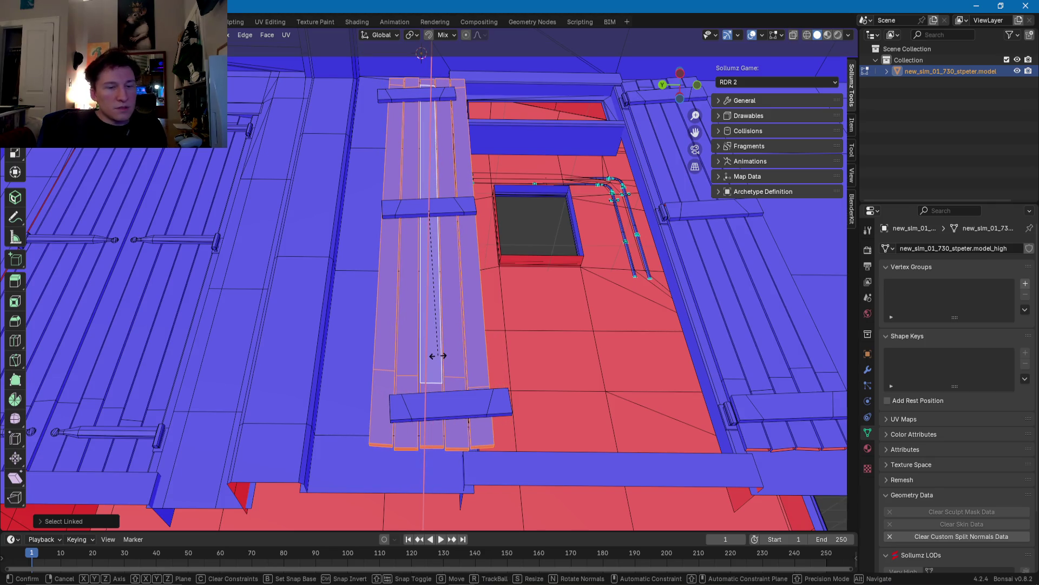
pyautogui.click(455, 408)
# Step: Add the lower cross board and rotate the whole shutter about X
pyautogui.press('l')
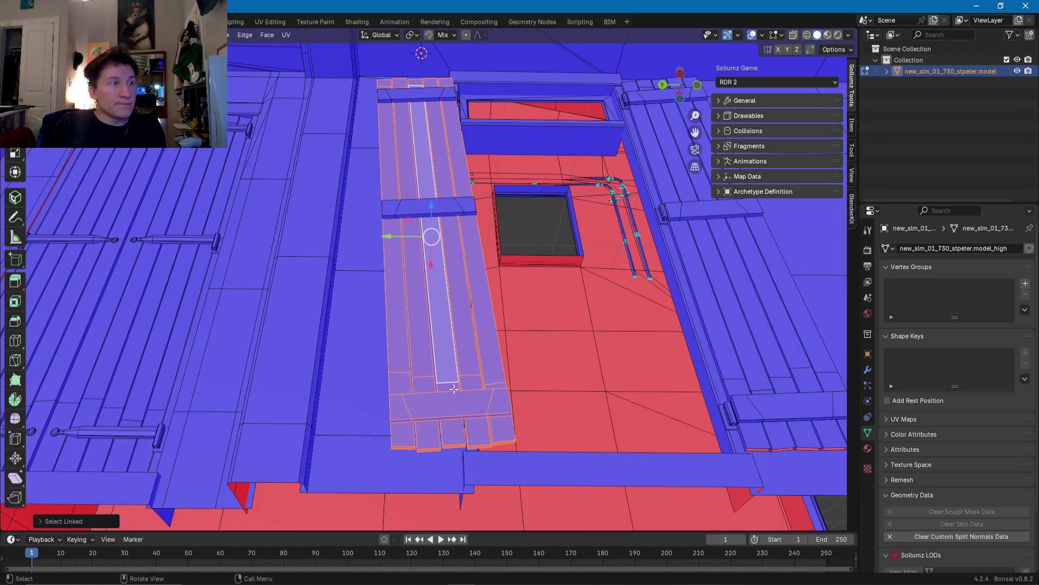
pyautogui.moveTo(389, 88)
pyautogui.mouseDown(button='middle')
pyautogui.moveTo(269, 115)
pyautogui.moveTo(354, 383)
pyautogui.moveTo(357, 321)
pyautogui.mouseUp(button='middle')
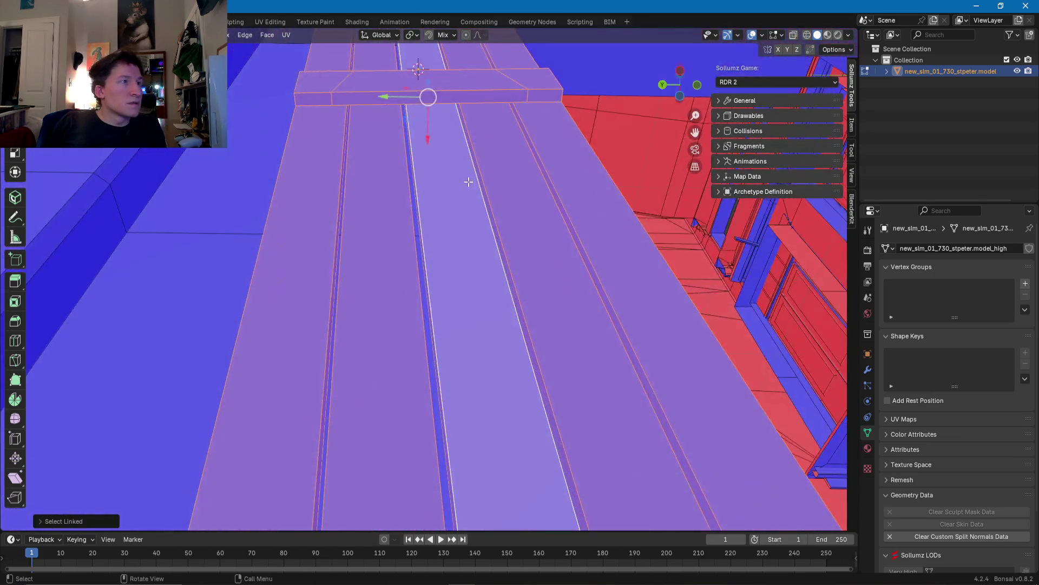
pyautogui.moveTo(356, 321); pyautogui.dragTo(434, 218, button='middle')
pyautogui.scroll(2, 437, 206)
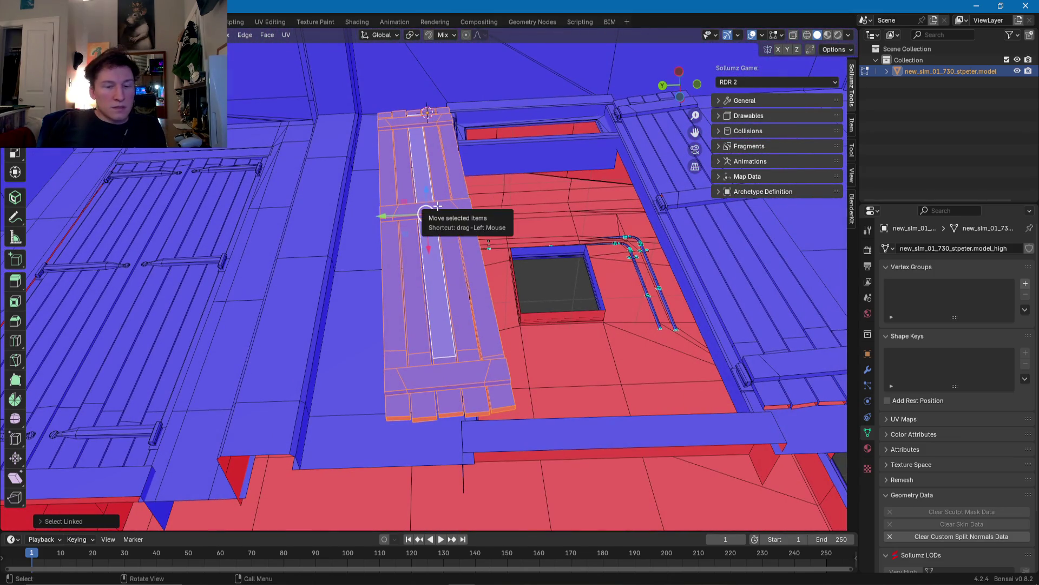
pyautogui.press('r')
pyautogui.press('x')
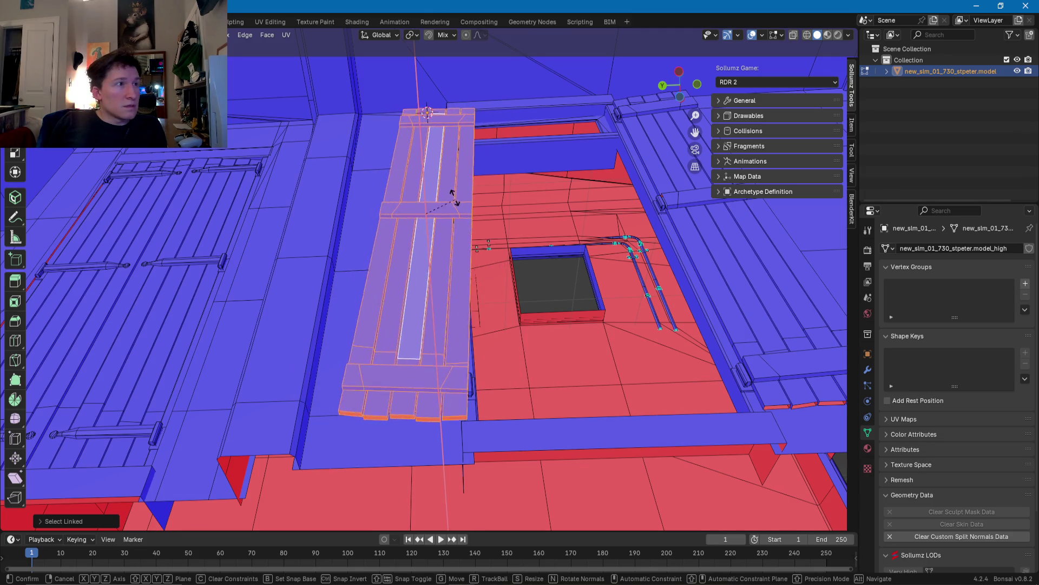
pyautogui.click(452, 200)
pyautogui.moveTo(452, 200); pyautogui.dragTo(440, 283, button='middle')
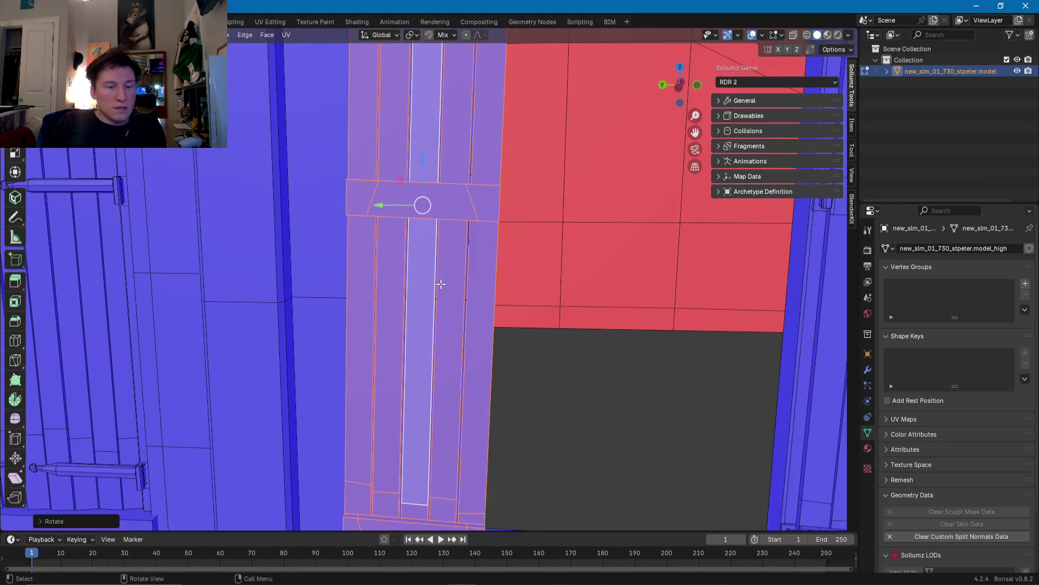
# Step: Rotate the shutter board about the X axis to stand it upright
pyautogui.press('r')
pyautogui.press('x')
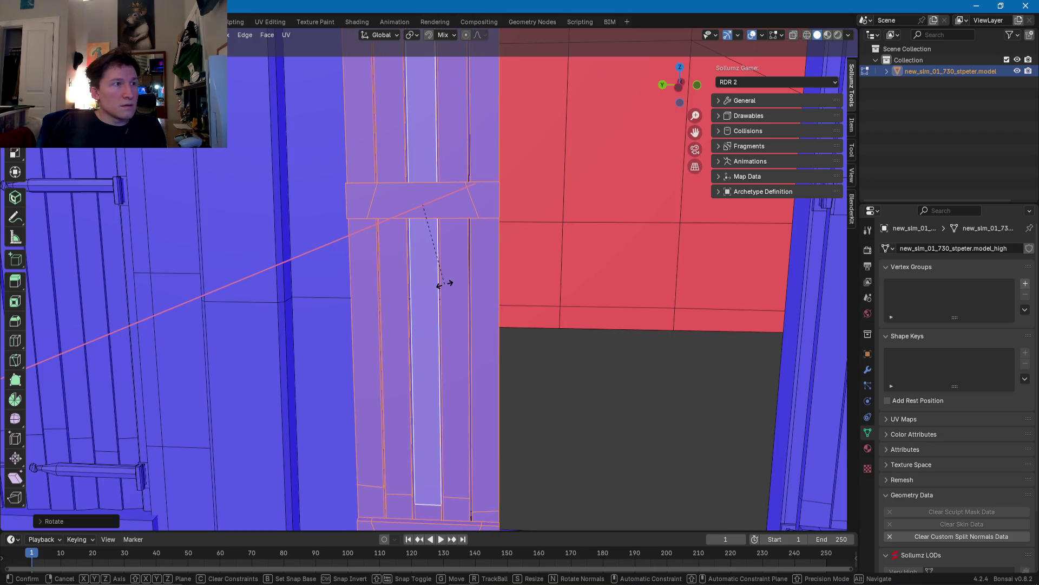
pyautogui.click(446, 284)
pyautogui.moveTo(447, 283)
pyautogui.mouseDown(button='middle')
pyautogui.moveTo(398, 339)
pyautogui.moveTo(384, 309)
pyautogui.mouseUp(button='middle')
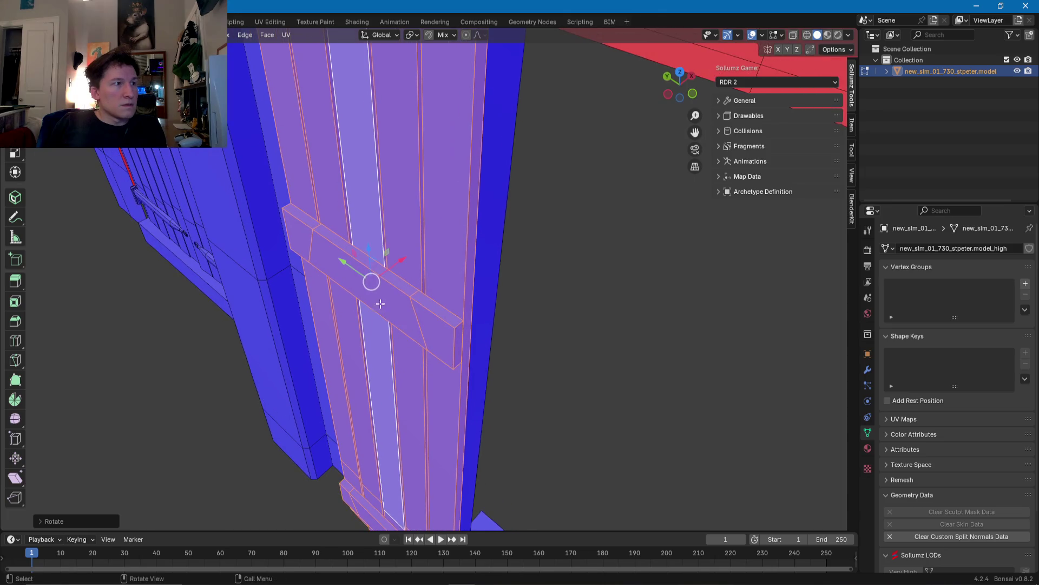
# Step: Slide the shutter along Y into place against the window frame
pyautogui.press('g')
pyautogui.press('y')
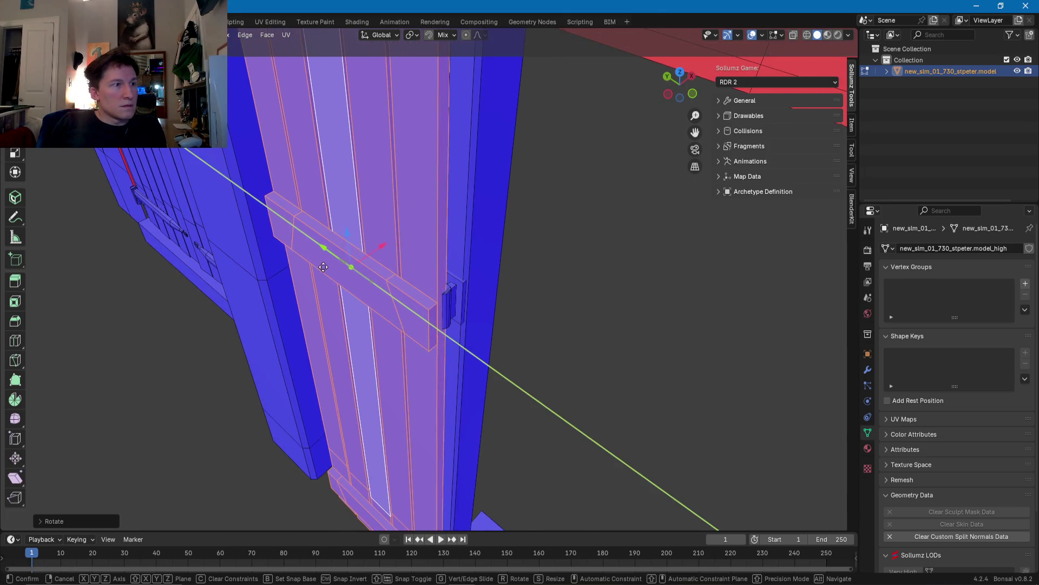
pyautogui.click(324, 270)
pyautogui.moveTo(324, 271); pyautogui.dragTo(288, 262, button='middle')
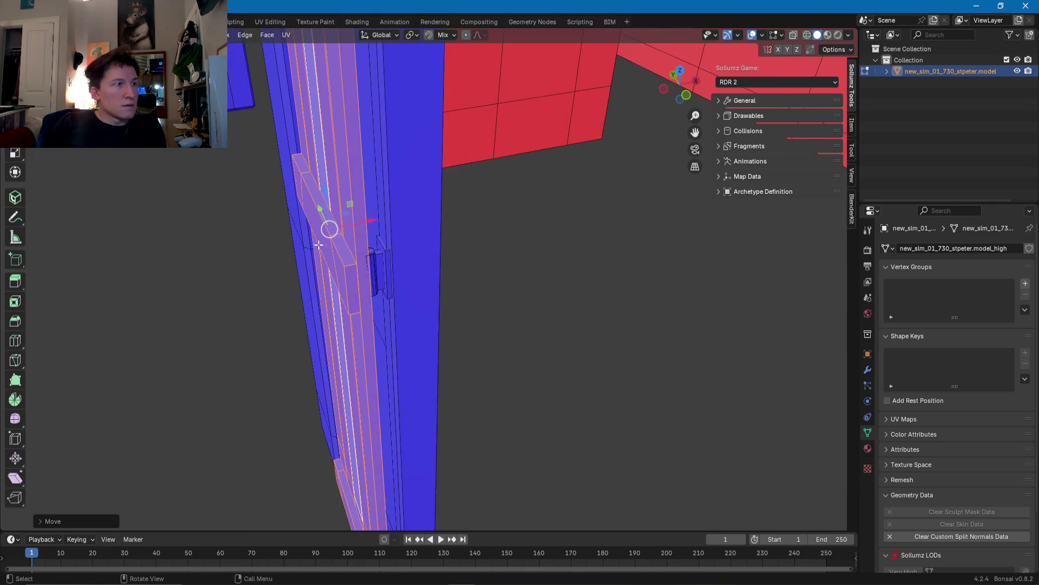
pyautogui.moveTo(370, 220)
pyautogui.mouseDown(button='middle')
pyautogui.moveTo(385, 138)
pyautogui.moveTo(403, 114)
pyautogui.mouseUp(button='middle')
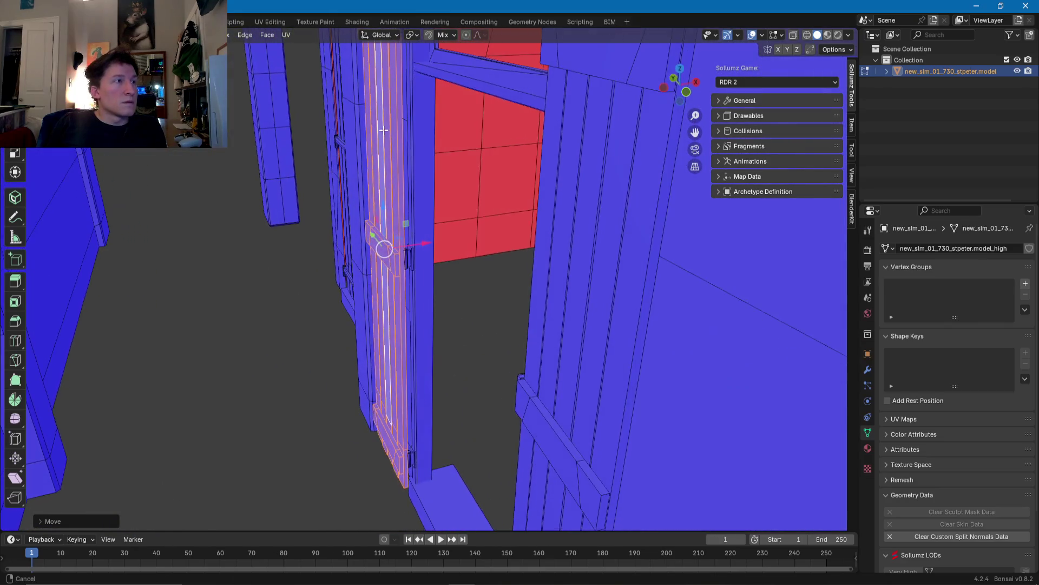
pyautogui.moveTo(404, 115)
pyautogui.mouseDown(button='middle')
pyautogui.moveTo(396, 258)
pyautogui.moveTo(381, 229)
pyautogui.mouseUp(button='middle')
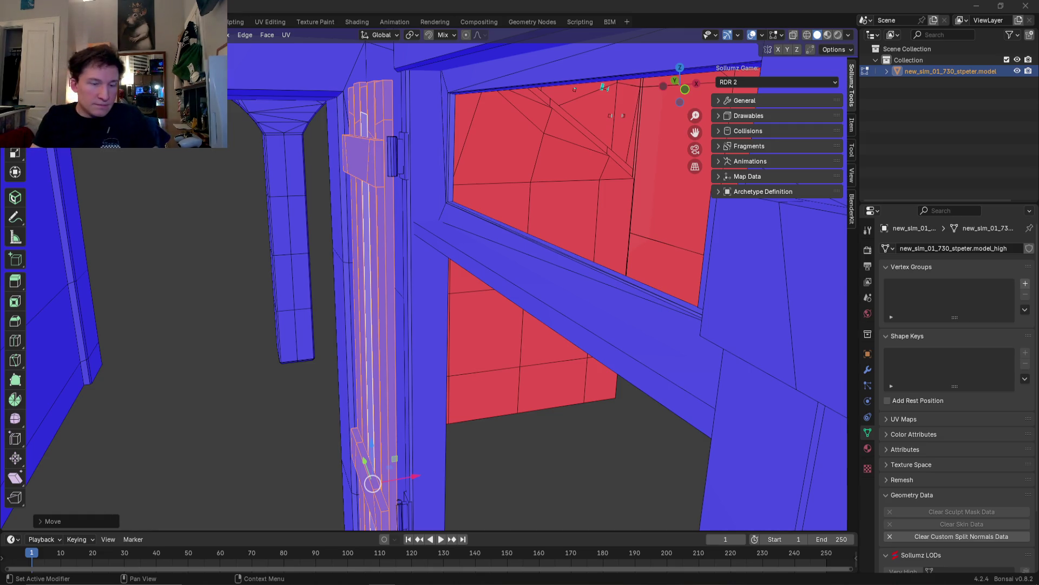
# Step: Select the neighbouring shutter door's crossbar, then add its linked planks with Ctrl+L and L
pyautogui.scroll(3, 568, 273)
pyautogui.scroll(3, 568, 273)
pyautogui.scroll(3, 568, 274)
pyautogui.scroll(-5, 567, 274)
pyautogui.moveTo(529, 271)
pyautogui.mouseDown(button='middle')
pyautogui.moveTo(584, 337)
pyautogui.moveTo(422, 348)
pyautogui.moveTo(443, 342)
pyautogui.mouseUp(button='middle')
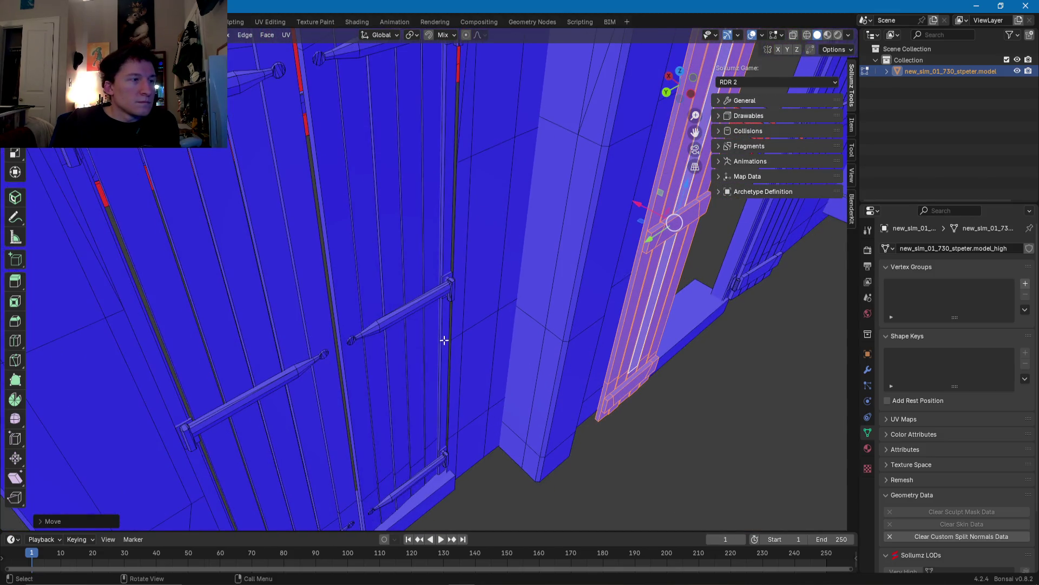
pyautogui.click(413, 308)
pyautogui.hotkey('ctrl', 'l')
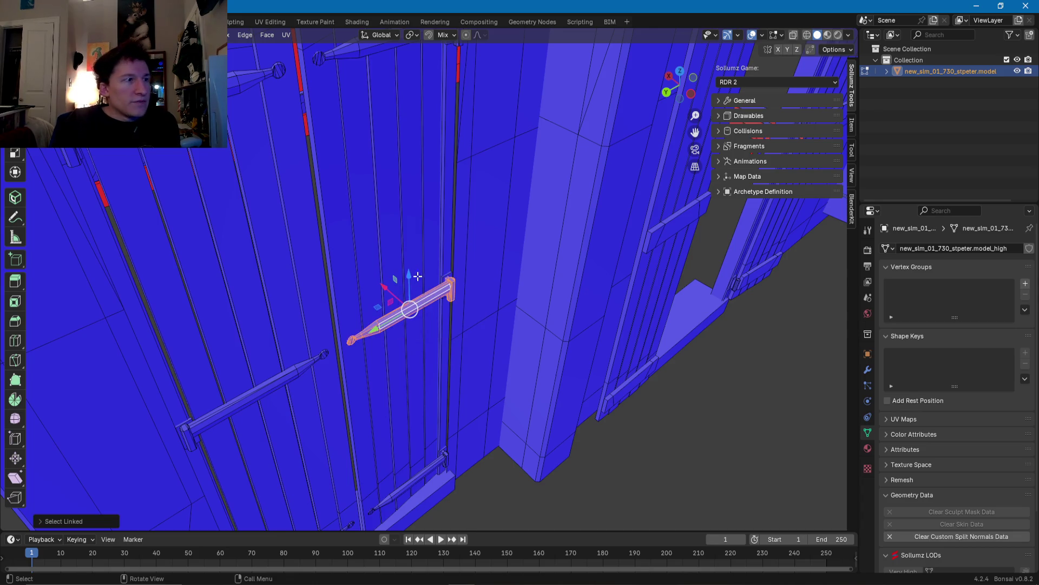
pyautogui.press('l')
pyautogui.press('l')
pyautogui.press('l')
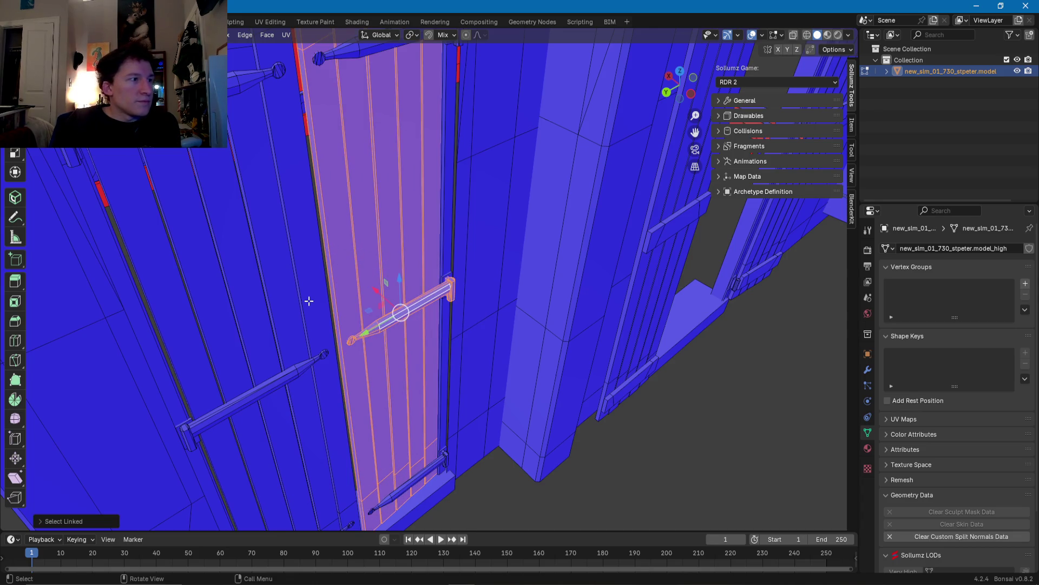